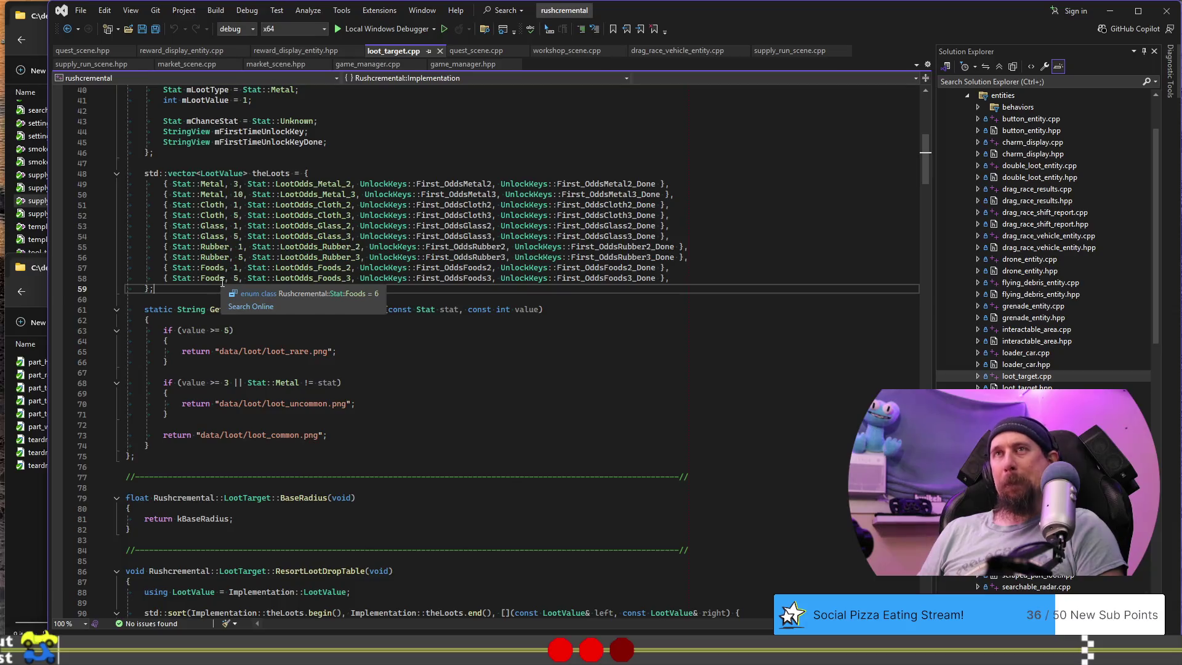
Move through the loot table code and check the references of theLoots.
{"action": "left_click", "coordinate": [729, 277]}
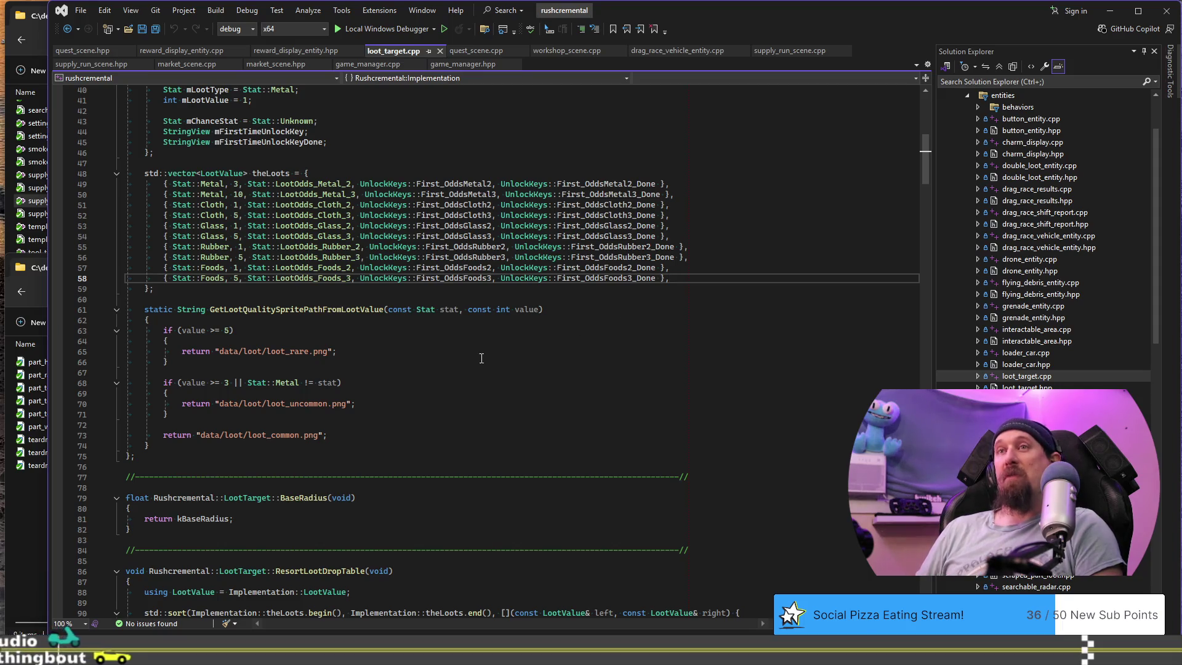
{"action": "left_click", "coordinate": [618, 300]}
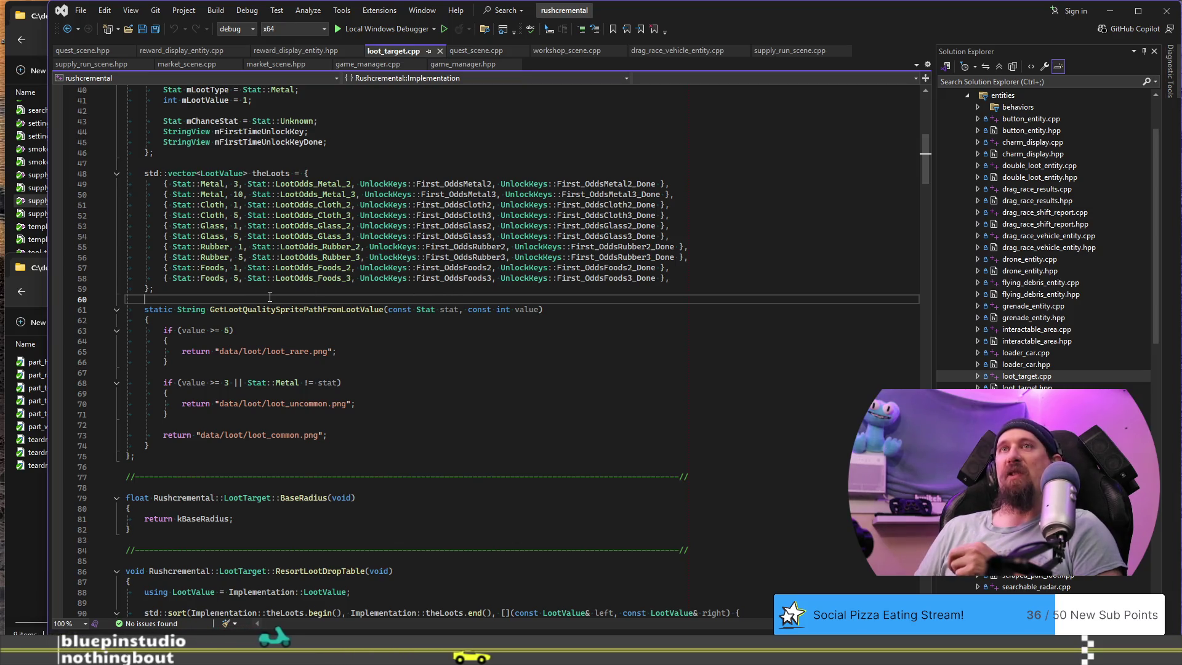
{"action": "left_click", "coordinate": [183, 288]}
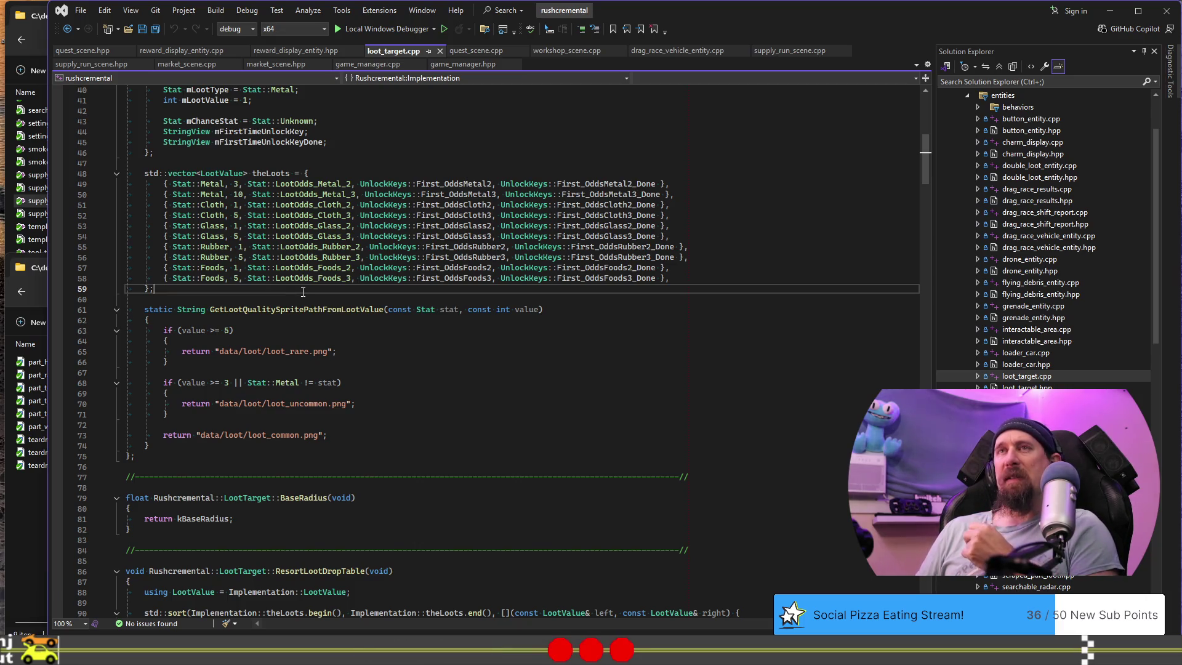
{"action": "left_click", "coordinate": [263, 173]}
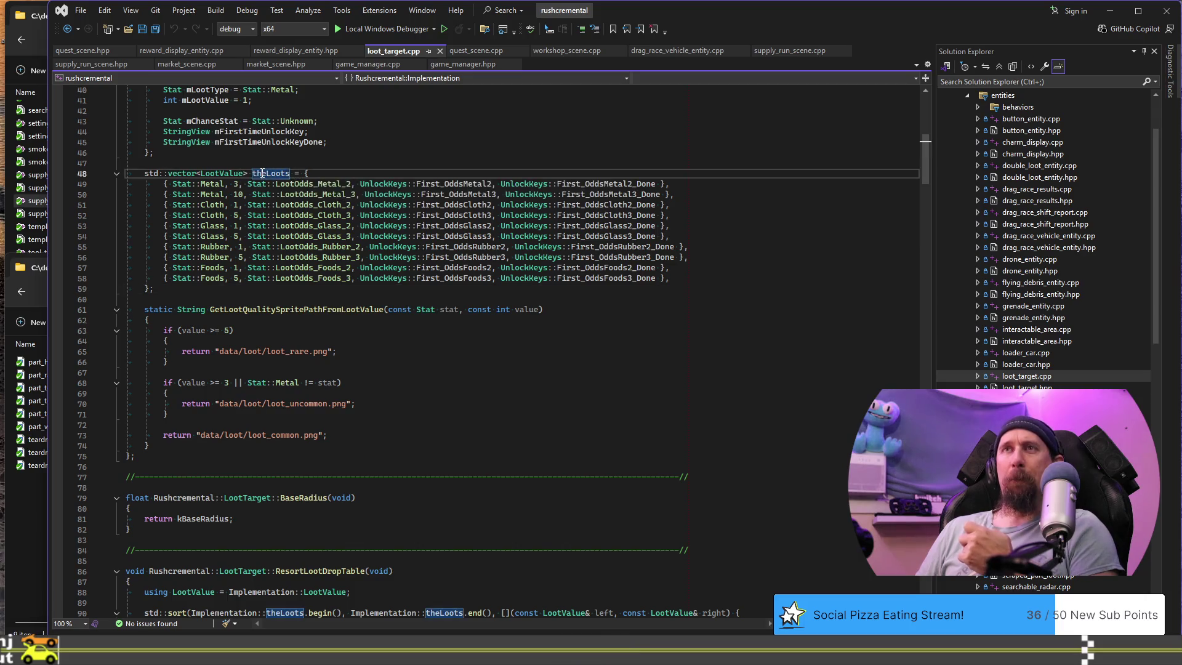
{"action": "mouse_move", "coordinate": [281, 188]}
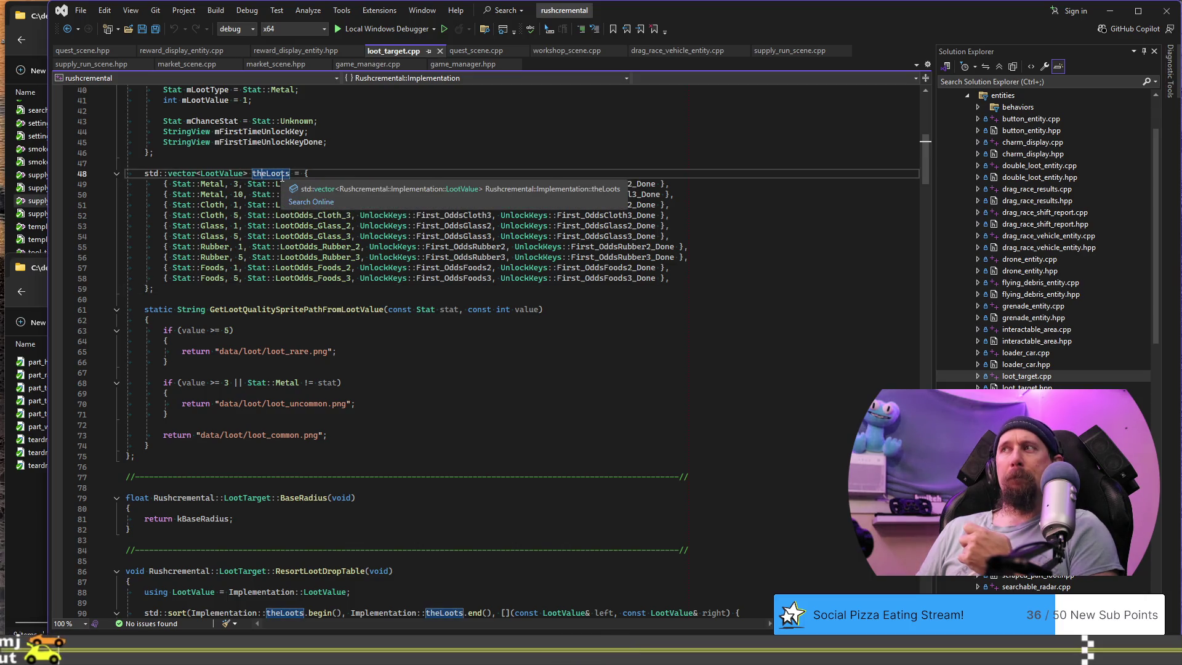
{"action": "left_click", "coordinate": [615, 171]}
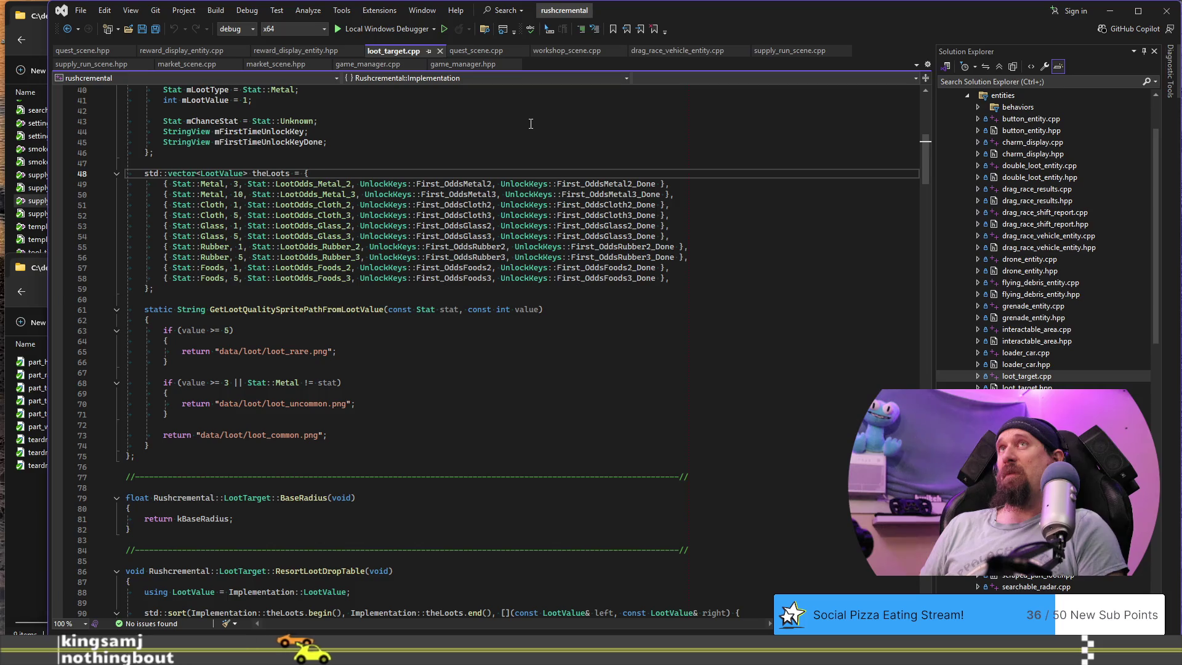
Scroll further down the file to line 75, then switch to the Bernoulli distribution article.
{"action": "left_click", "coordinate": [510, 153]}
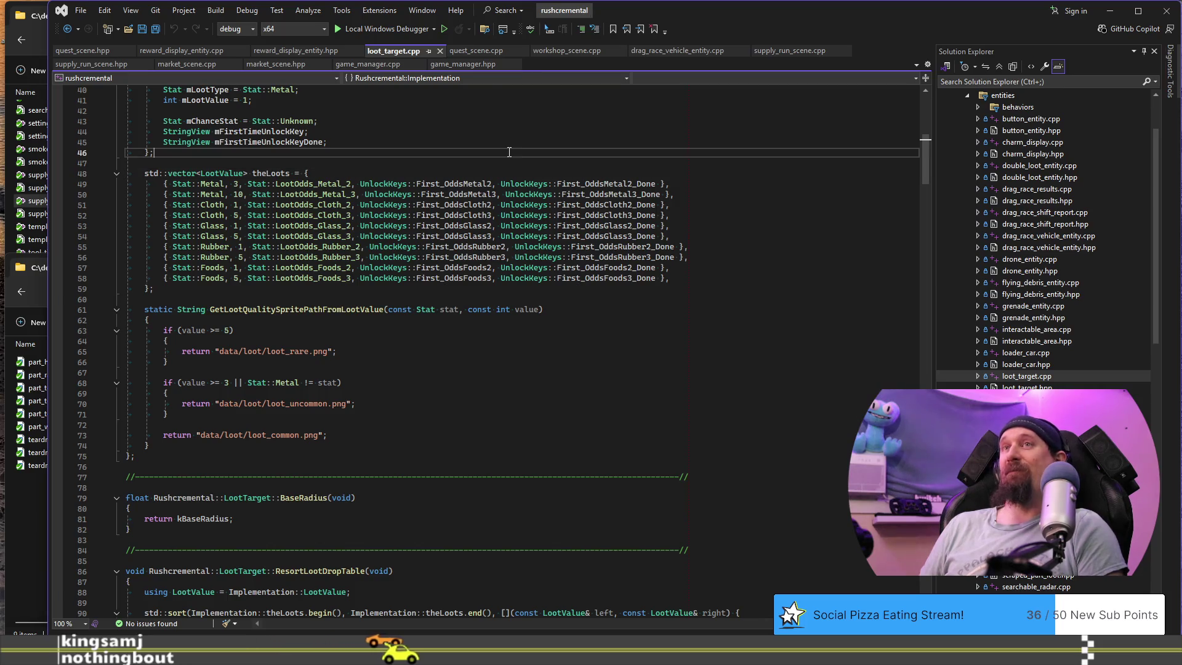
{"action": "scroll", "coordinate": [510, 152], "scroll_direction": "down", "scroll_amount": 3}
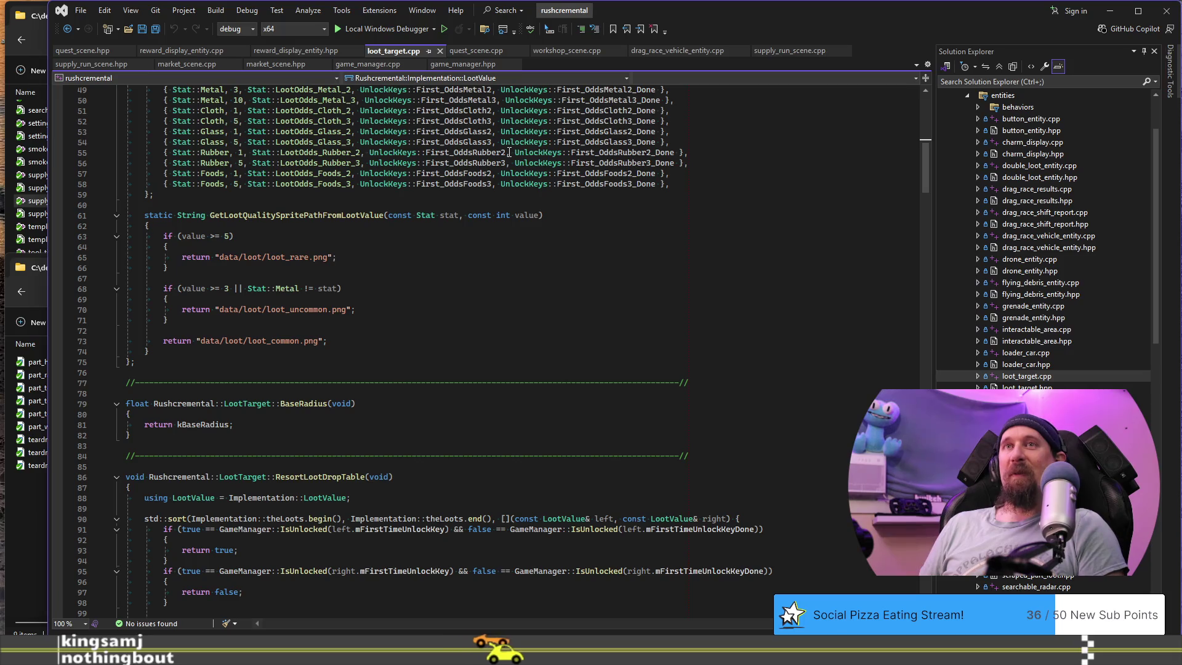
{"action": "scroll", "coordinate": [509, 153], "scroll_direction": "down", "scroll_amount": 2}
{"action": "scroll", "coordinate": [510, 152], "scroll_direction": "down", "scroll_amount": 1}
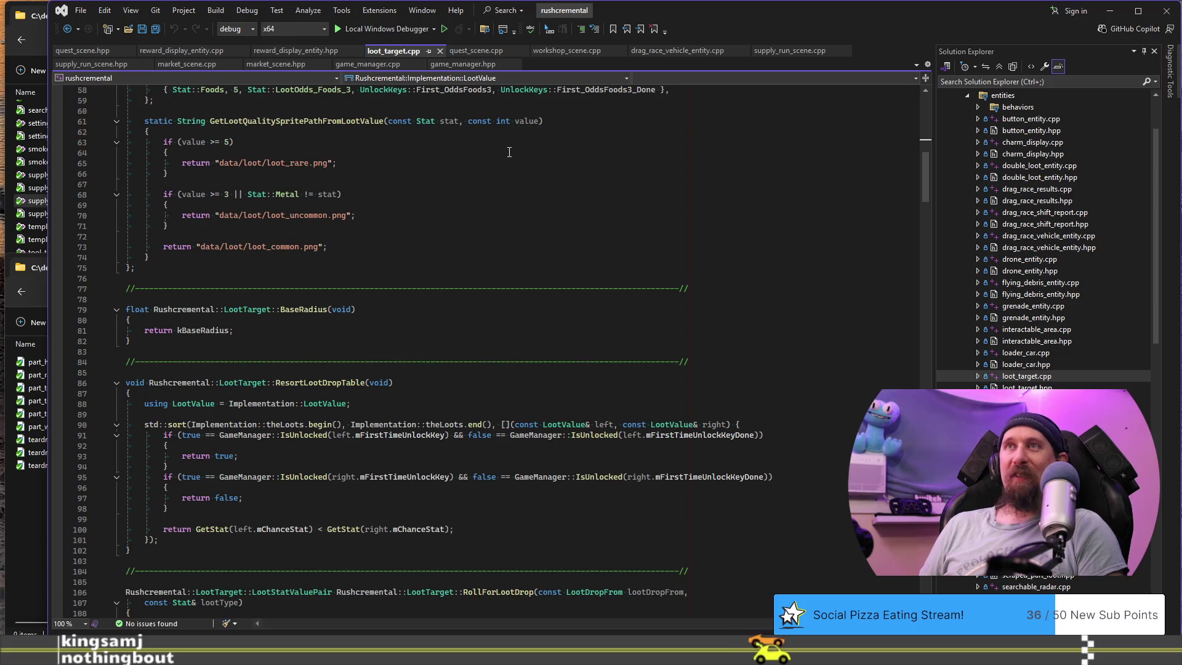
{"action": "left_click", "coordinate": [469, 267]}
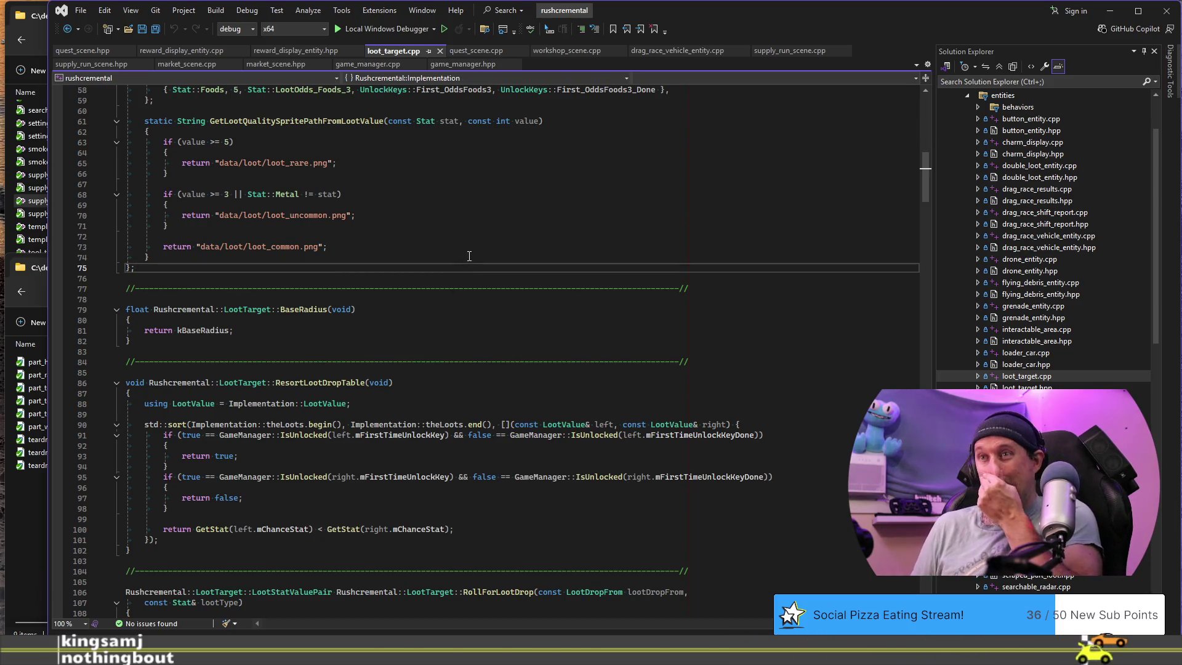
{"action": "key", "text": "alt+Tab"}
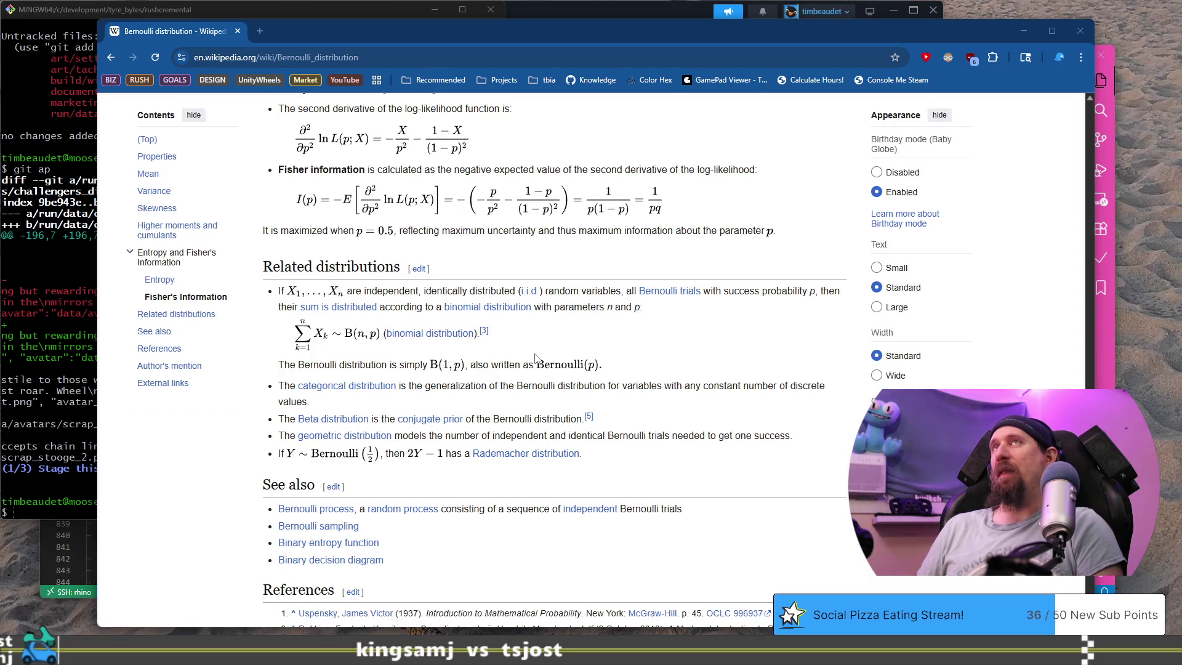
Highlight 'generalization of the Bernoulli distribution' and 'Bernoulli distribution' in Related distributions.
{"action": "scroll", "coordinate": [536, 359], "scroll_direction": "down", "scroll_amount": 1}
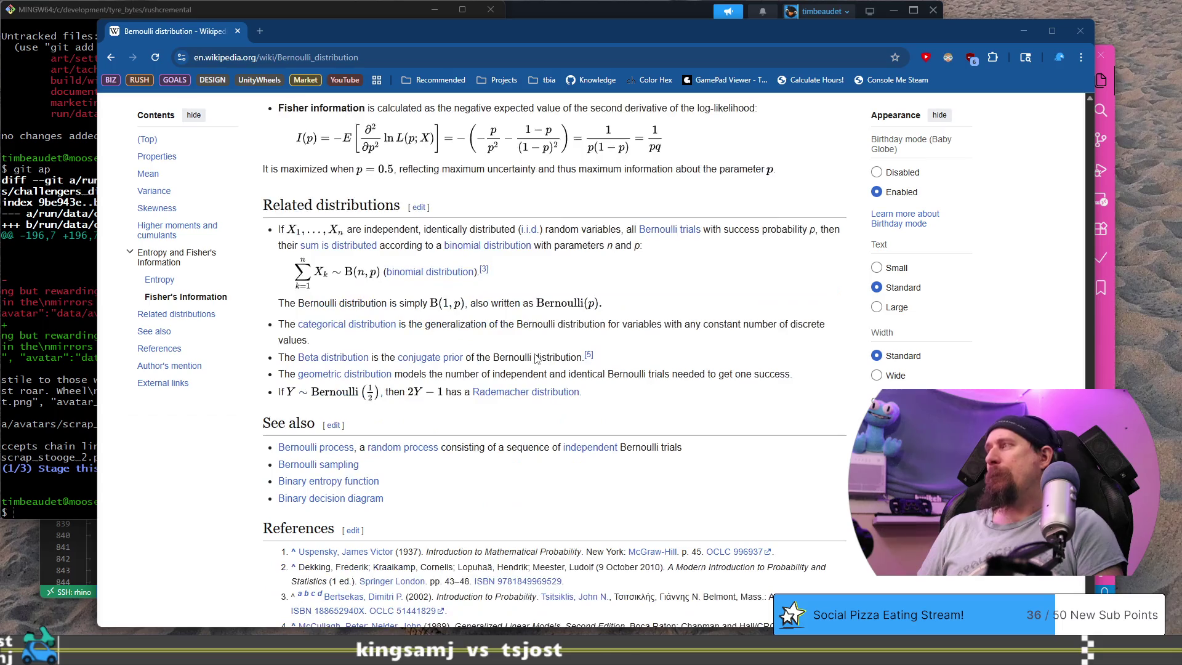
{"action": "left_click_drag", "start_coordinate": [430, 325], "coordinate": [607, 337]}
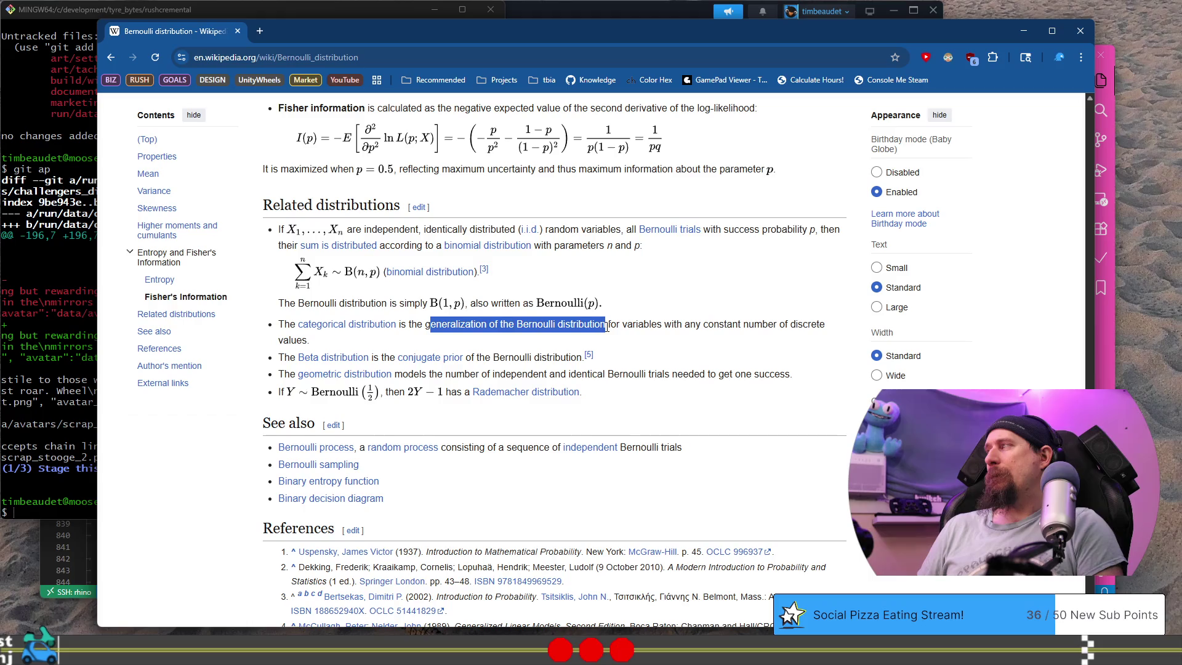
{"action": "left_click", "coordinate": [604, 339]}
{"action": "left_click_drag", "start_coordinate": [517, 324], "coordinate": [606, 326]}
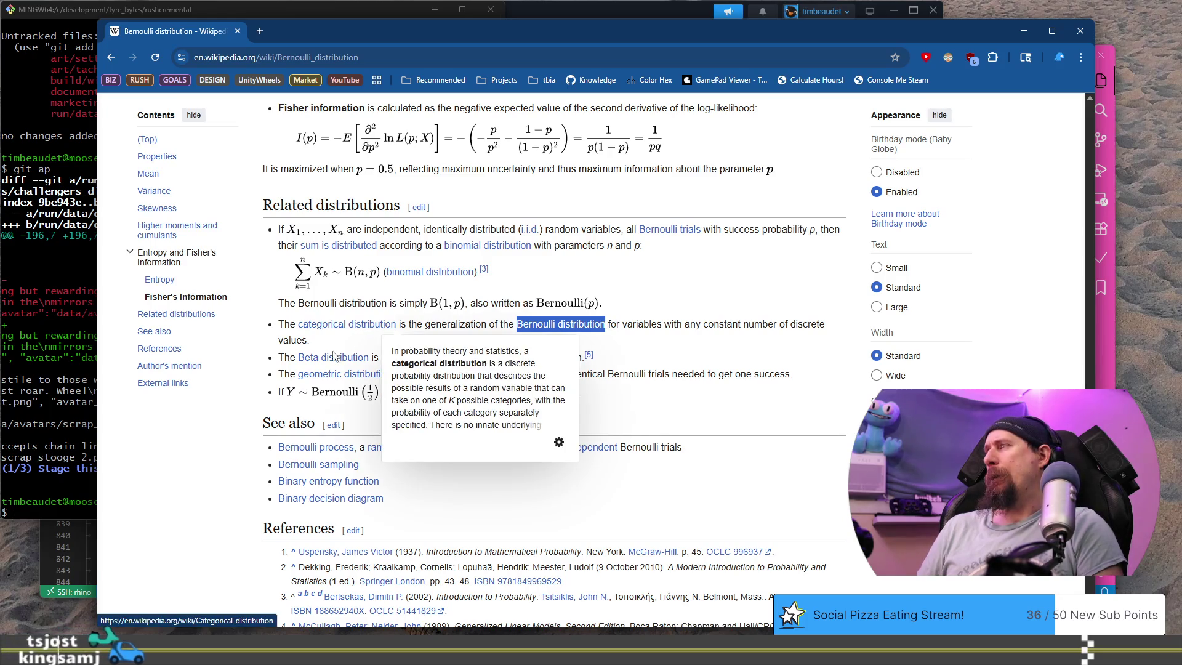
{"action": "mouse_move", "coordinate": [361, 382]}
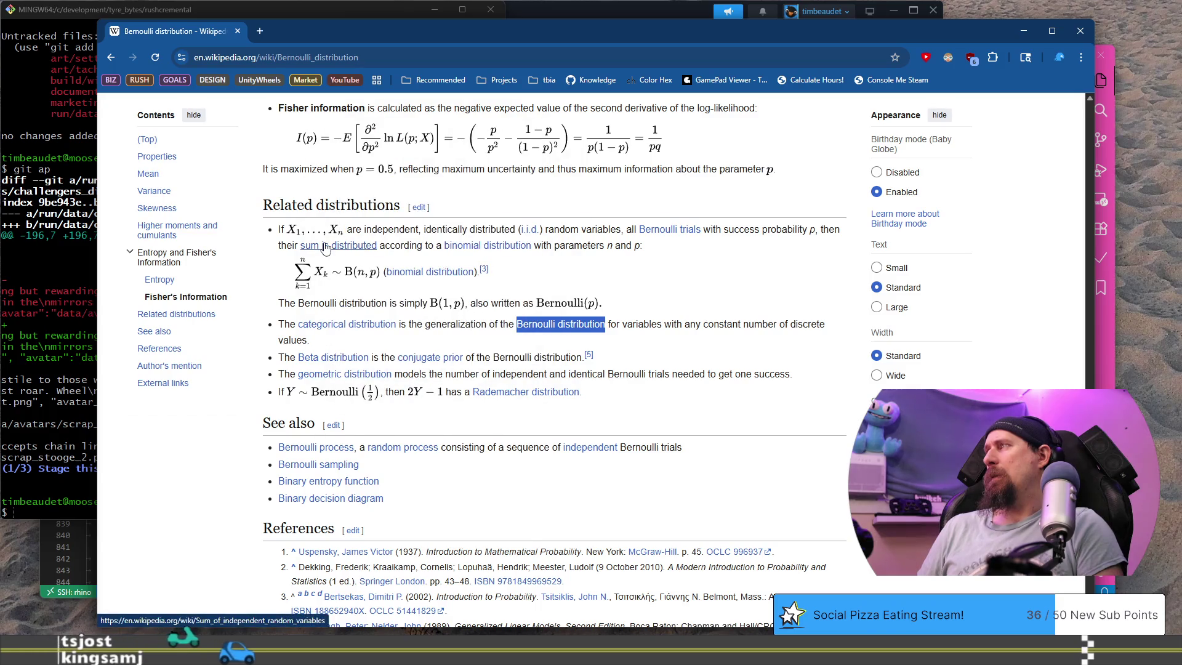
{"action": "mouse_move", "coordinate": [331, 249]}
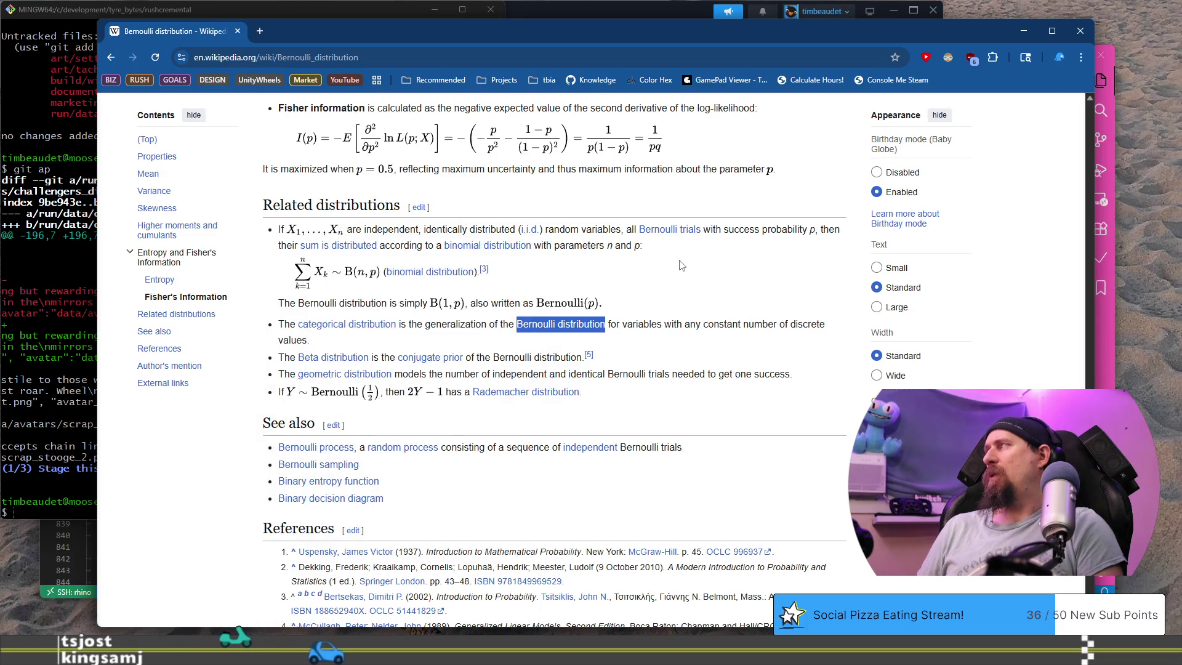
Scroll back through the Bernoulli article, then return to loot_target.cpp in Visual Studio.
{"action": "scroll", "coordinate": [680, 261], "scroll_direction": "up", "scroll_amount": 8}
{"action": "scroll", "coordinate": [681, 260], "scroll_direction": "up", "scroll_amount": 15}
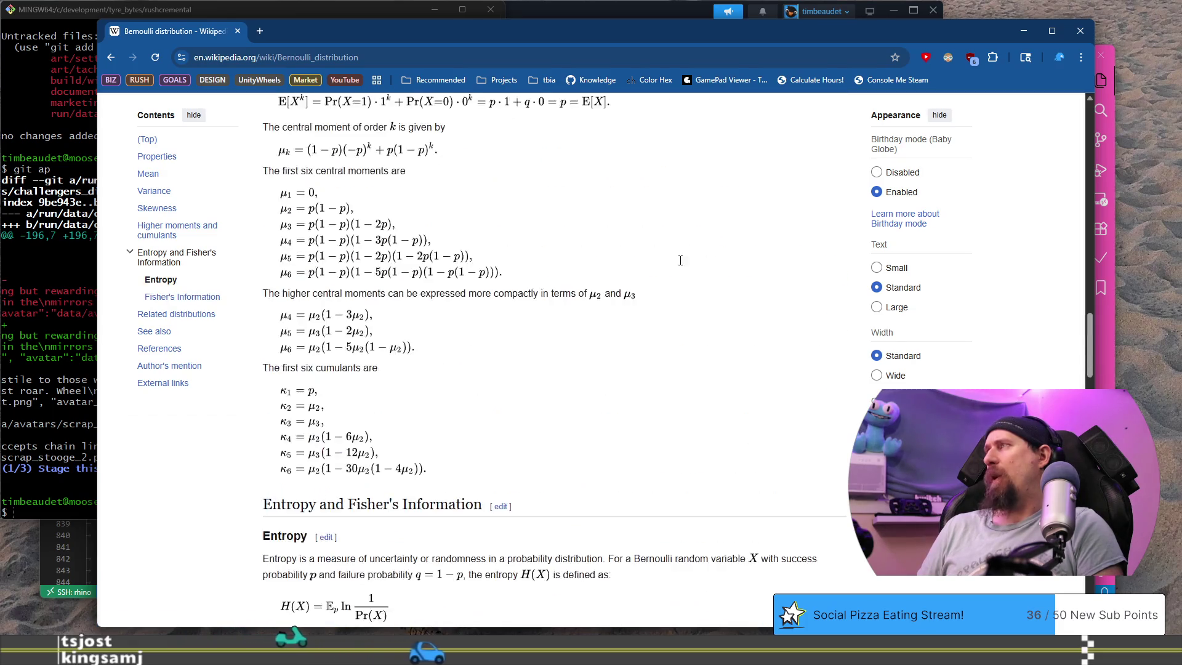
{"action": "scroll", "coordinate": [680, 264], "scroll_direction": "up", "scroll_amount": 10}
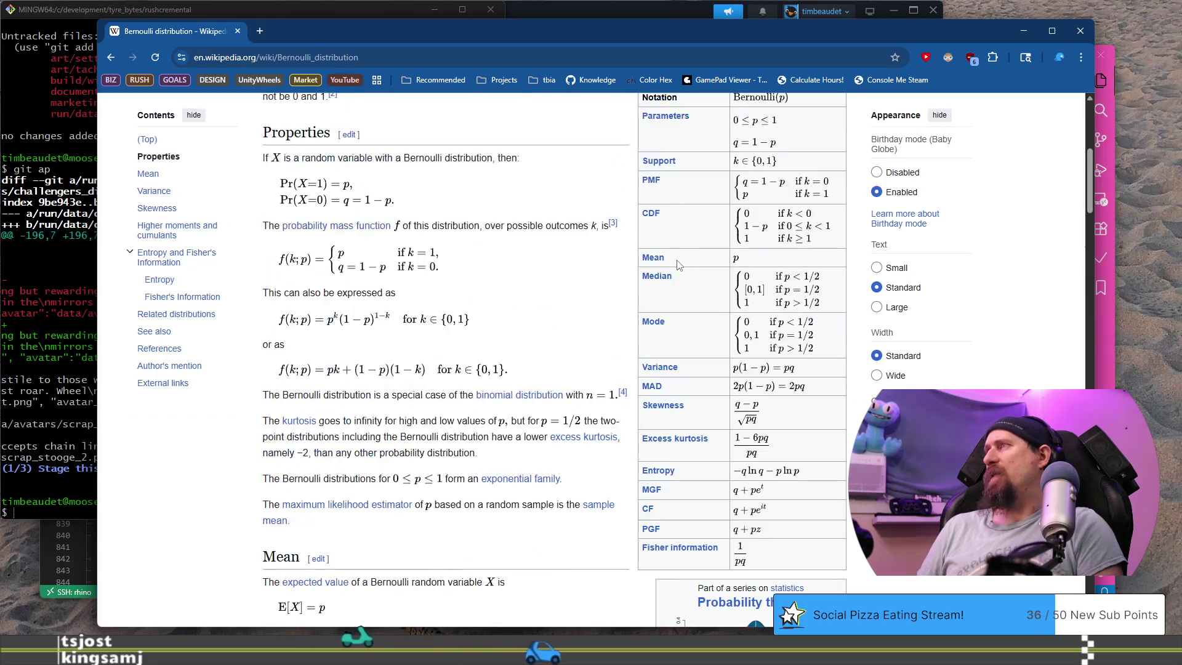
{"action": "scroll", "coordinate": [680, 267], "scroll_direction": "down", "scroll_amount": 6}
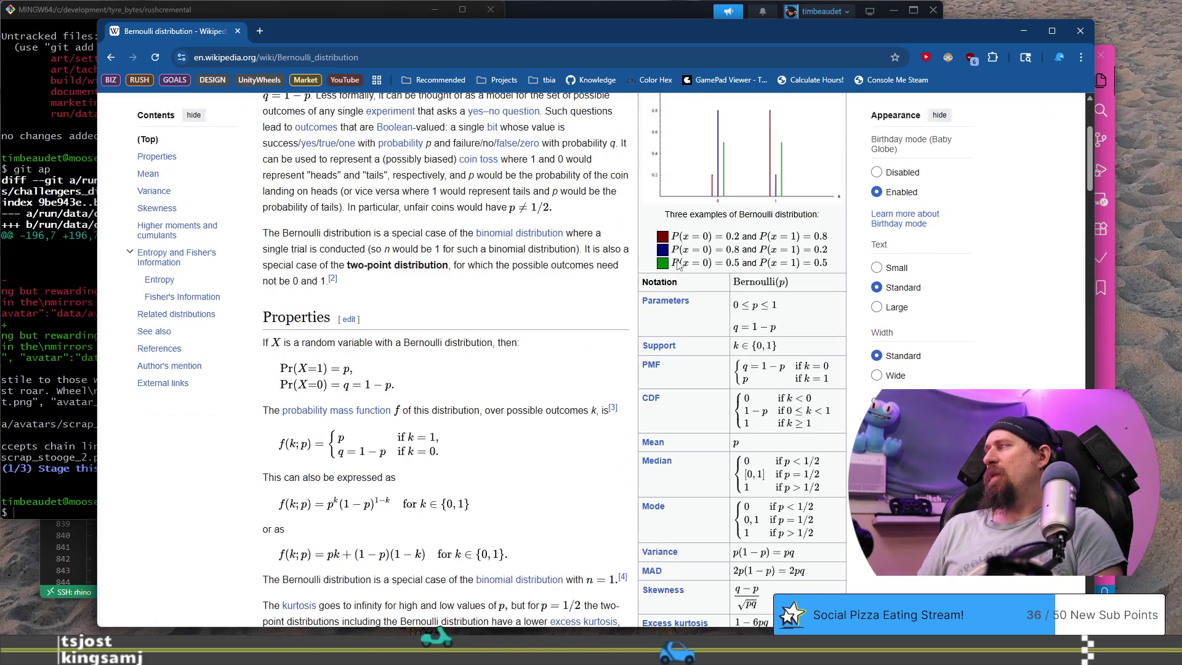
{"action": "scroll", "coordinate": [680, 266], "scroll_direction": "down", "scroll_amount": 5}
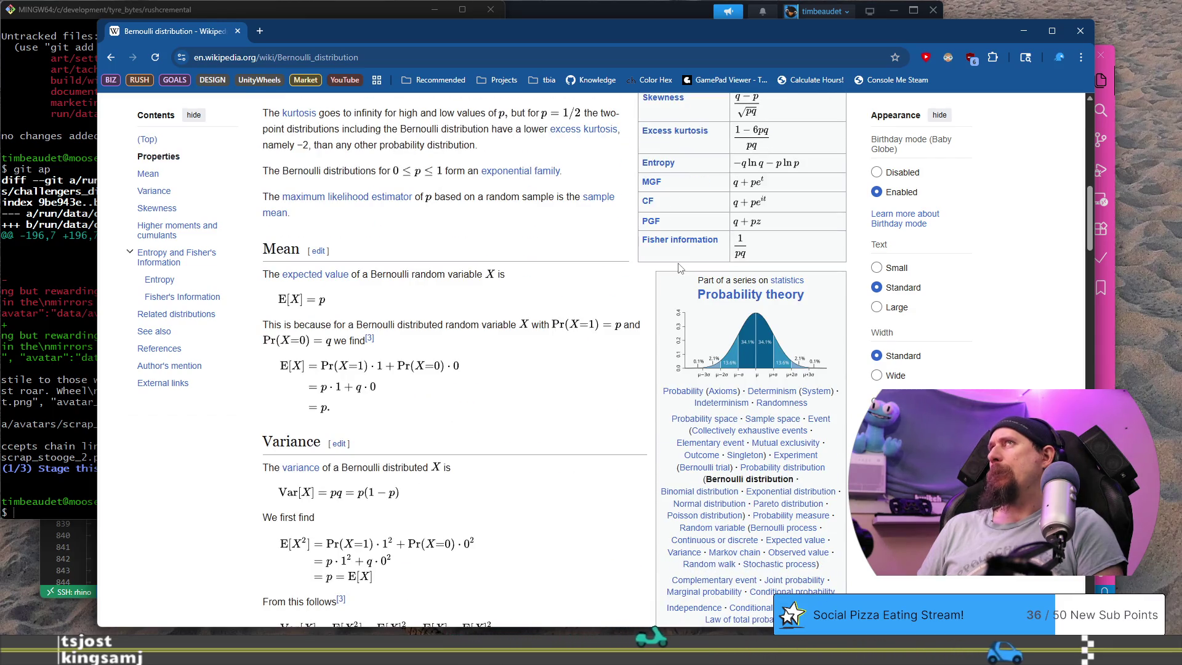
{"action": "key", "text": "alt+Tab"}
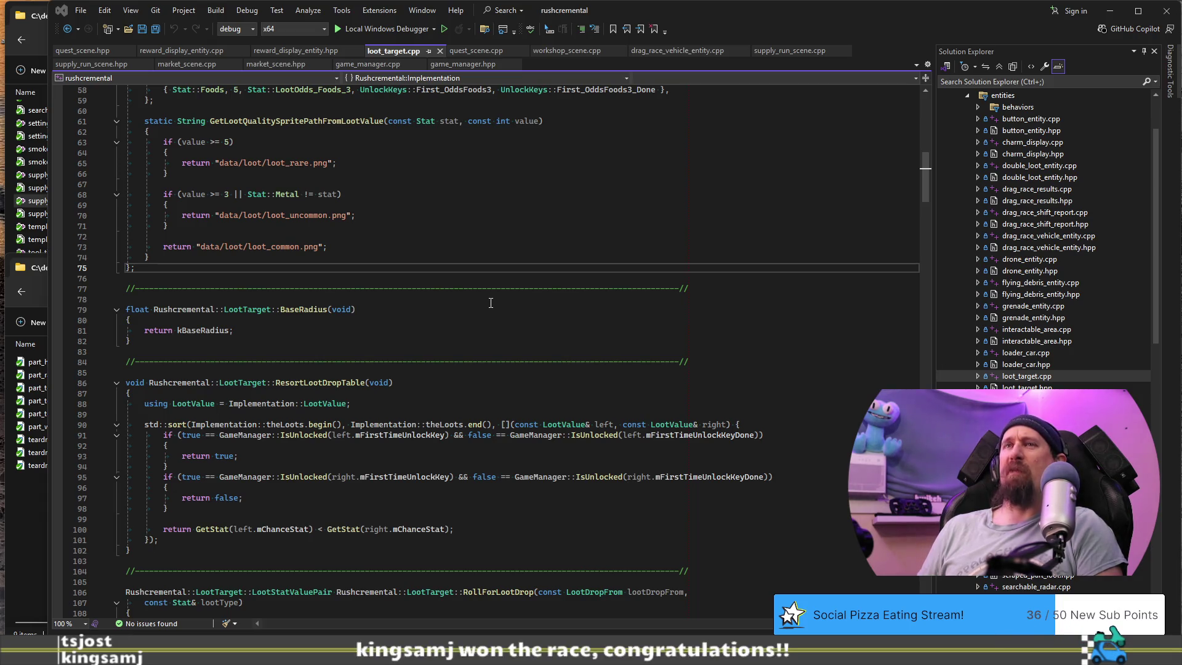
Review loot_target.cpp from line 73 down to RollForLootDrop, then switch to quest_scene.cpp on GitHub.
{"action": "left_click", "coordinate": [409, 248]}
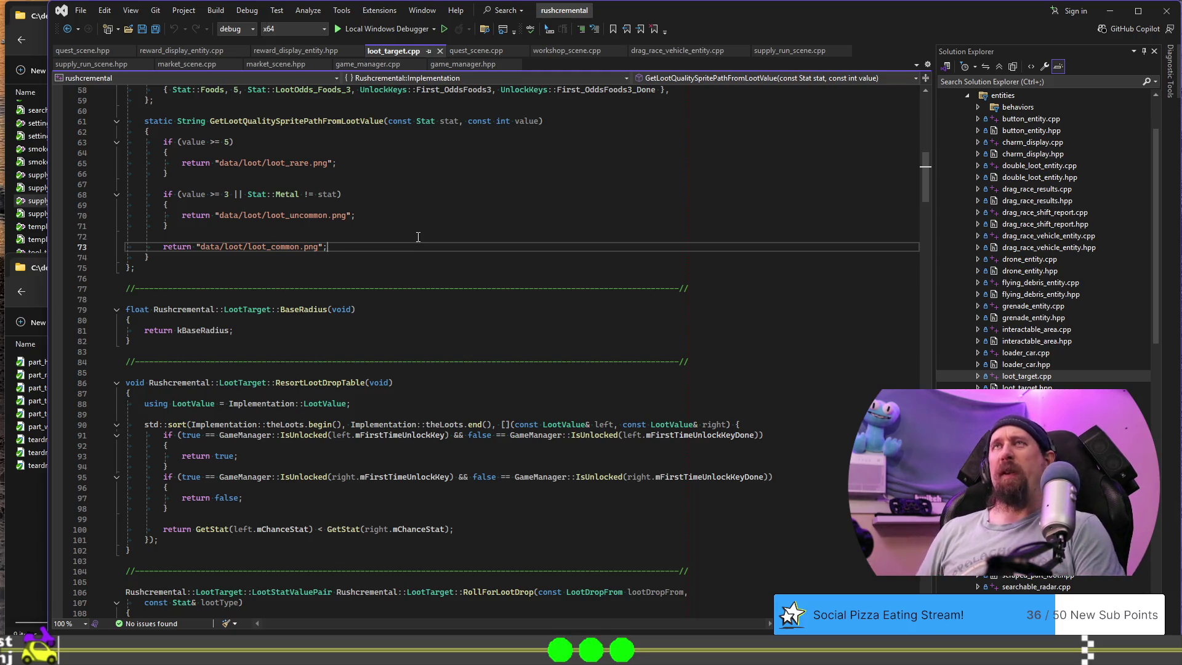
{"action": "scroll", "coordinate": [431, 237], "scroll_direction": "down", "scroll_amount": 4}
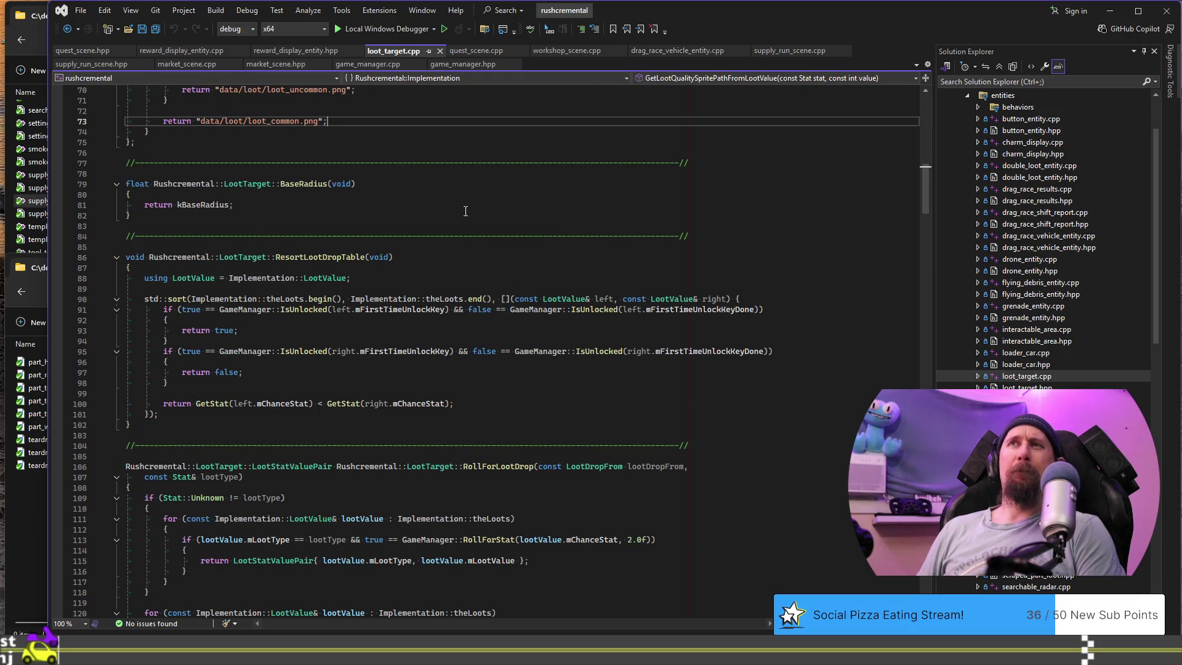
{"action": "scroll", "coordinate": [468, 207], "scroll_direction": "down", "scroll_amount": 1}
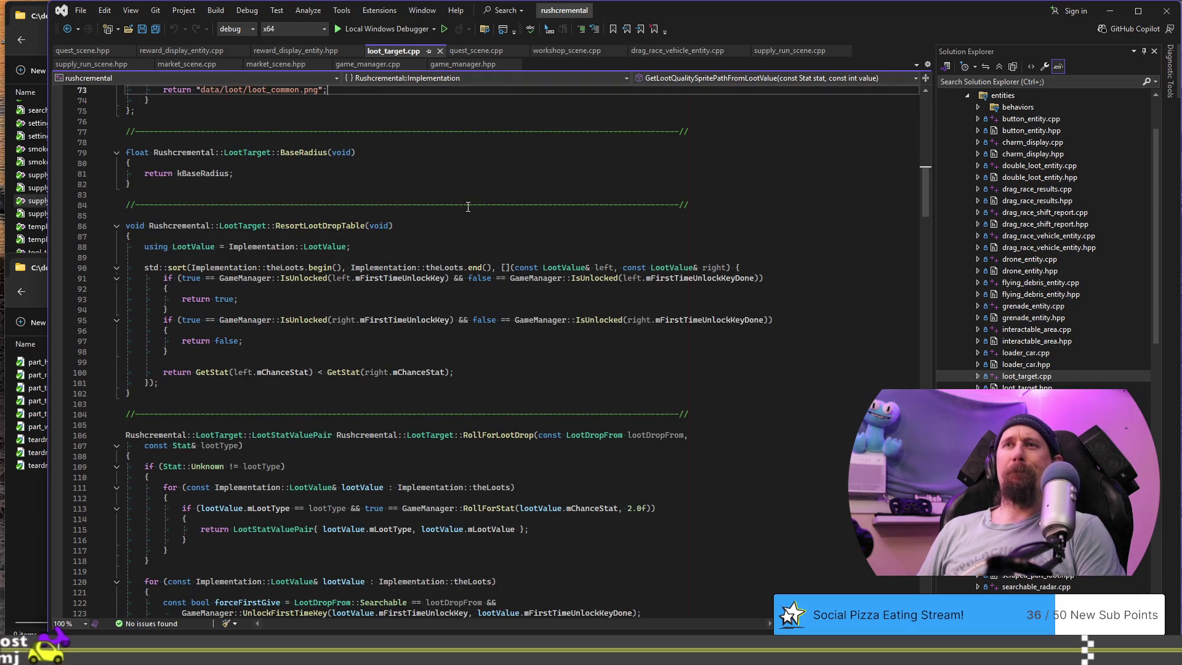
{"action": "key", "text": "alt+Tab"}
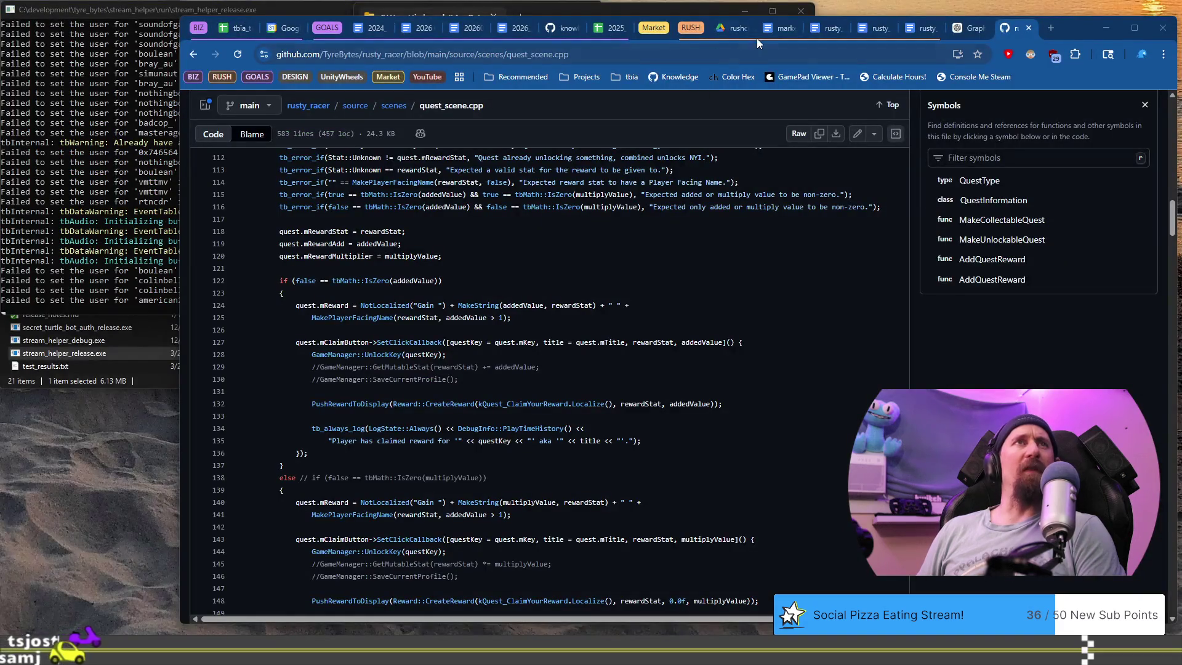
Collapse the RUSH tab group and pull out the GOALS group to show the 2024_roadmap doc.
{"action": "left_click", "coordinate": [696, 32]}
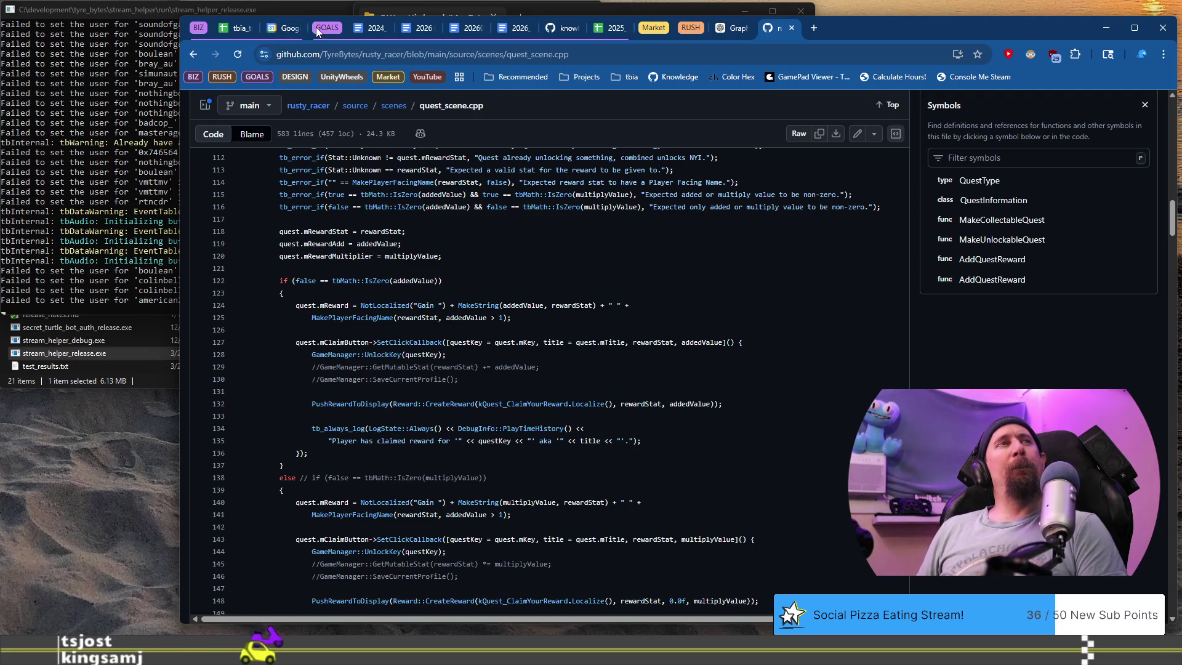
{"action": "mouse_move", "coordinate": [316, 27]}
{"action": "left_mouse_down"}
{"action": "mouse_move", "coordinate": [324, 141]}
{"action": "mouse_move", "coordinate": [326, 44]}
{"action": "mouse_move", "coordinate": [360, 33]}
{"action": "left_mouse_up"}
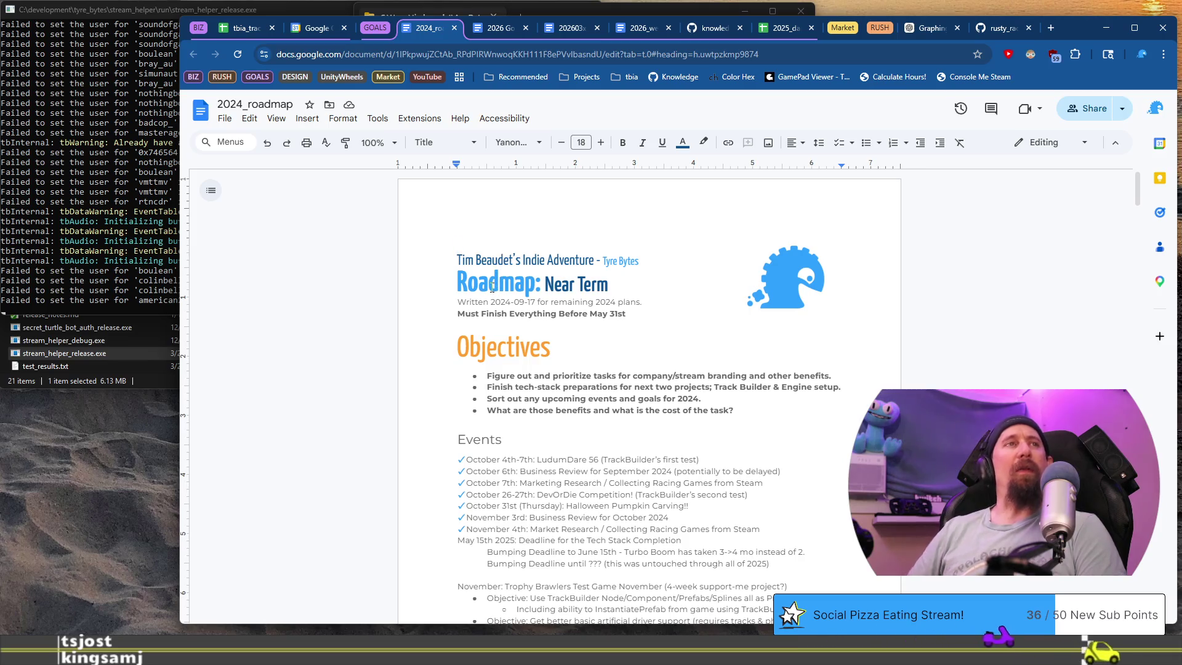
Restore the deleted logo line at the top of 2024_roadmap with an undo.
{"action": "key", "text": "BackSpace"}
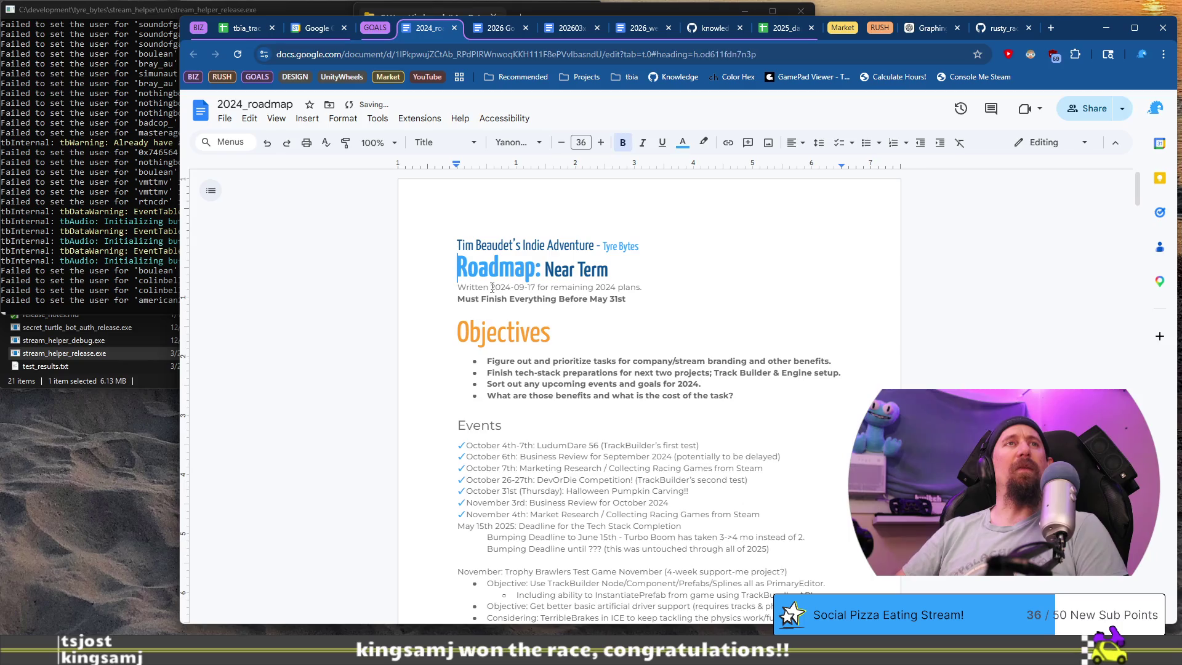
{"action": "key", "text": "ctrl+z"}
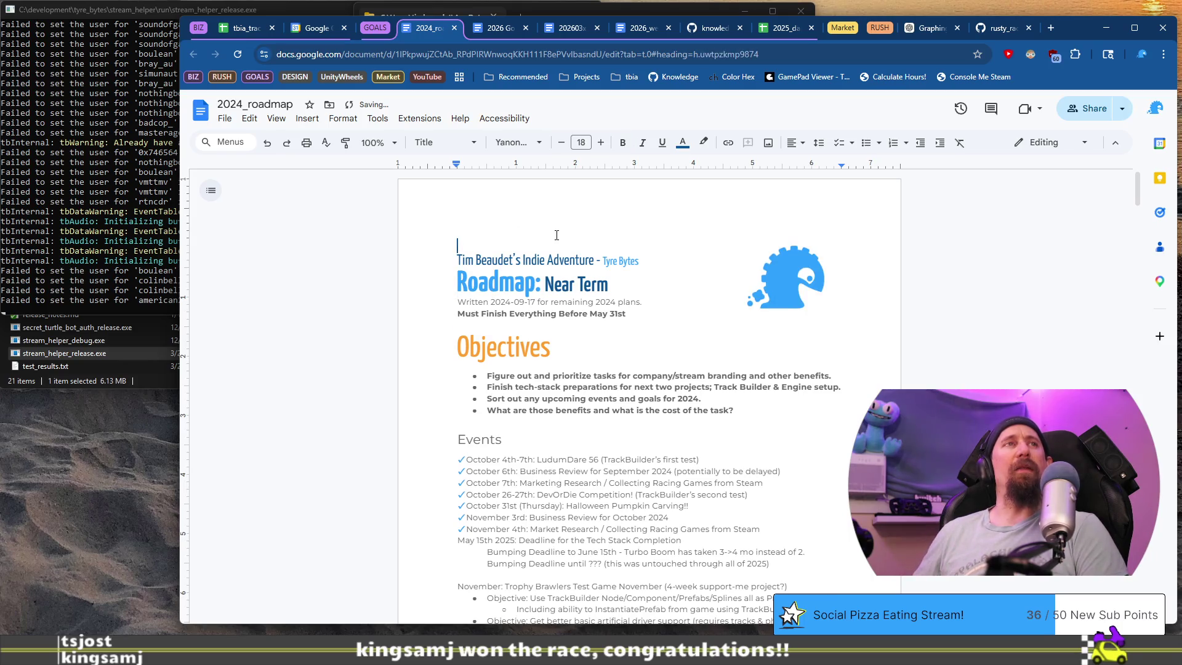
{"action": "double_click", "coordinate": [556, 235]}
{"action": "left_click", "coordinate": [698, 348]}
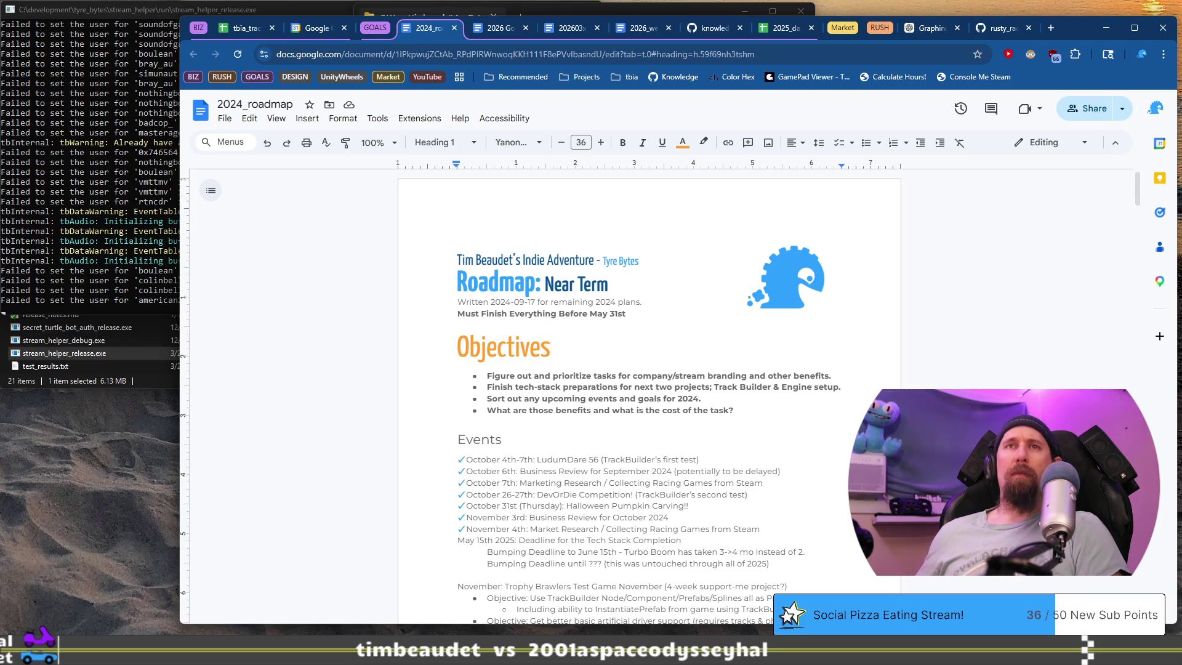
Narrow the browser window, scroll the roadmap, and switch to the rusty_racer_game_flow document.
{"action": "left_click_drag", "start_coordinate": [1174, 423], "coordinate": [1127, 420]}
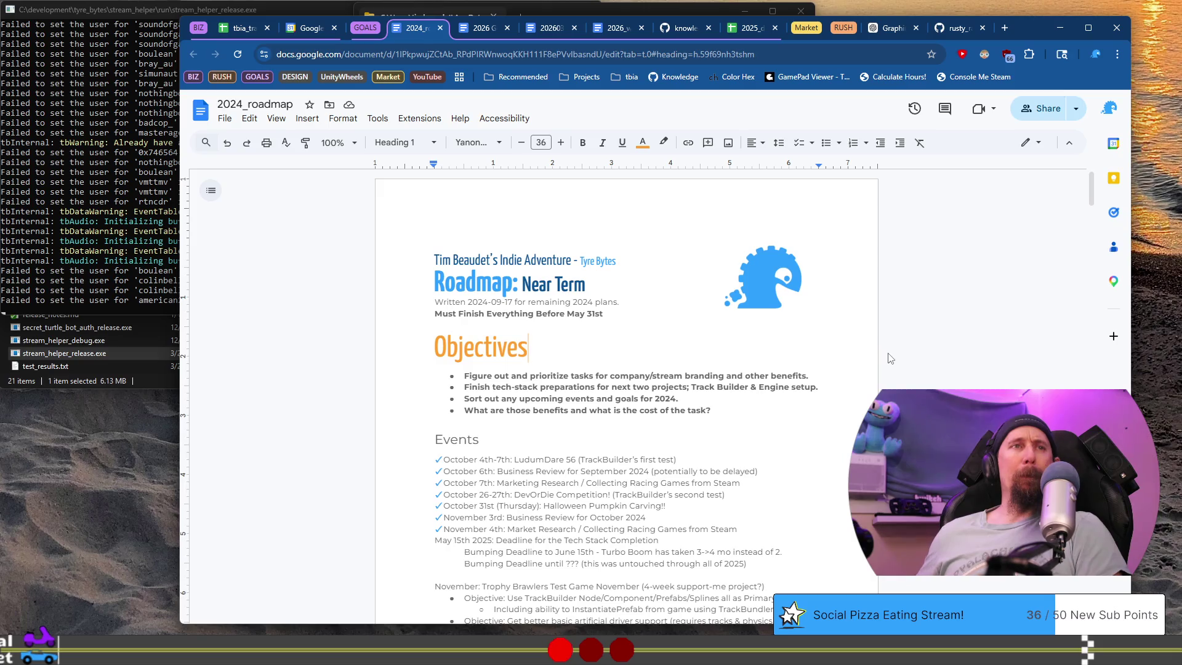
{"action": "scroll", "coordinate": [811, 360], "scroll_direction": "down", "scroll_amount": 5}
{"action": "scroll", "coordinate": [804, 361], "scroll_direction": "down", "scroll_amount": 4}
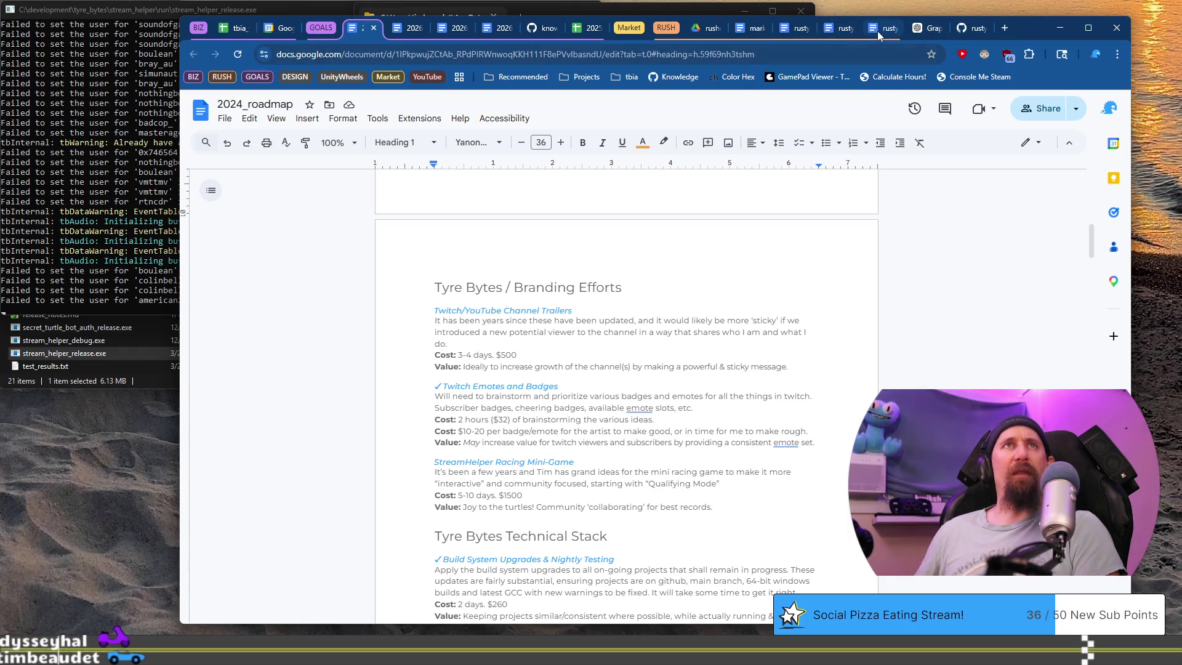
{"action": "left_click", "coordinate": [874, 29]}
{"action": "scroll", "coordinate": [774, 318], "scroll_direction": "down", "scroll_amount": 5}
Search Windows Start for 'pho' to find Adobe Photoshop 2026.
{"action": "scroll", "coordinate": [779, 320], "scroll_direction": "up", "scroll_amount": 15}
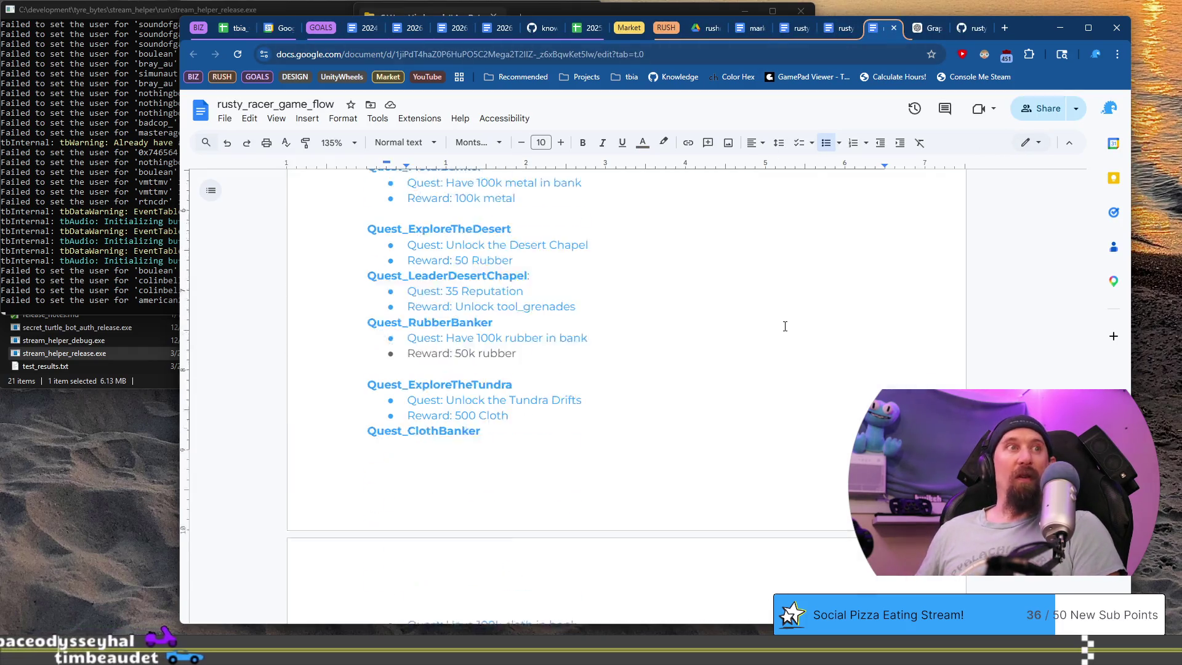
{"action": "scroll", "coordinate": [785, 326], "scroll_direction": "up", "scroll_amount": 5}
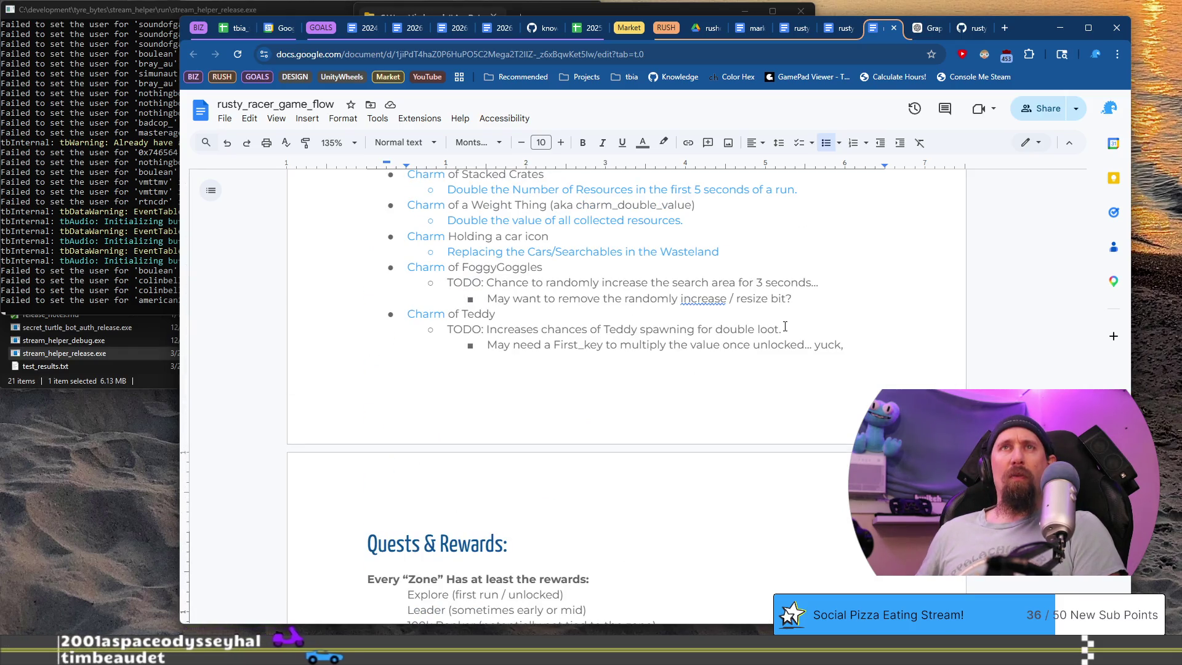
{"action": "key", "text": "alt+Tab"}
{"action": "key", "text": "super"}
{"action": "type", "text": "pho"}
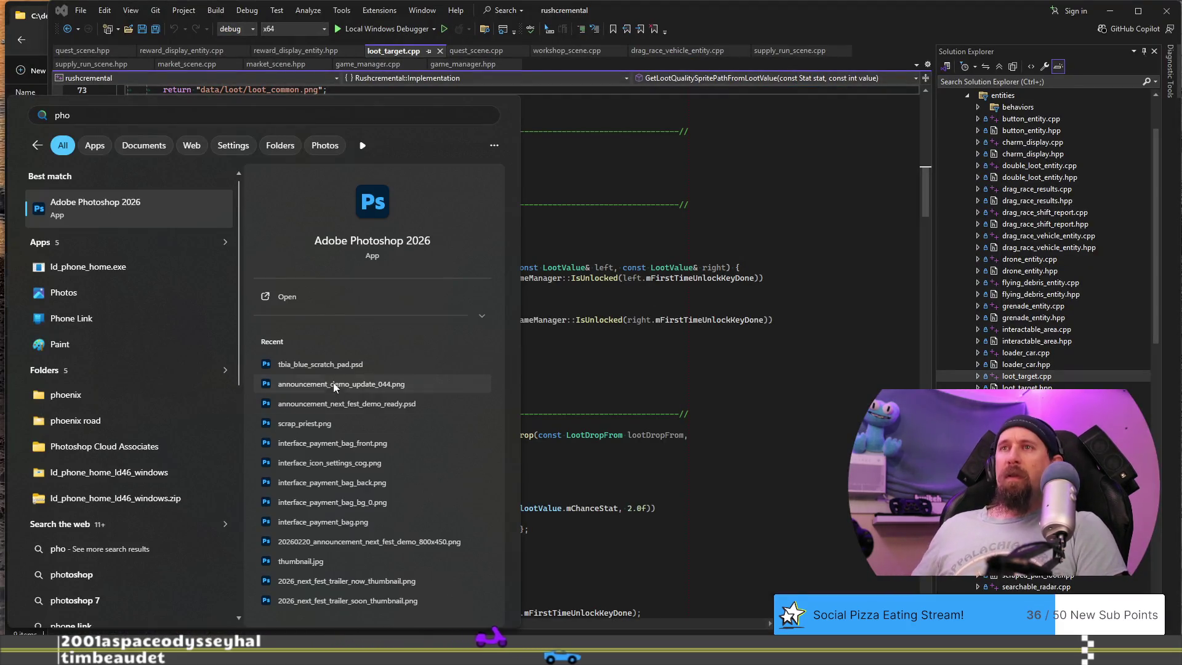
Open the recent tbia_blue_scratch_pad.psd from the Photoshop search result.
{"action": "left_click", "coordinate": [342, 364]}
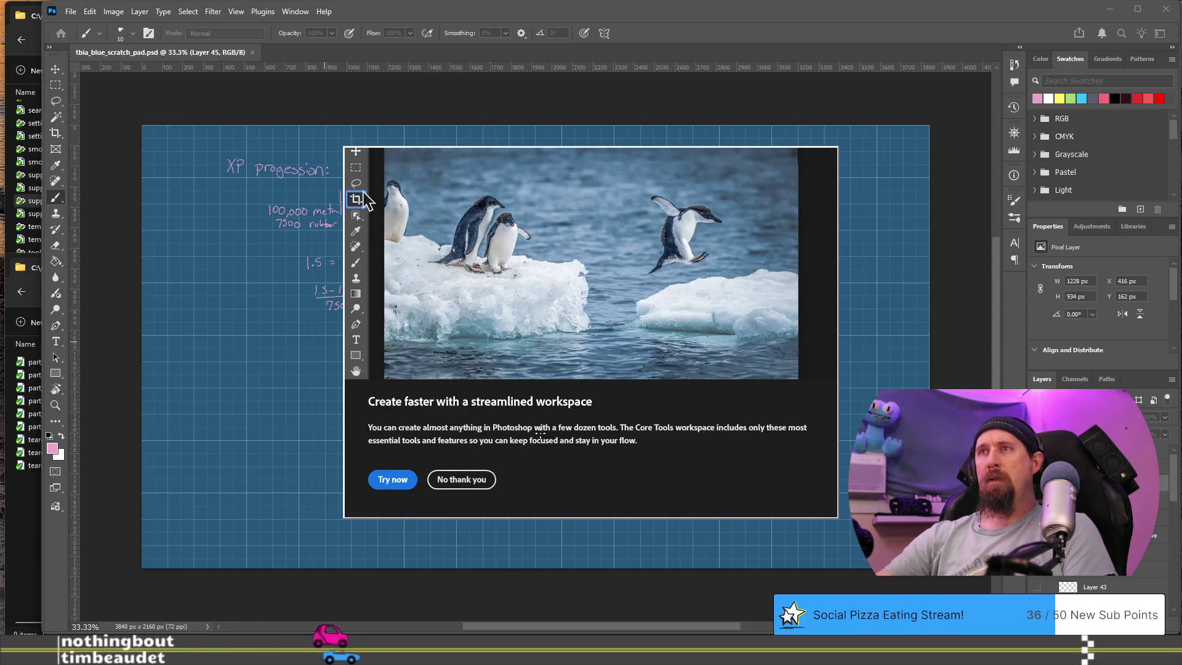
Decline the workspace promo, erase the XP notes, add Layer 46, and zoom to 100%.
{"action": "left_click", "coordinate": [467, 483]}
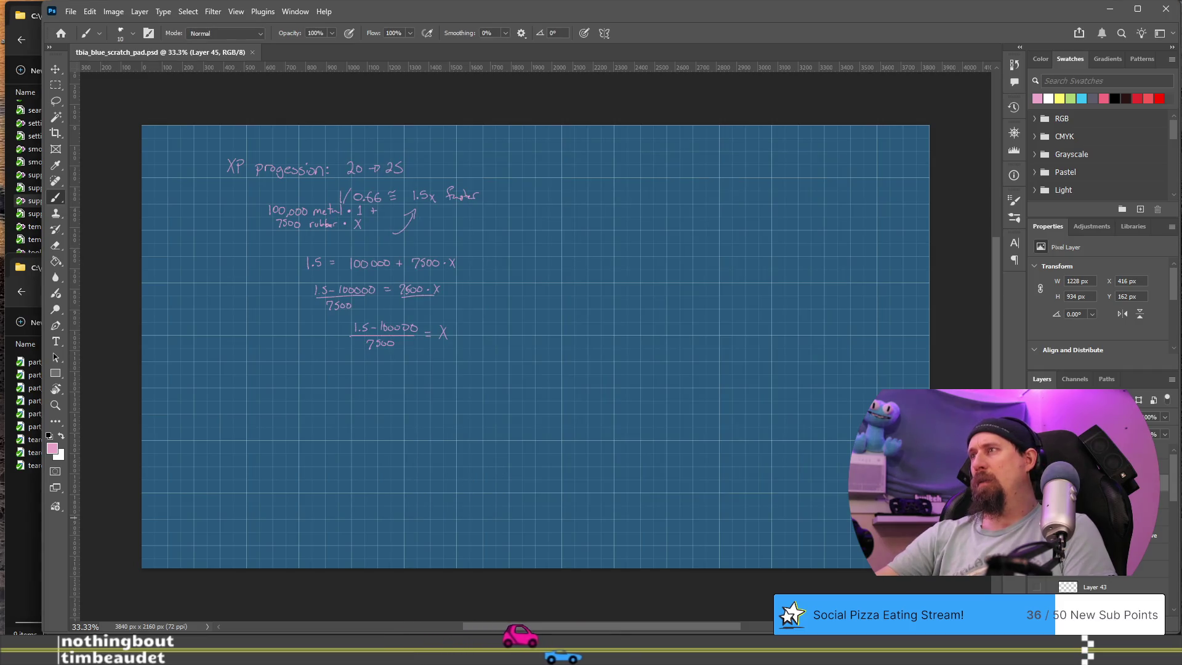
{"action": "key", "text": "ctrl+a"}
{"action": "key", "text": "Delete"}
{"action": "key", "text": "ctrl+shift+alt+n"}
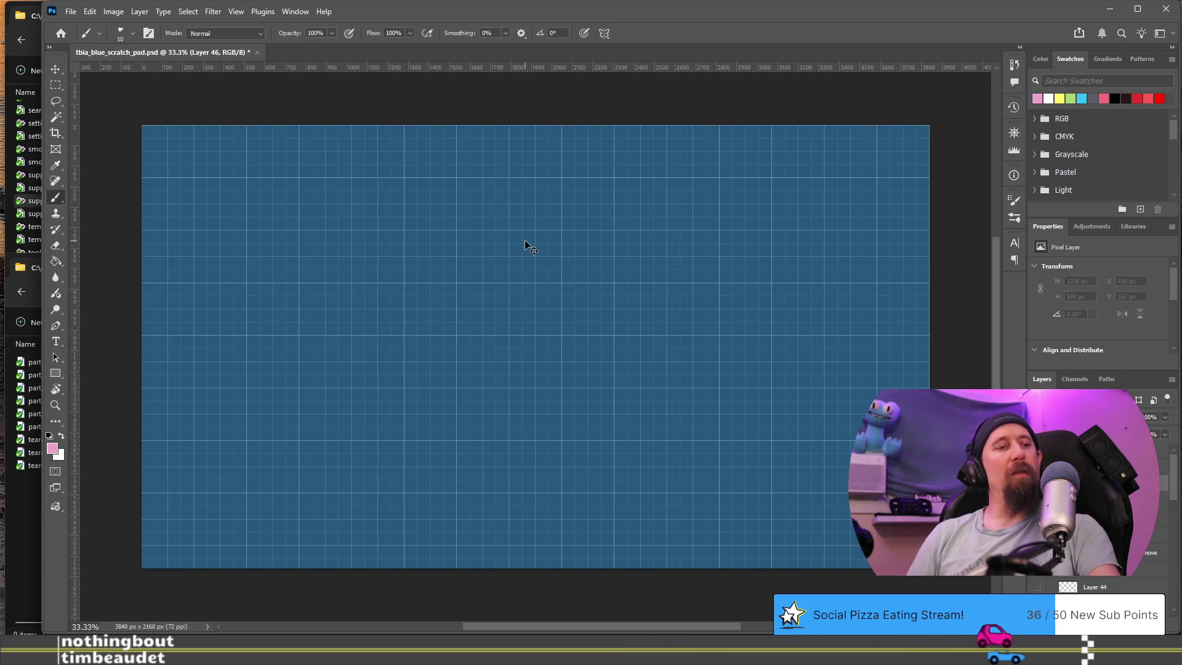
{"action": "key", "text": "ctrl+1"}
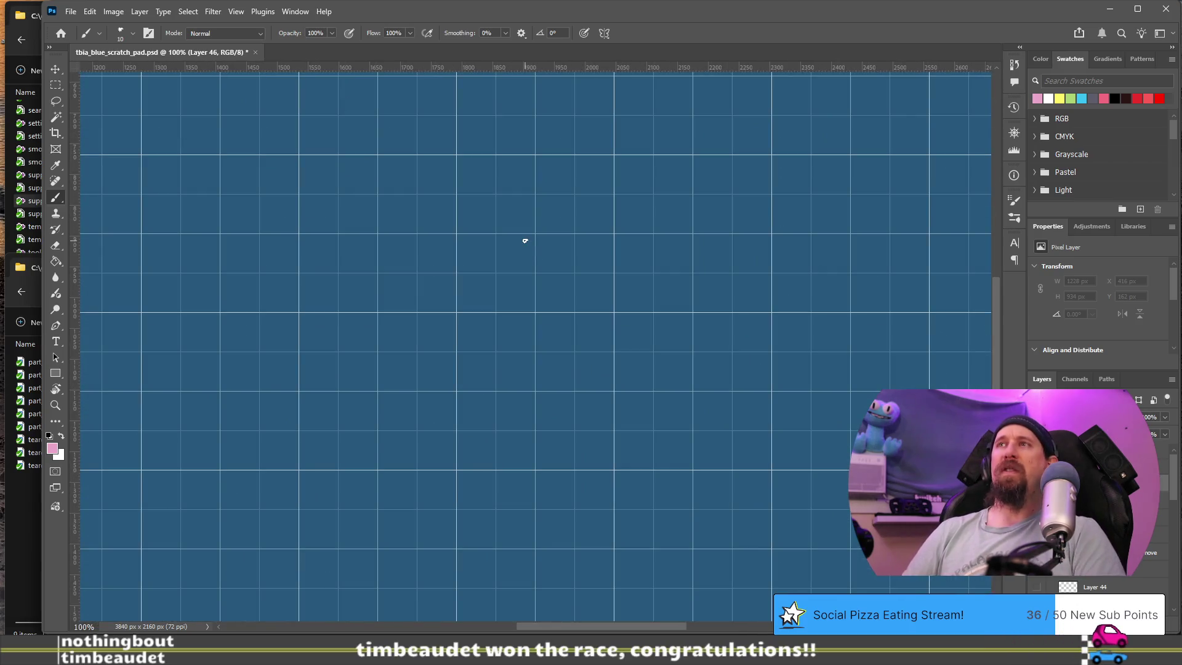
{"action": "mouse_move", "coordinate": [399, 236]}
{"action": "left_mouse_down"}
{"action": "mouse_move", "coordinate": [386, 302]}
{"action": "mouse_move", "coordinate": [634, 422]}
{"action": "mouse_move", "coordinate": [744, 513]}
{"action": "left_mouse_up"}
{"action": "mouse_move", "coordinate": [630, 396]}
{"action": "left_mouse_down"}
{"action": "mouse_move", "coordinate": [567, 388]}
{"action": "mouse_move", "coordinate": [535, 358]}
{"action": "left_mouse_up"}
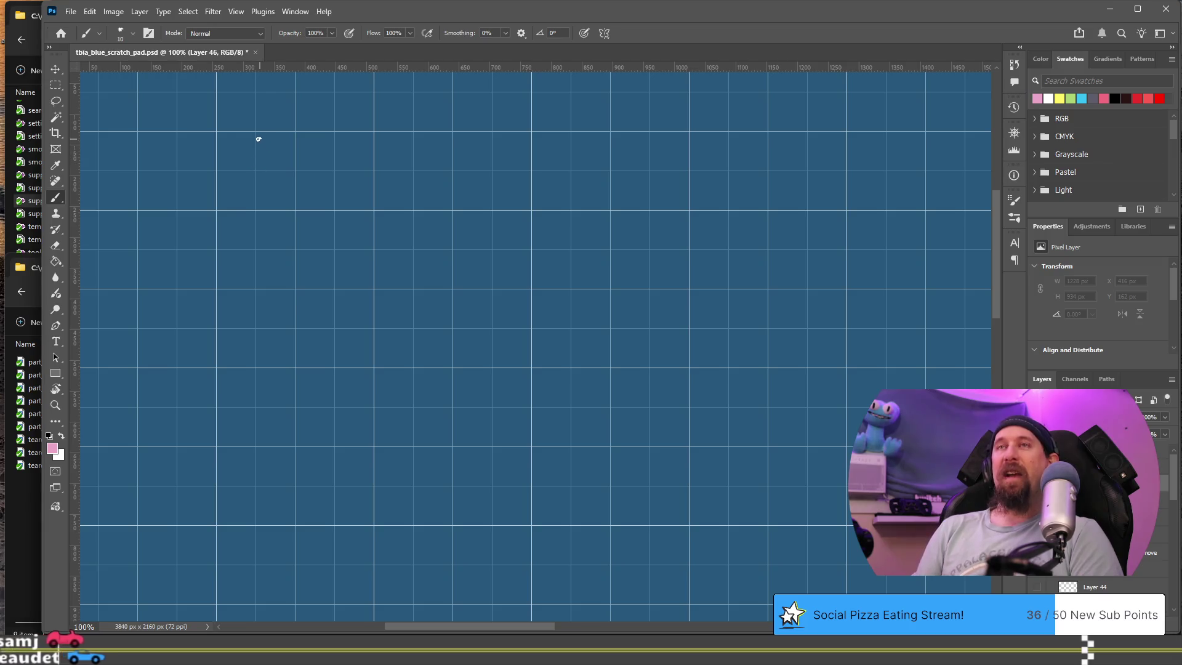
{"action": "mouse_move", "coordinate": [268, 136]}
{"action": "left_mouse_down"}
{"action": "mouse_move", "coordinate": [238, 140]}
{"action": "mouse_move", "coordinate": [233, 185]}
{"action": "mouse_move", "coordinate": [276, 187]}
{"action": "left_mouse_up"}
{"action": "left_click", "coordinate": [278, 151]}
{"action": "mouse_move", "coordinate": [295, 134]}
{"action": "left_mouse_down"}
{"action": "mouse_move", "coordinate": [293, 185]}
{"action": "mouse_move", "coordinate": [313, 162]}
{"action": "left_mouse_up"}
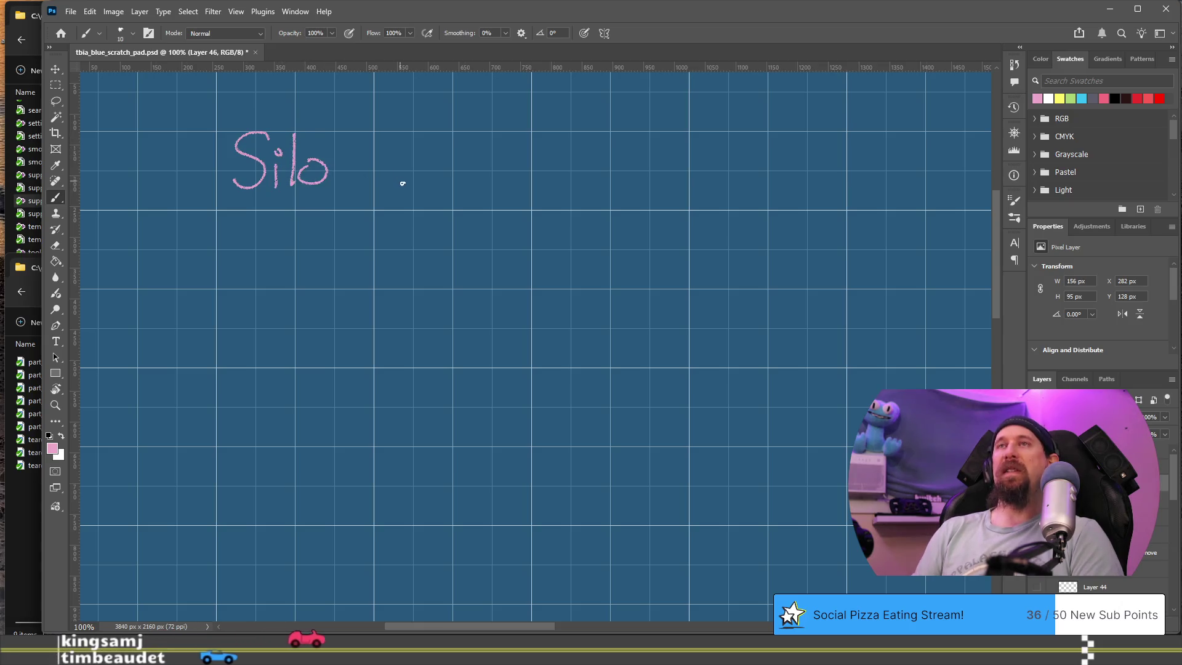
{"action": "key", "text": "ctrl+z"}
{"action": "key", "text": "ctrl+z"}
{"action": "key", "text": "ctrl+z"}
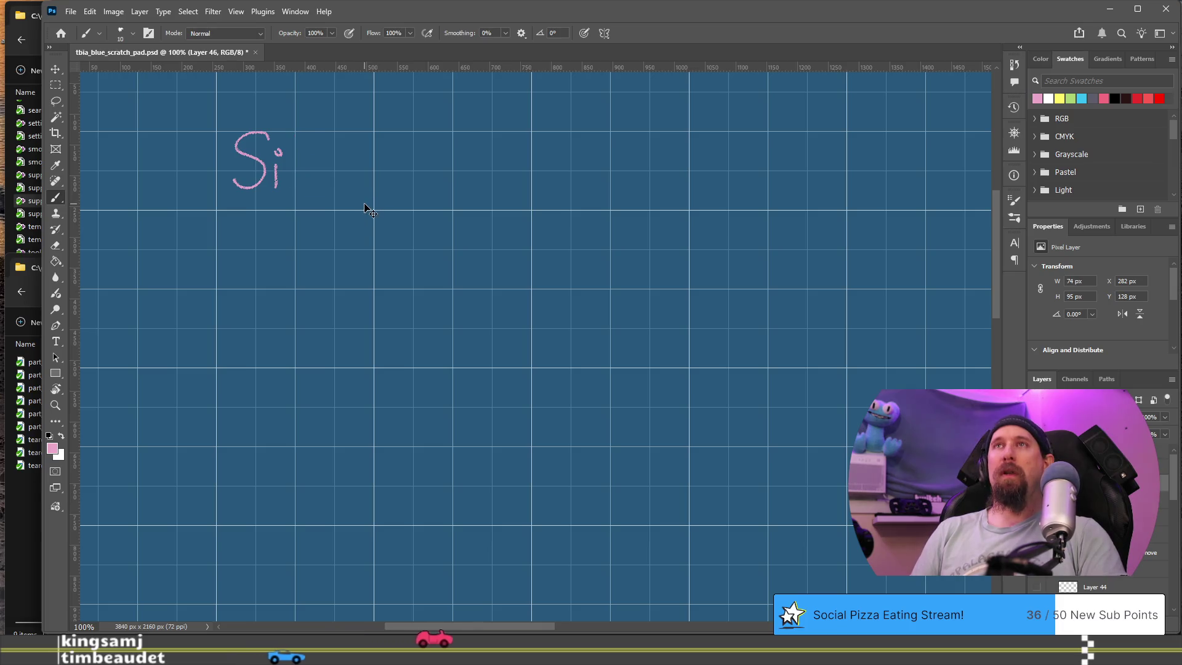
{"action": "key", "text": "ctrl+z"}
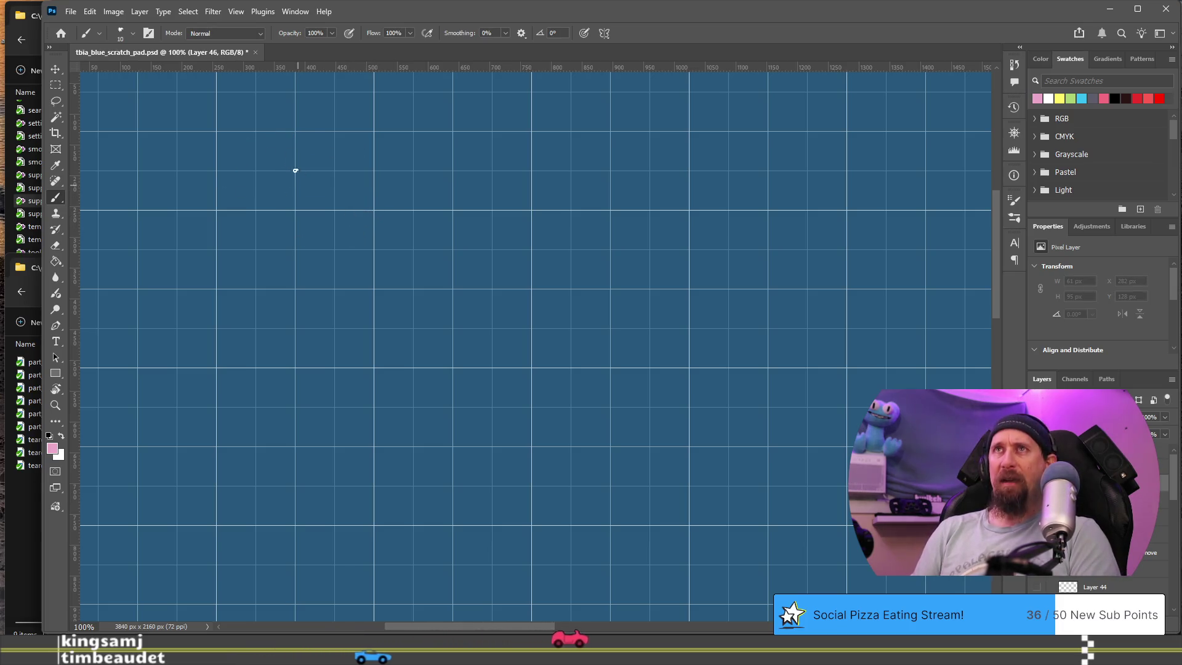
{"action": "mouse_move", "coordinate": [252, 138]}
{"action": "left_mouse_down"}
{"action": "mouse_move", "coordinate": [274, 187]}
{"action": "mouse_move", "coordinate": [289, 168]}
{"action": "mouse_move", "coordinate": [345, 175]}
{"action": "mouse_move", "coordinate": [364, 151]}
{"action": "mouse_move", "coordinate": [401, 159]}
{"action": "mouse_move", "coordinate": [400, 187]}
{"action": "left_mouse_up"}
Finish lettering the pink LOOT TABLE heading with the brush.
{"action": "left_click", "coordinate": [343, 186]}
{"action": "left_click_drag", "start_coordinate": [370, 148], "coordinate": [427, 140]}
{"action": "left_click_drag", "start_coordinate": [411, 186], "coordinate": [471, 158]}
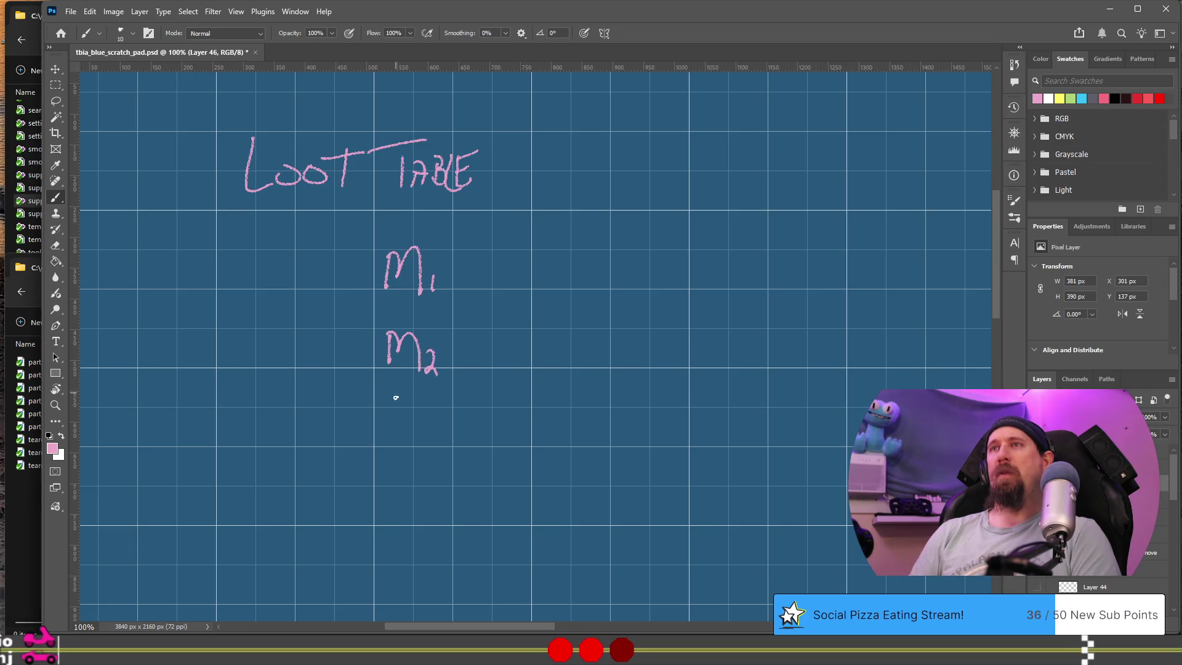
Write tier labels M3, R2–R3 and C2–C3, then return to the browser.
{"action": "left_click_drag", "start_coordinate": [434, 410], "coordinate": [436, 408]}
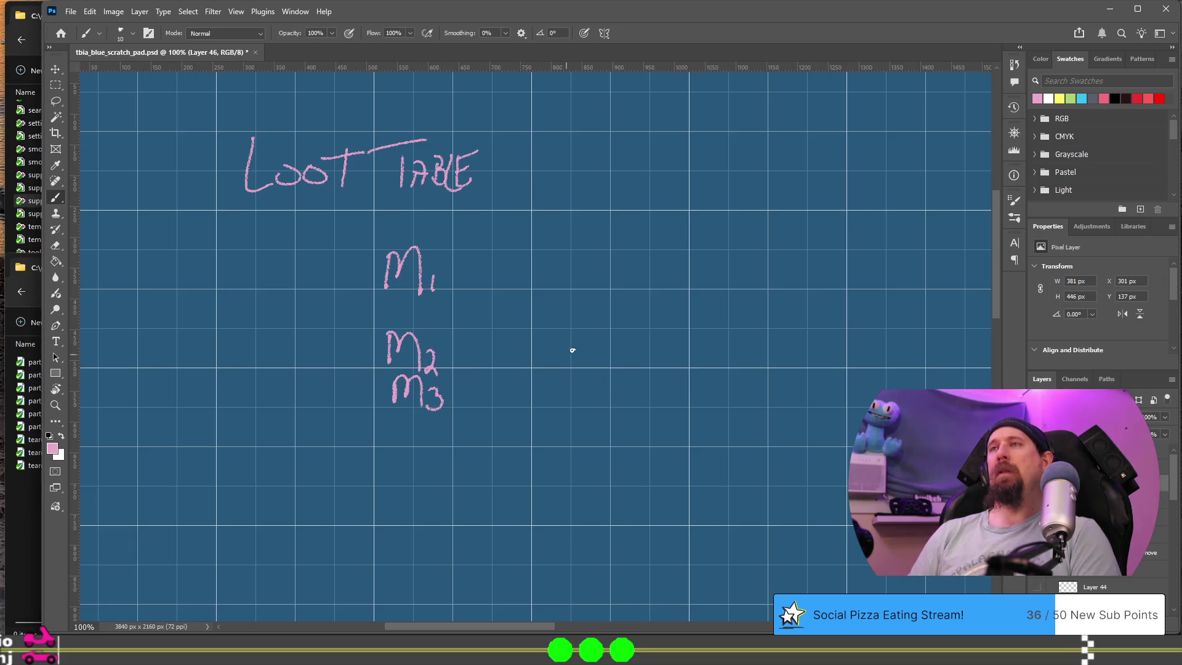
{"action": "left_click_drag", "start_coordinate": [569, 351], "coordinate": [578, 350]}
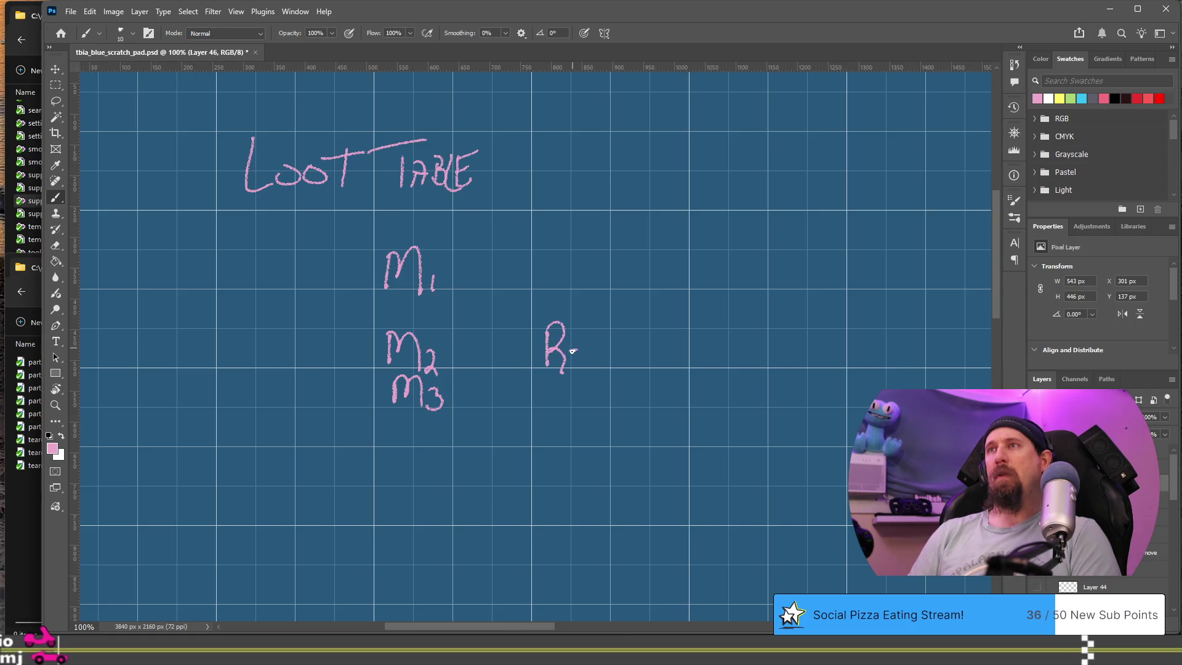
{"action": "mouse_move", "coordinate": [550, 377]}
{"action": "left_mouse_down"}
{"action": "mouse_move", "coordinate": [549, 405]}
{"action": "mouse_move", "coordinate": [585, 393]}
{"action": "mouse_move", "coordinate": [579, 407]}
{"action": "left_mouse_up"}
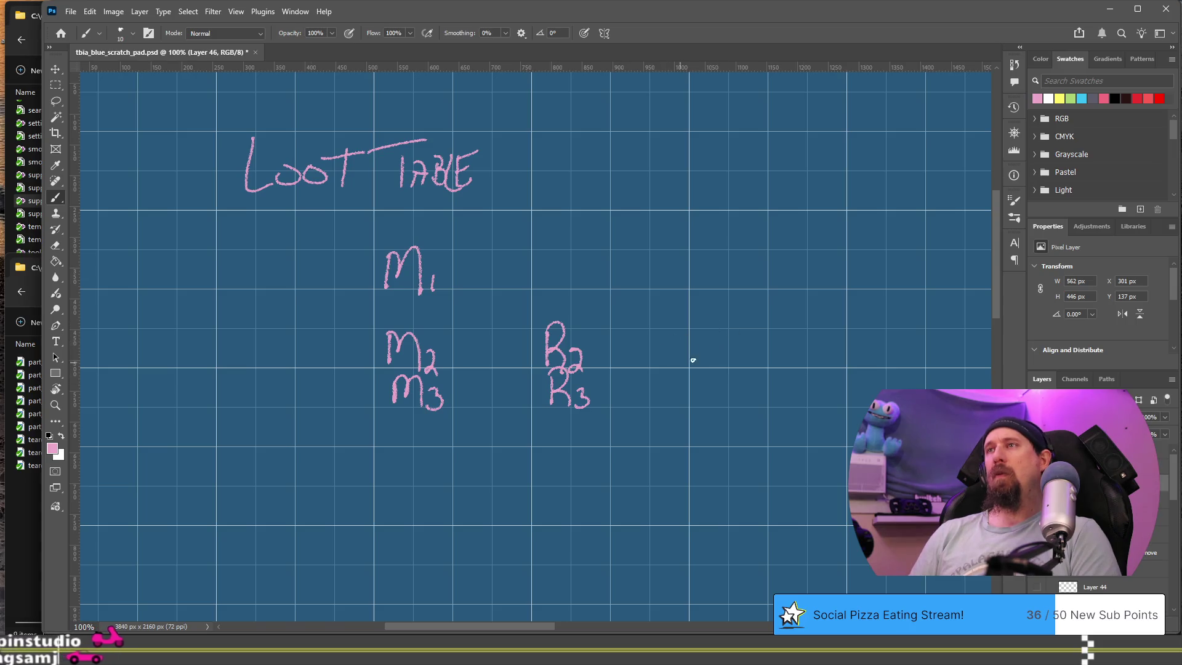
{"action": "mouse_move", "coordinate": [690, 331]}
{"action": "left_mouse_down"}
{"action": "mouse_move", "coordinate": [680, 361]}
{"action": "mouse_move", "coordinate": [712, 368]}
{"action": "mouse_move", "coordinate": [705, 414]}
{"action": "mouse_move", "coordinate": [591, 375]}
{"action": "left_mouse_up"}
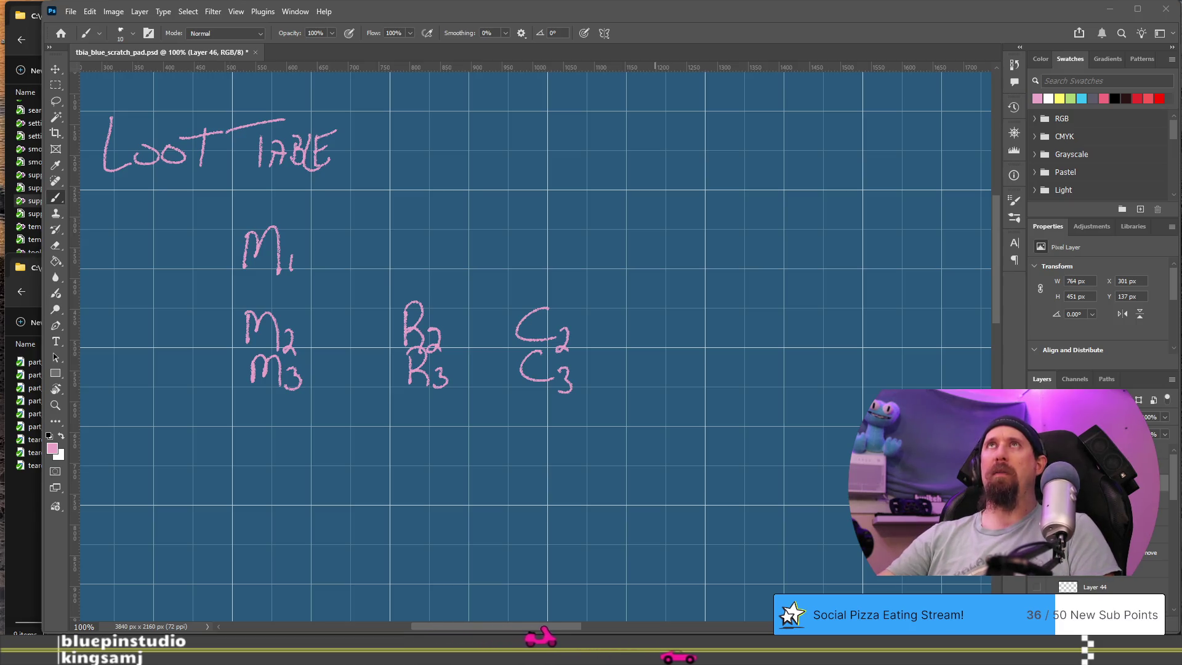
{"action": "key", "text": "alt+Tab"}
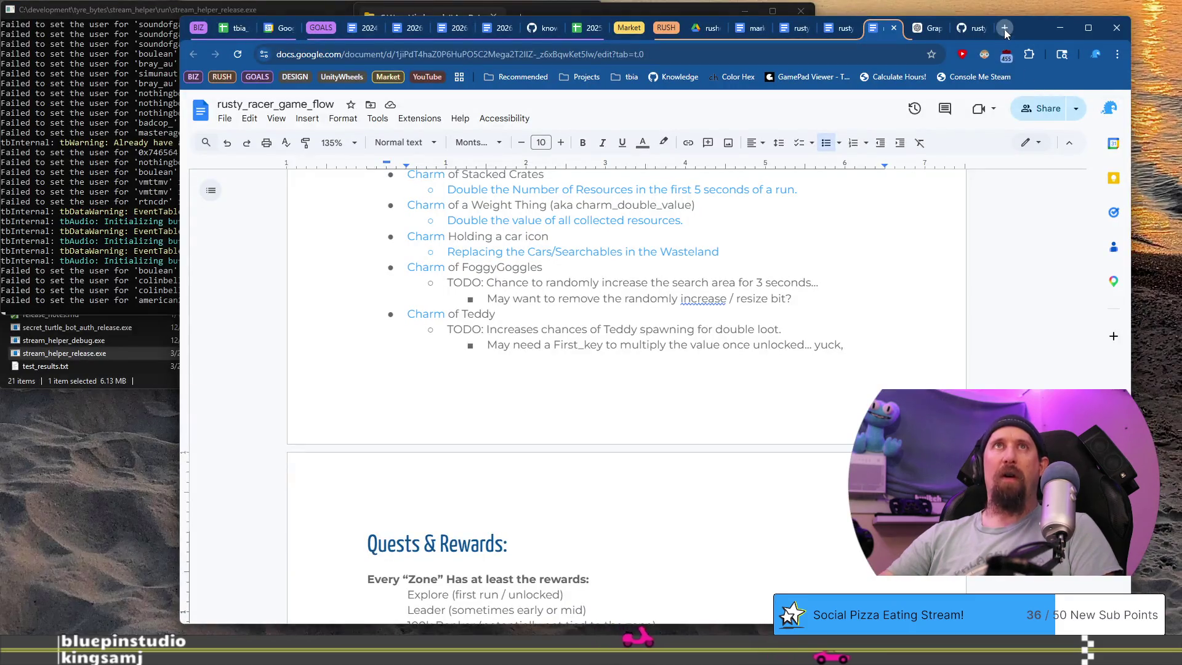
{"action": "left_click", "coordinate": [1004, 28]}
{"action": "key", "text": "ctrl+v"}
{"action": "key", "text": "Return"}
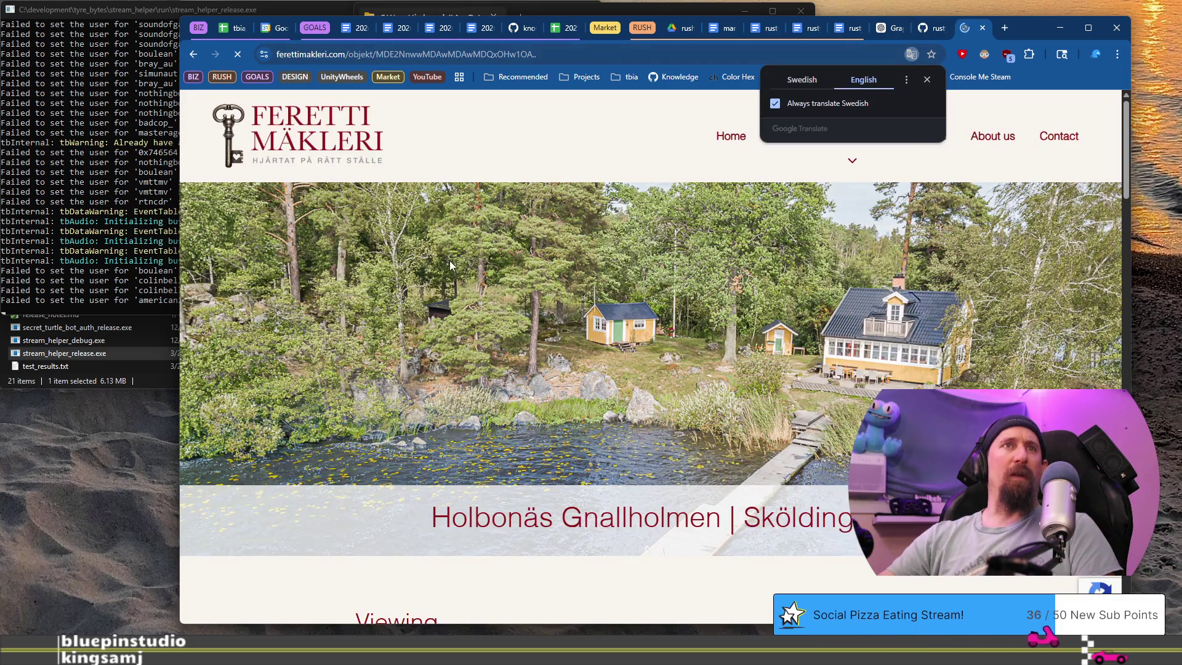
{"action": "scroll", "coordinate": [451, 261], "scroll_direction": "down", "scroll_amount": 1}
{"action": "scroll", "coordinate": [451, 261], "scroll_direction": "up", "scroll_amount": 1}
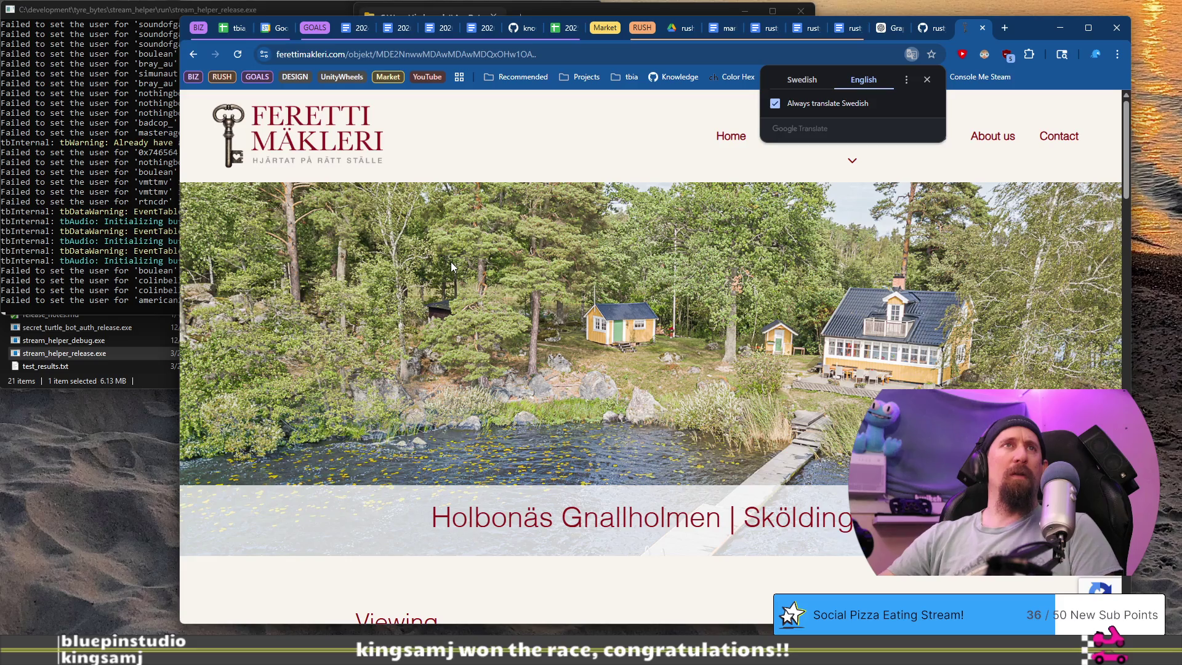
{"action": "scroll", "coordinate": [452, 266], "scroll_direction": "down", "scroll_amount": 5}
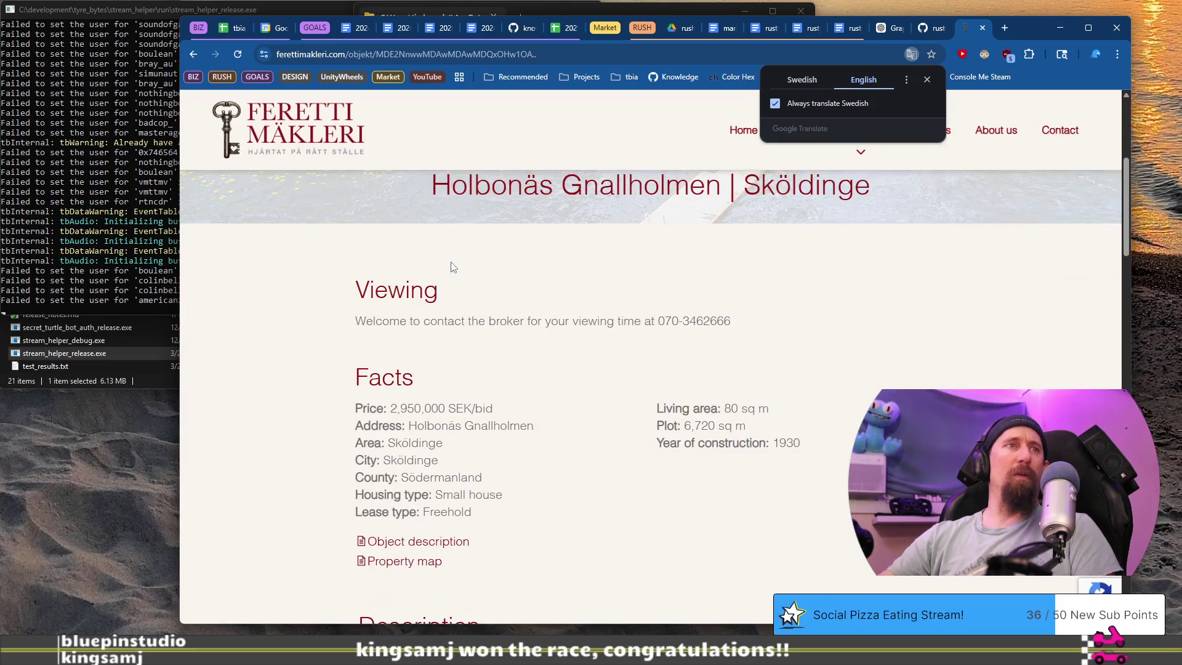
{"action": "scroll", "coordinate": [453, 267], "scroll_direction": "down", "scroll_amount": 1}
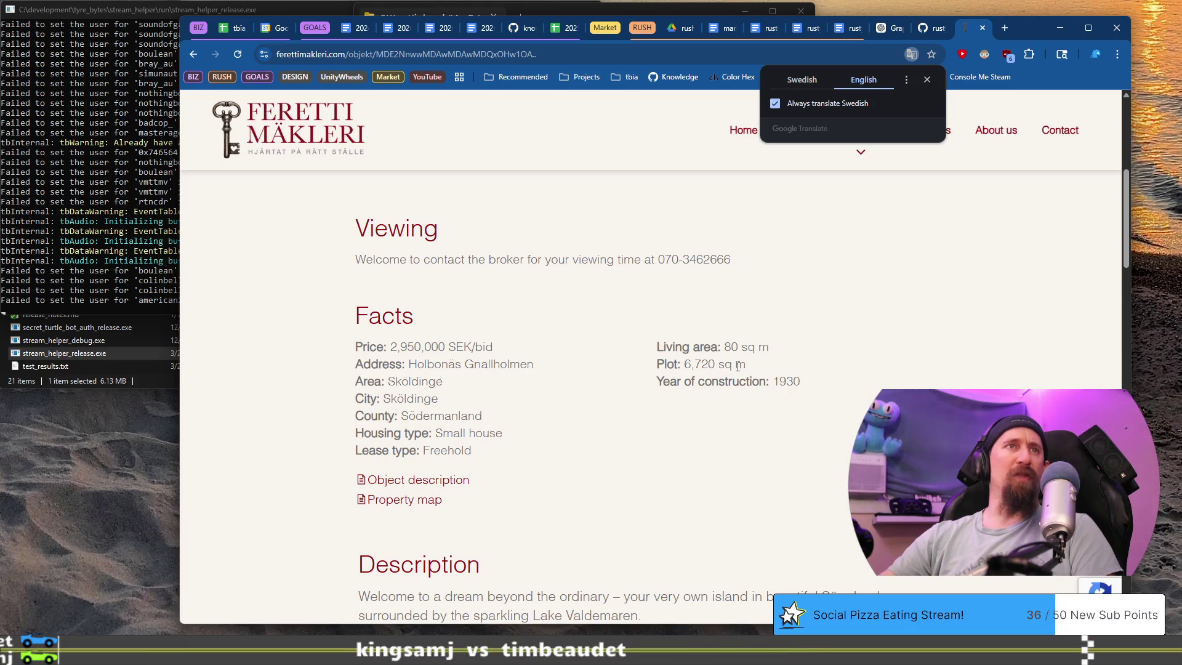
{"action": "left_click", "coordinate": [762, 345]}
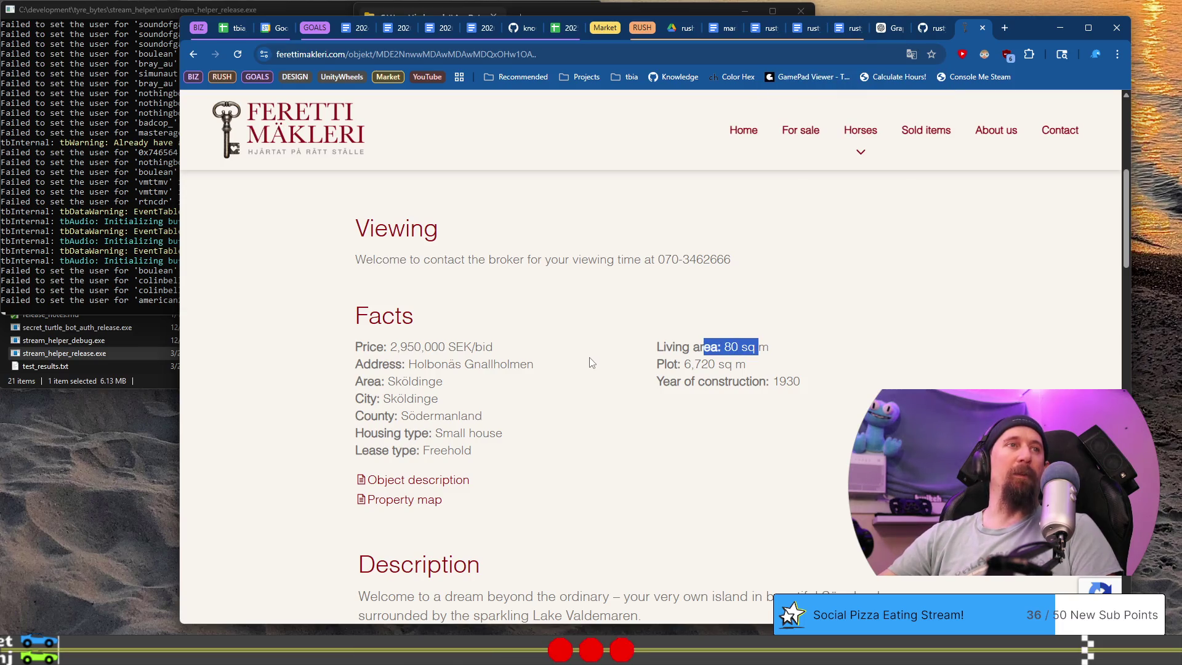
{"action": "scroll", "coordinate": [583, 366], "scroll_direction": "down", "scroll_amount": 5}
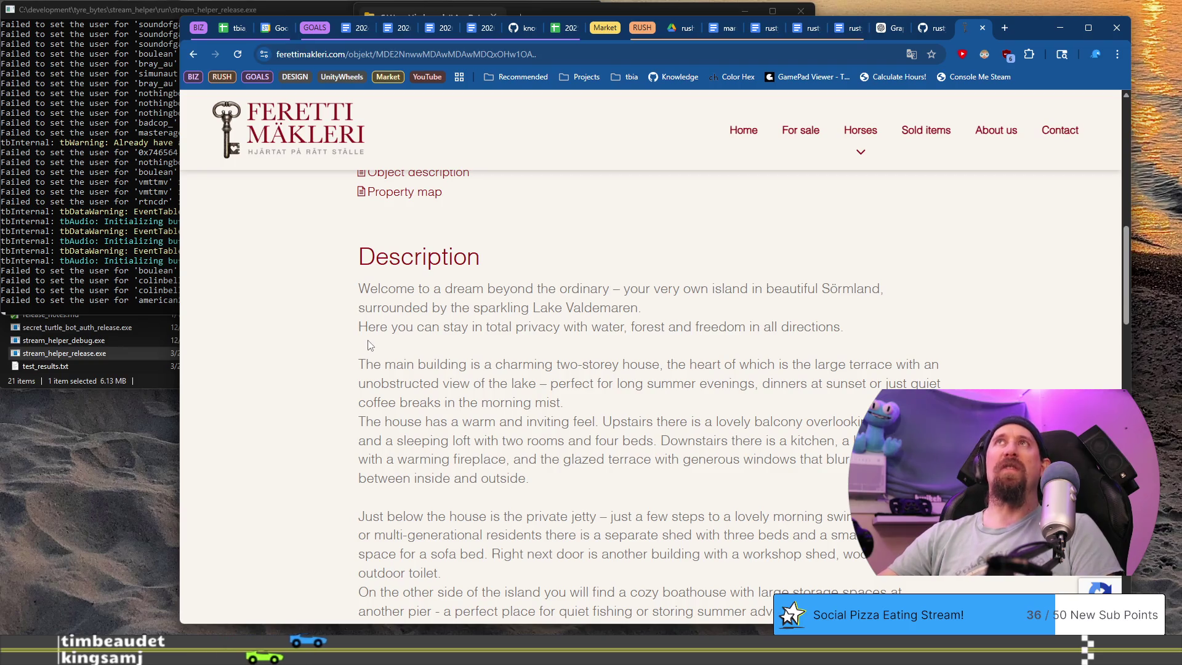
{"action": "left_click_drag", "start_coordinate": [583, 290], "coordinate": [684, 290]}
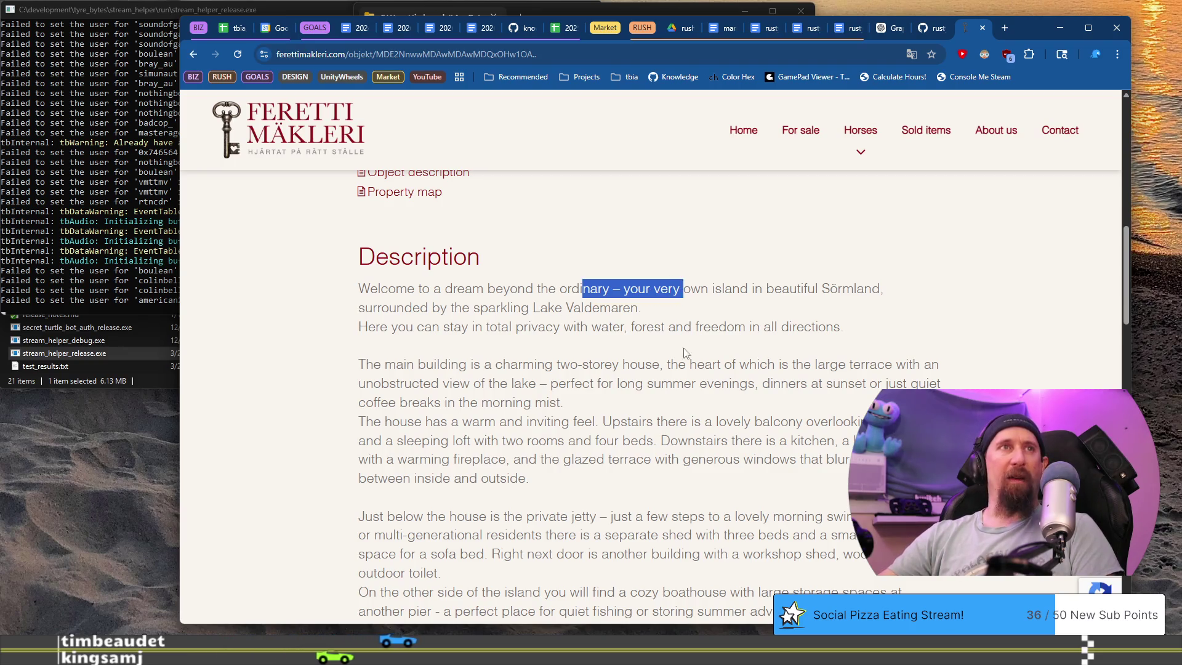
{"action": "left_click_drag", "start_coordinate": [360, 517], "coordinate": [636, 517]}
{"action": "left_click_drag", "start_coordinate": [512, 383], "coordinate": [672, 383]}
{"action": "scroll", "coordinate": [668, 419], "scroll_direction": "down", "scroll_amount": 4}
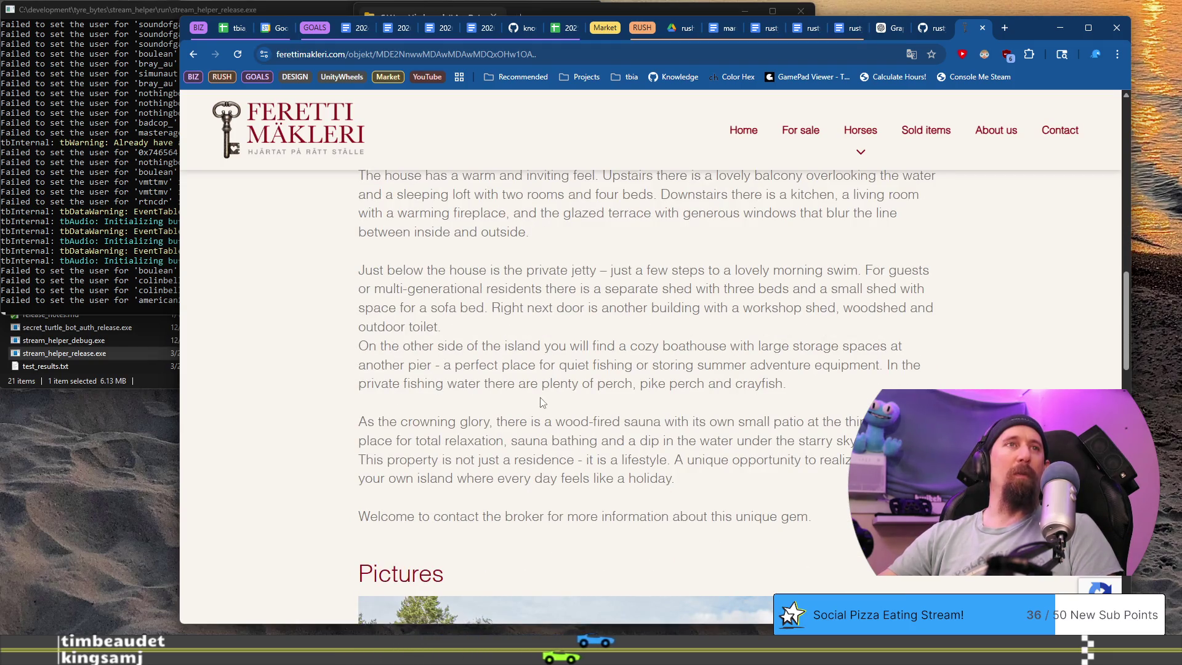
{"action": "scroll", "coordinate": [561, 375], "scroll_direction": "up", "scroll_amount": 3}
{"action": "left_click", "coordinate": [561, 374]}
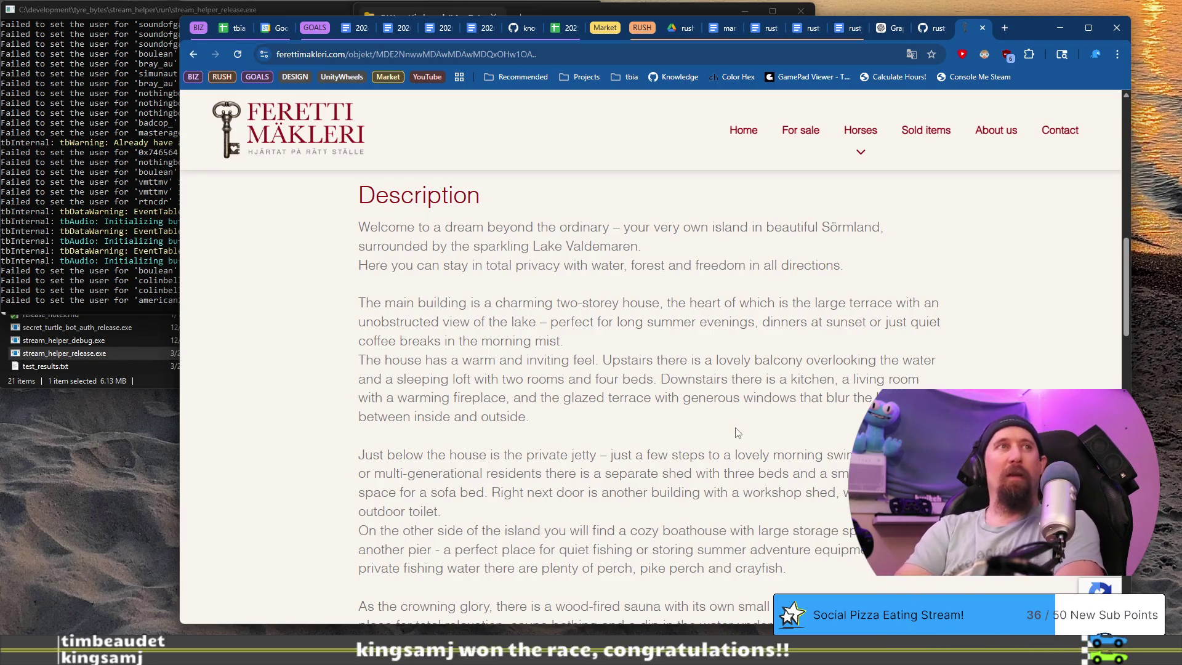
{"action": "scroll", "coordinate": [738, 432], "scroll_direction": "up", "scroll_amount": 10}
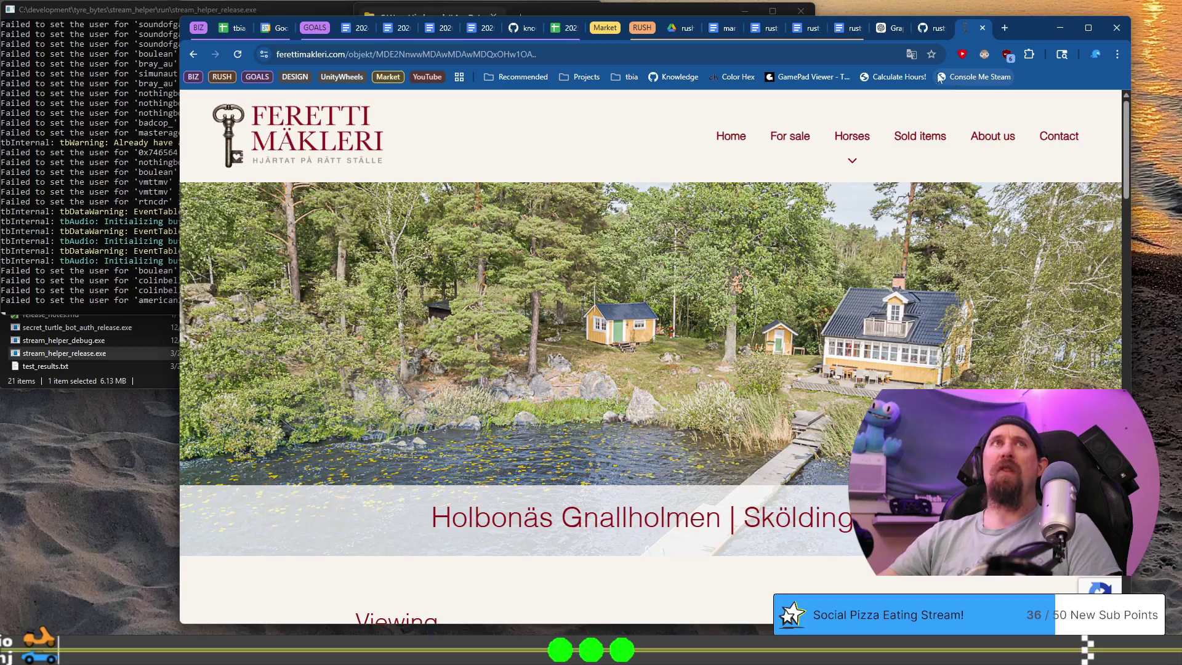
{"action": "left_click", "coordinate": [983, 28]}
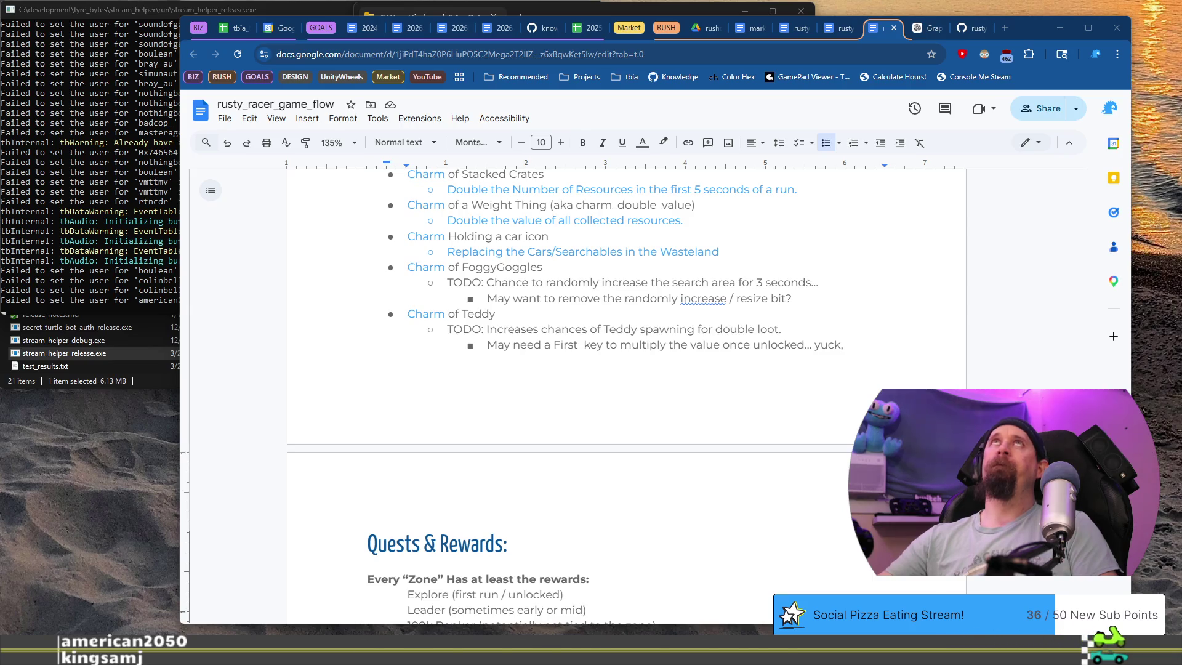
Switch to the Chrome window showing the Spelkollektivet website.
{"action": "key", "text": "alt+Tab"}
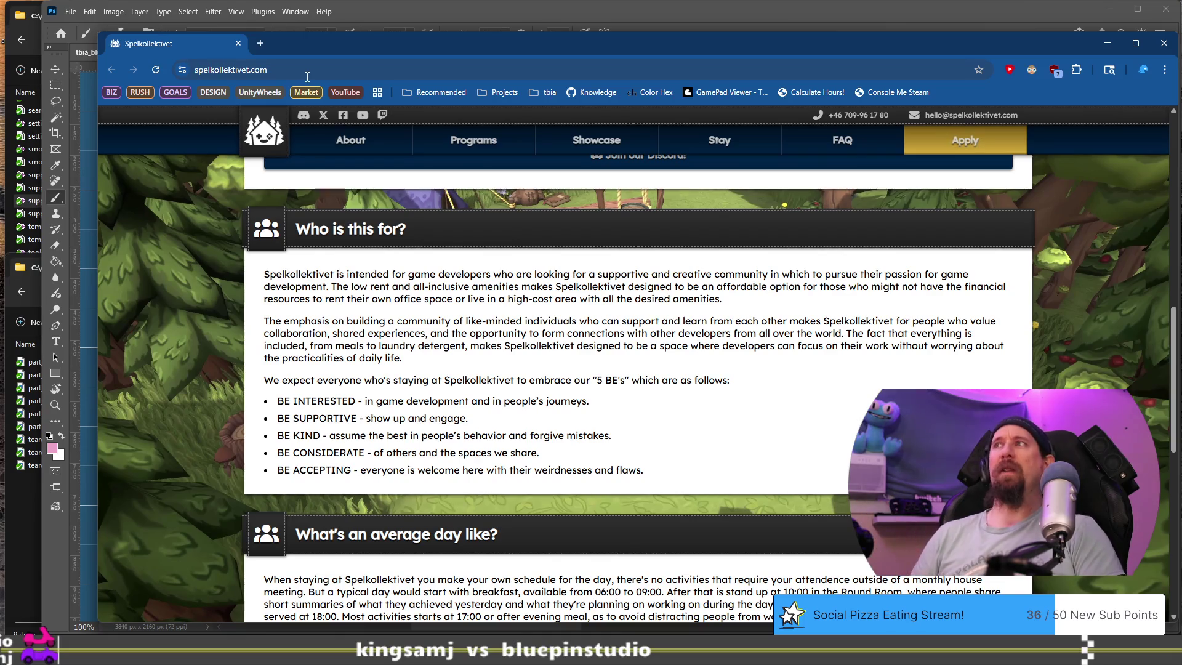
Go to Stay > Prices on spelkollektivet.com and find the room tables (Single Room 320 kr/day).
{"action": "scroll", "coordinate": [630, 279], "scroll_direction": "down", "scroll_amount": 9}
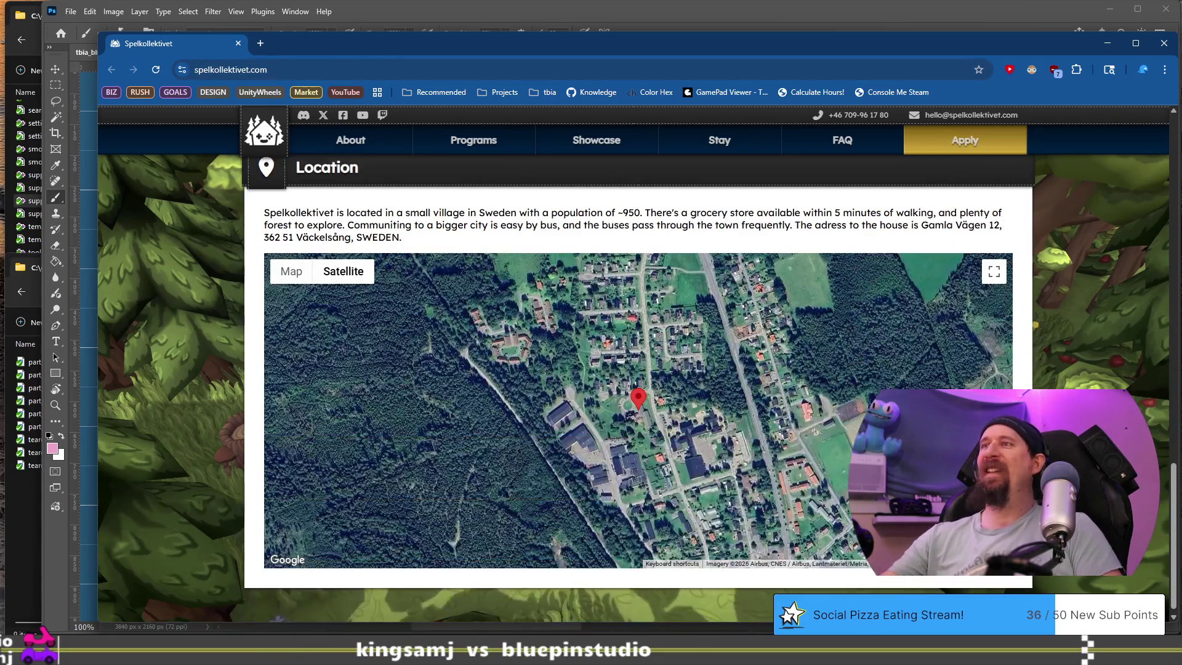
{"action": "scroll", "coordinate": [757, 390], "scroll_direction": "up", "scroll_amount": 7}
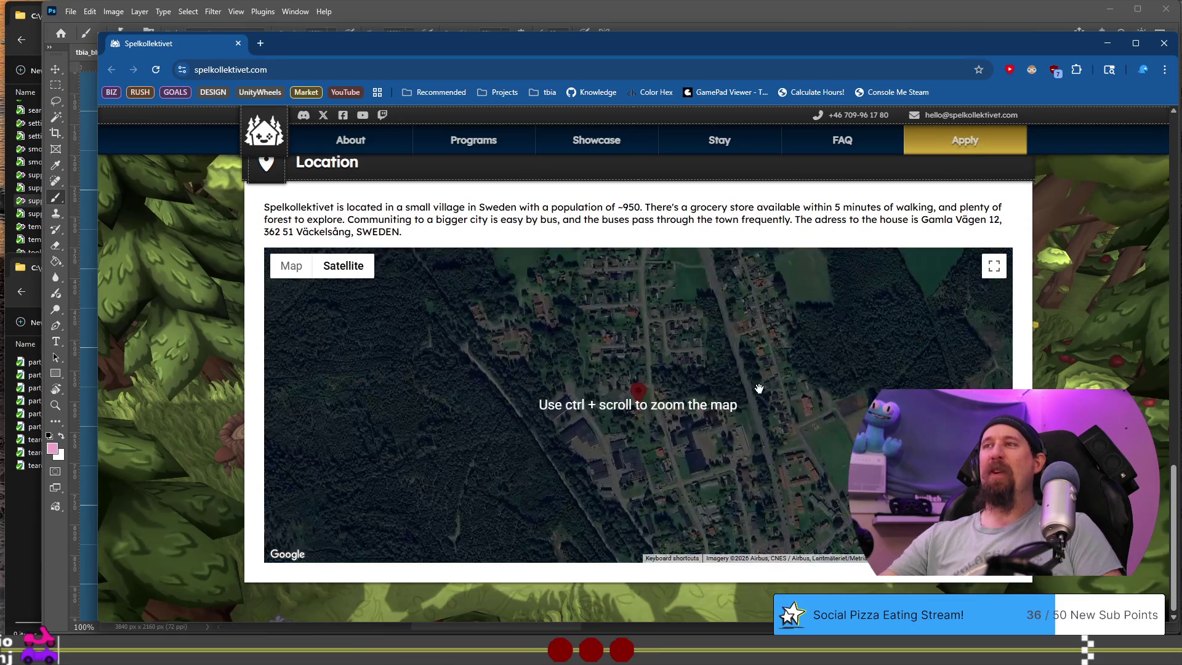
{"action": "scroll", "coordinate": [784, 445], "scroll_direction": "up", "scroll_amount": 8}
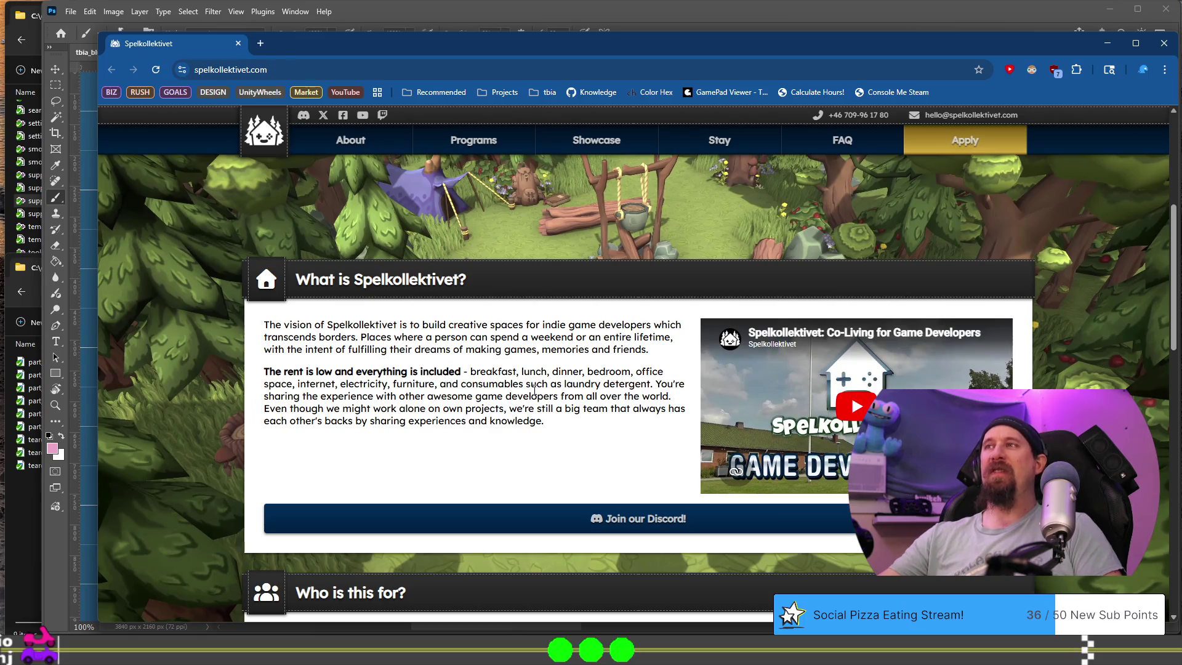
{"action": "scroll", "coordinate": [534, 389], "scroll_direction": "up", "scroll_amount": 5}
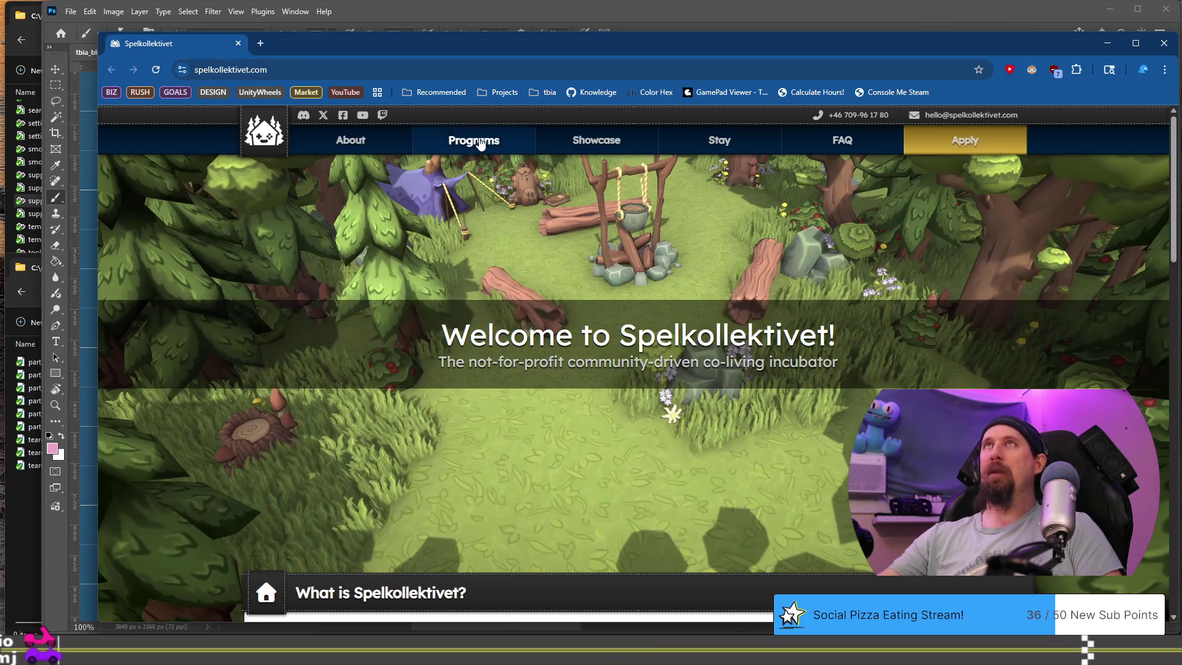
{"action": "mouse_move", "coordinate": [760, 153]}
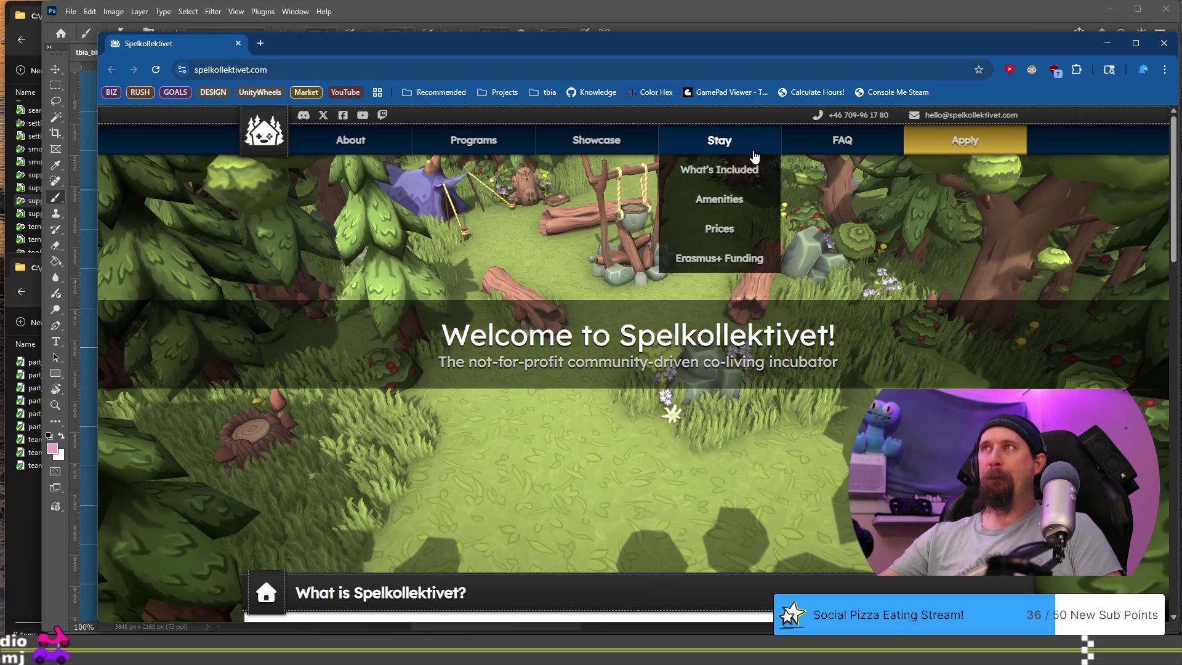
{"action": "left_click", "coordinate": [748, 229]}
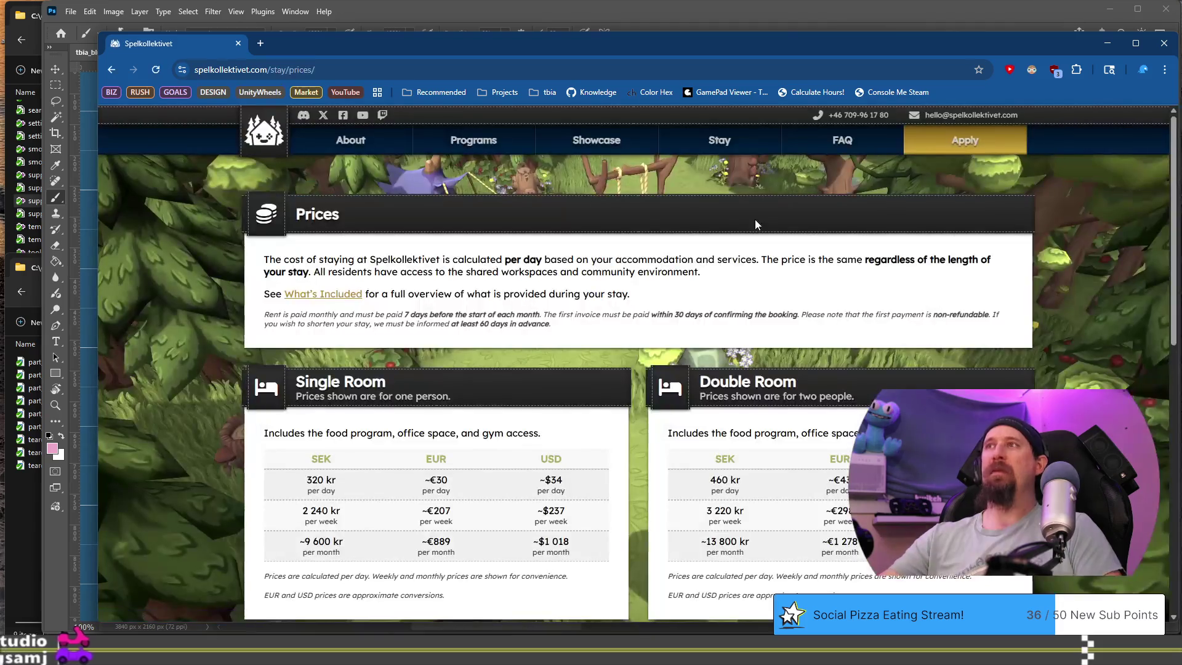
{"action": "scroll", "coordinate": [627, 394], "scroll_direction": "down", "scroll_amount": 2}
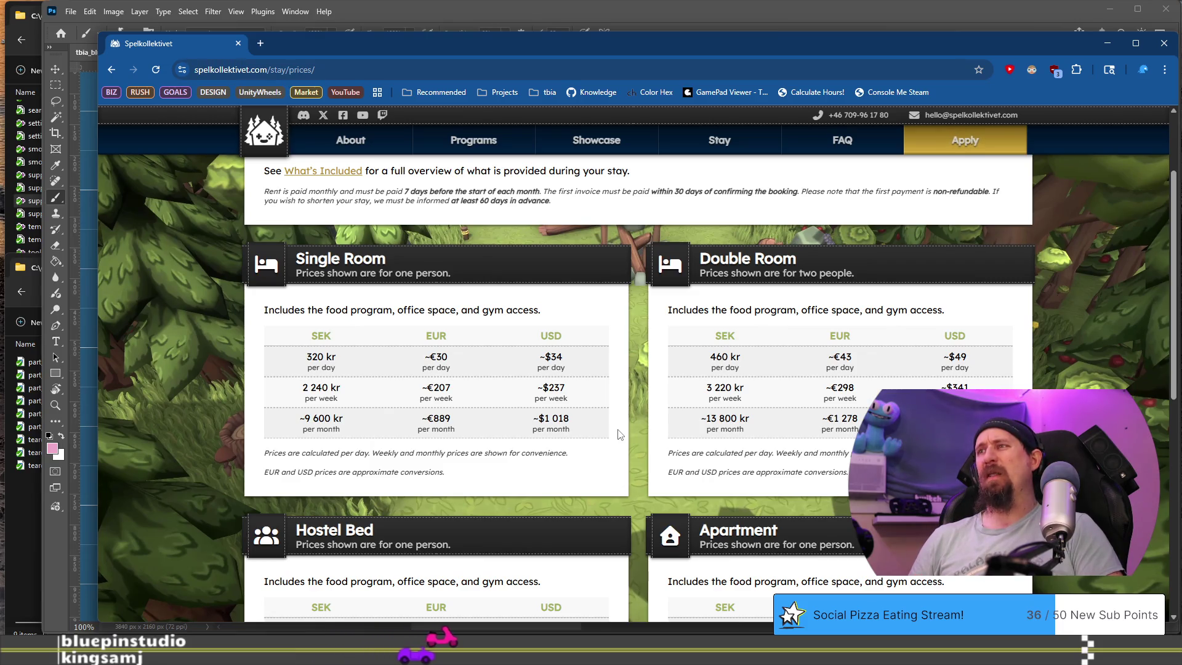
{"action": "scroll", "coordinate": [619, 435], "scroll_direction": "down", "scroll_amount": 3}
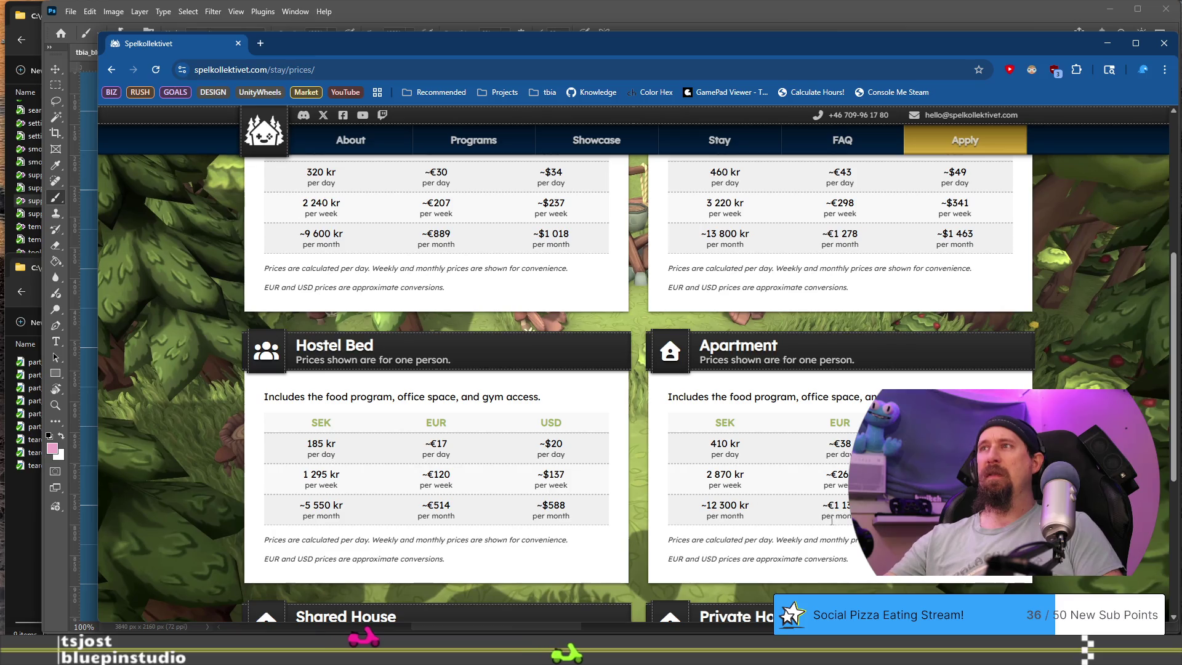
{"action": "scroll", "coordinate": [825, 493], "scroll_direction": "up", "scroll_amount": 3}
Review the Spelkollektivet room price tables, then close Chrome to return to tbia_blue_scratch_pad.psd.
{"action": "scroll", "coordinate": [817, 468], "scroll_direction": "down", "scroll_amount": 1}
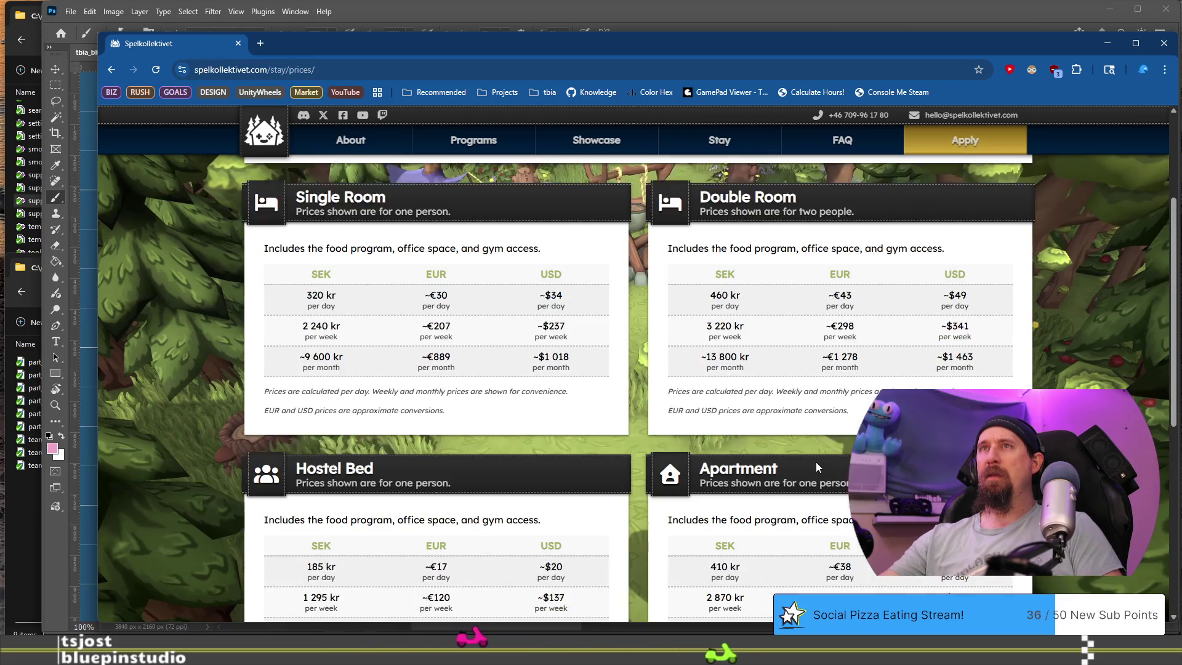
{"action": "scroll", "coordinate": [816, 462], "scroll_direction": "down", "scroll_amount": 1}
{"action": "scroll", "coordinate": [816, 462], "scroll_direction": "up", "scroll_amount": 2}
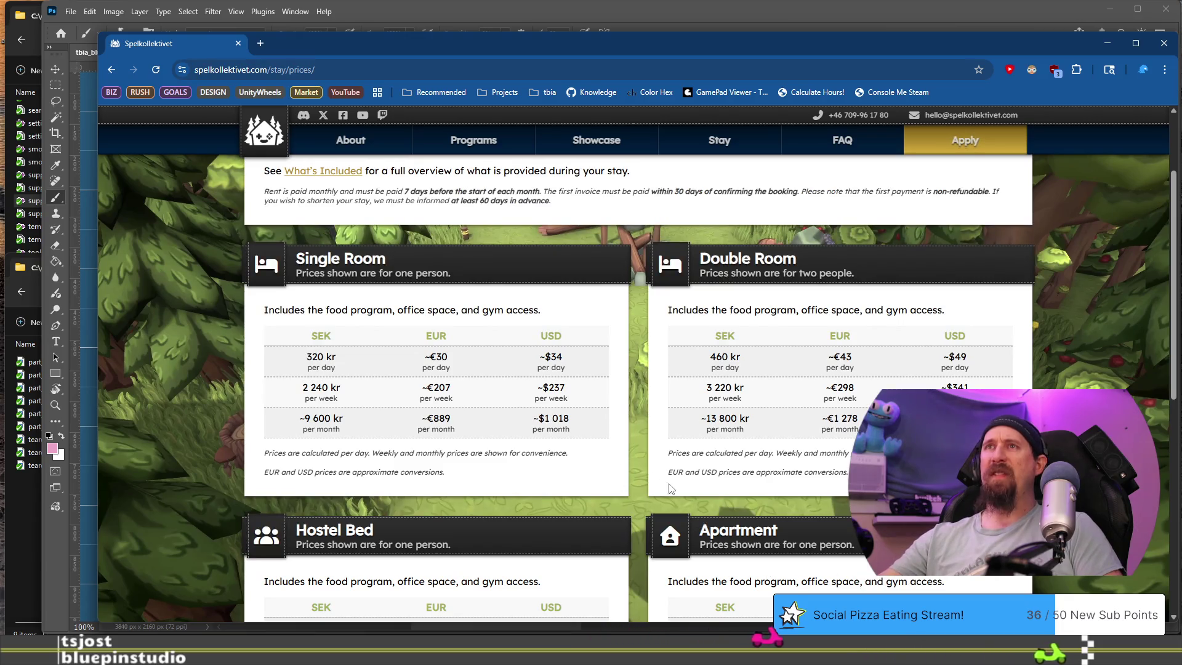
{"action": "scroll", "coordinate": [675, 495], "scroll_direction": "down", "scroll_amount": 1}
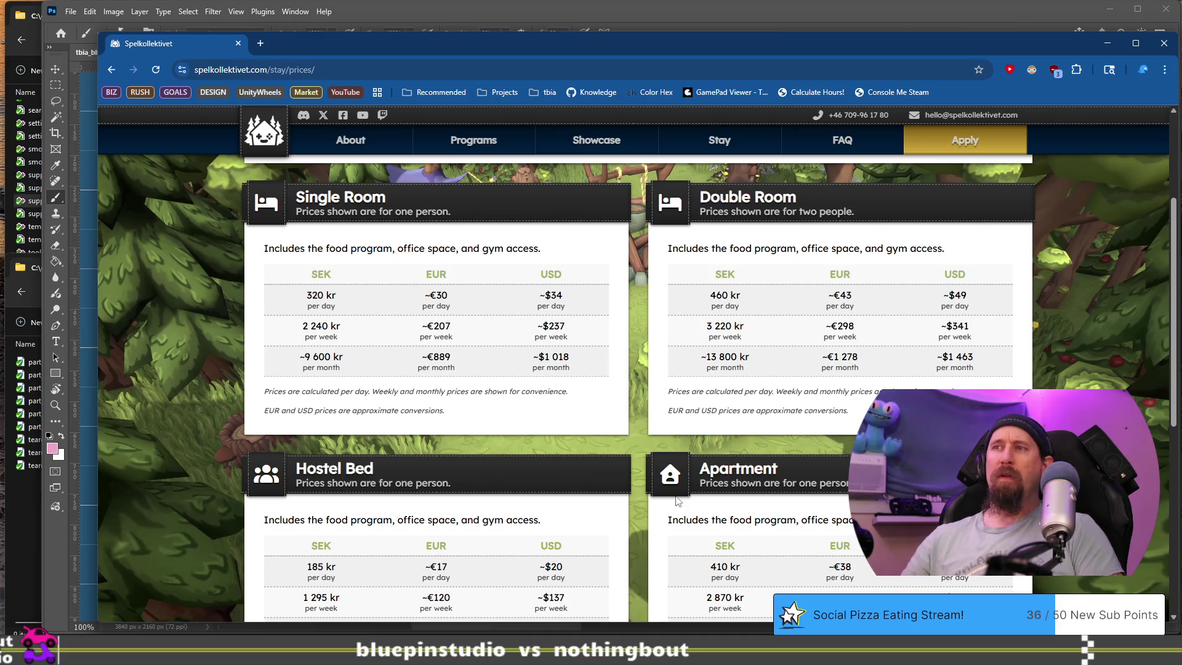
{"action": "scroll", "coordinate": [677, 501], "scroll_direction": "down", "scroll_amount": 3}
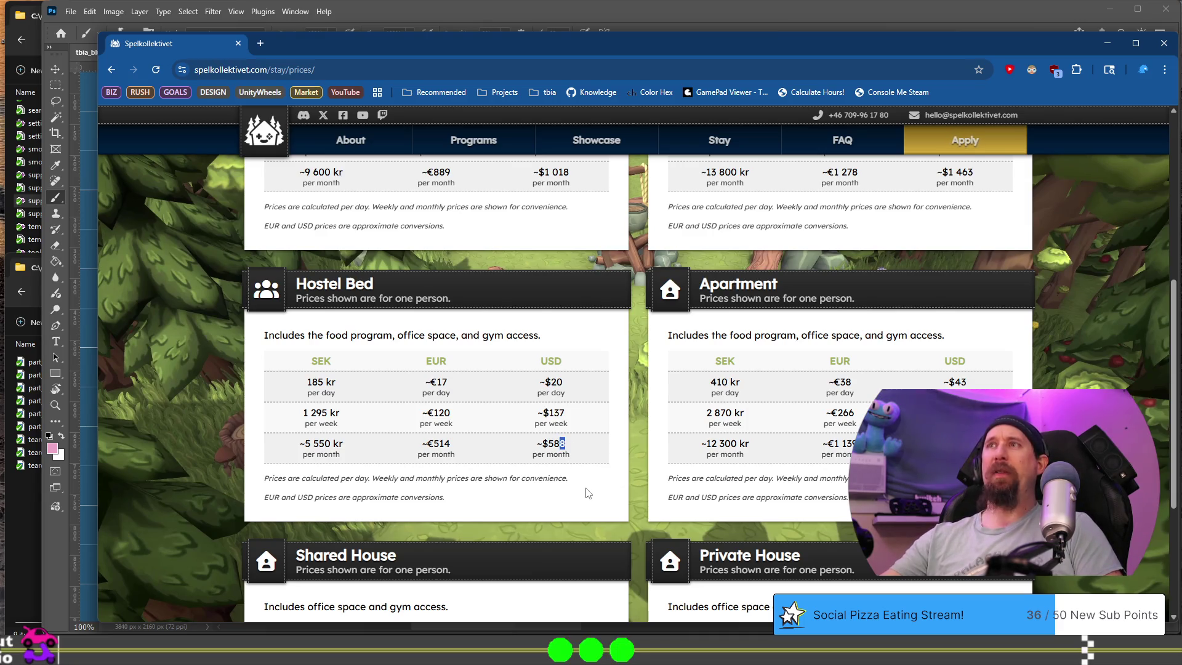
{"action": "scroll", "coordinate": [588, 493], "scroll_direction": "up", "scroll_amount": 4}
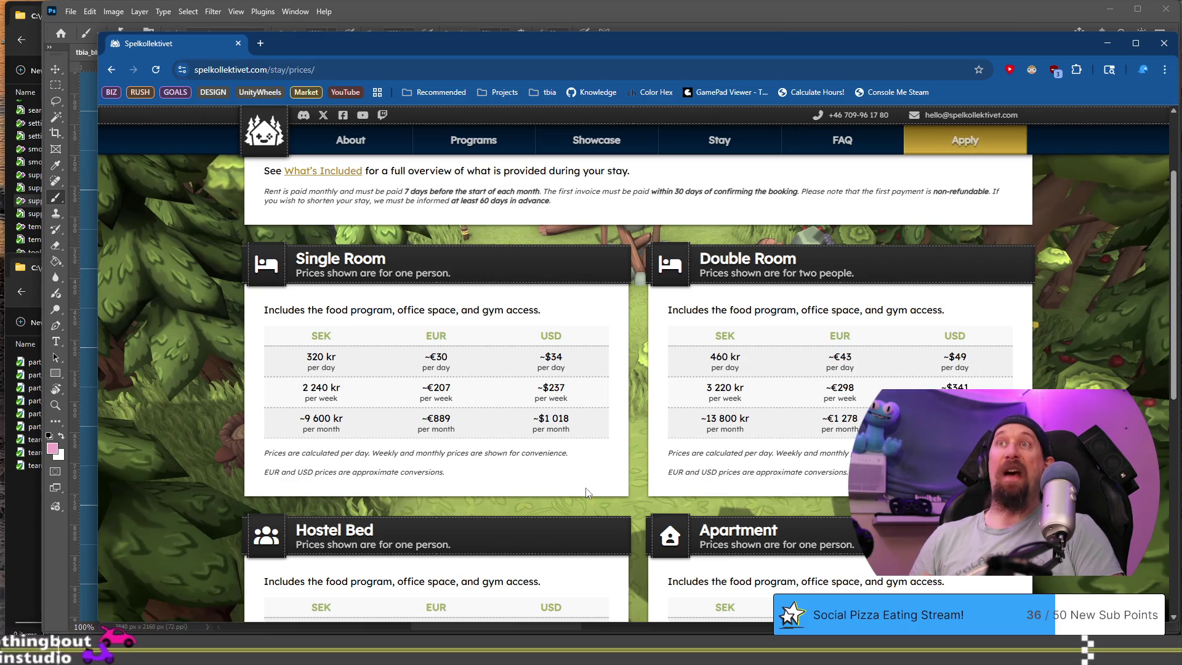
{"action": "scroll", "coordinate": [587, 492], "scroll_direction": "down", "scroll_amount": 3}
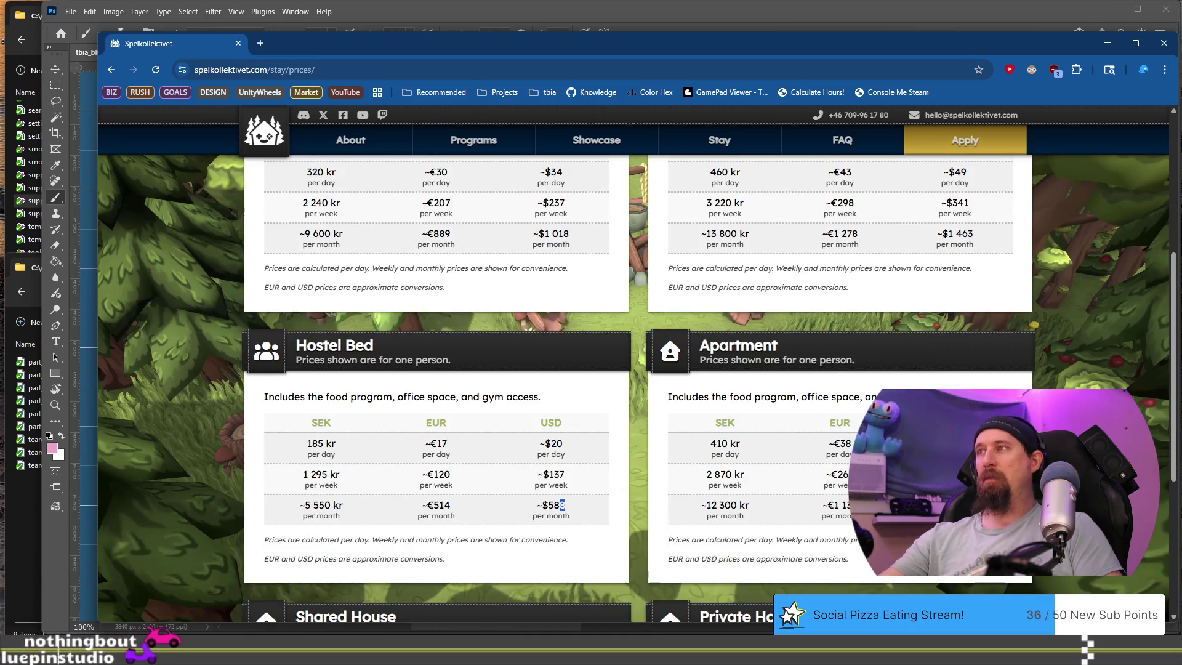
{"action": "scroll", "coordinate": [965, 382], "scroll_direction": "down", "scroll_amount": 2}
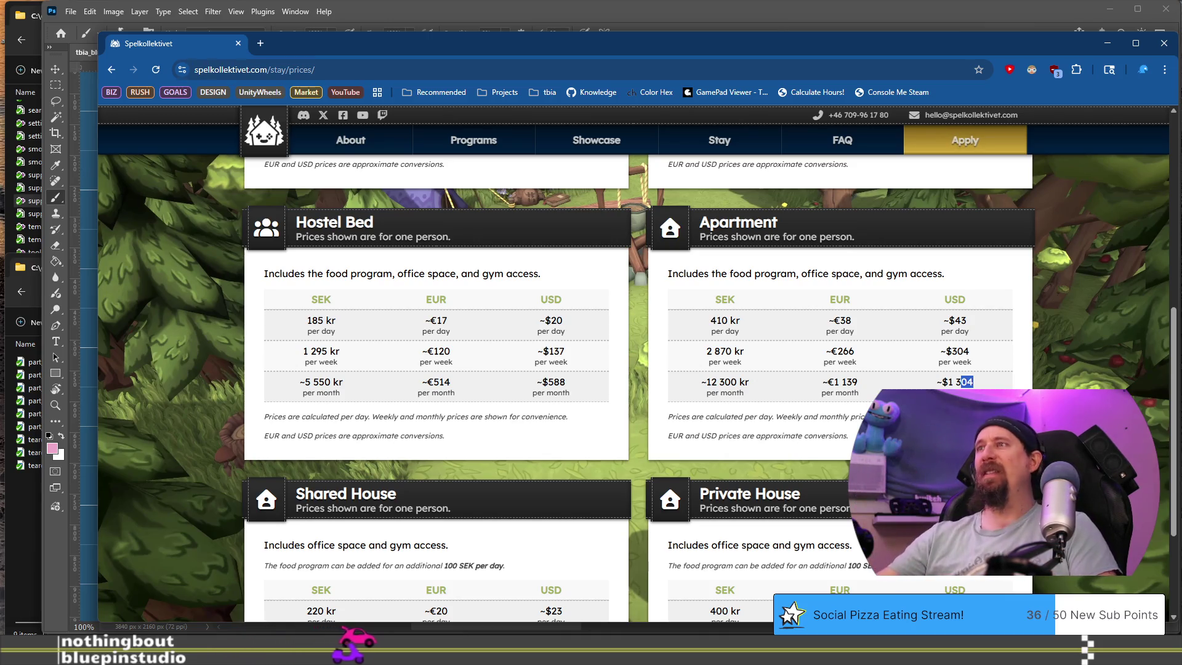
{"action": "scroll", "coordinate": [708, 394], "scroll_direction": "down", "scroll_amount": 3}
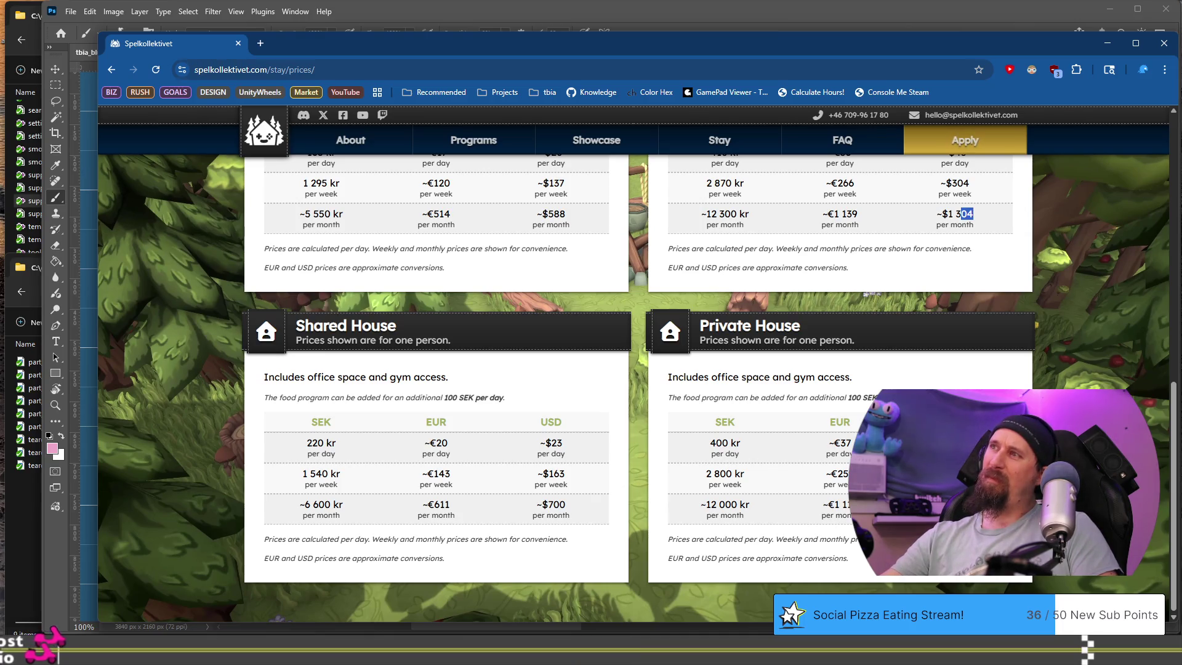
{"action": "scroll", "coordinate": [437, 370], "scroll_direction": "up", "scroll_amount": 2}
{"action": "scroll", "coordinate": [437, 369], "scroll_direction": "down", "scroll_amount": 2}
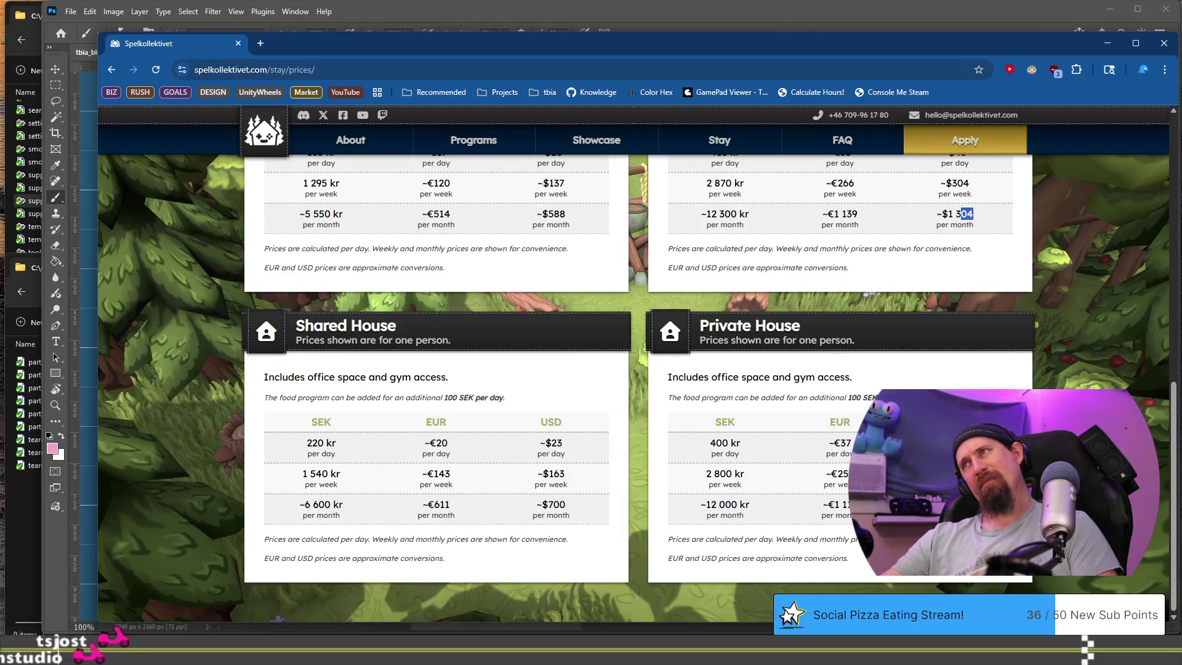
{"action": "scroll", "coordinate": [438, 369], "scroll_direction": "up", "scroll_amount": 1}
{"action": "scroll", "coordinate": [438, 370], "scroll_direction": "down", "scroll_amount": 1}
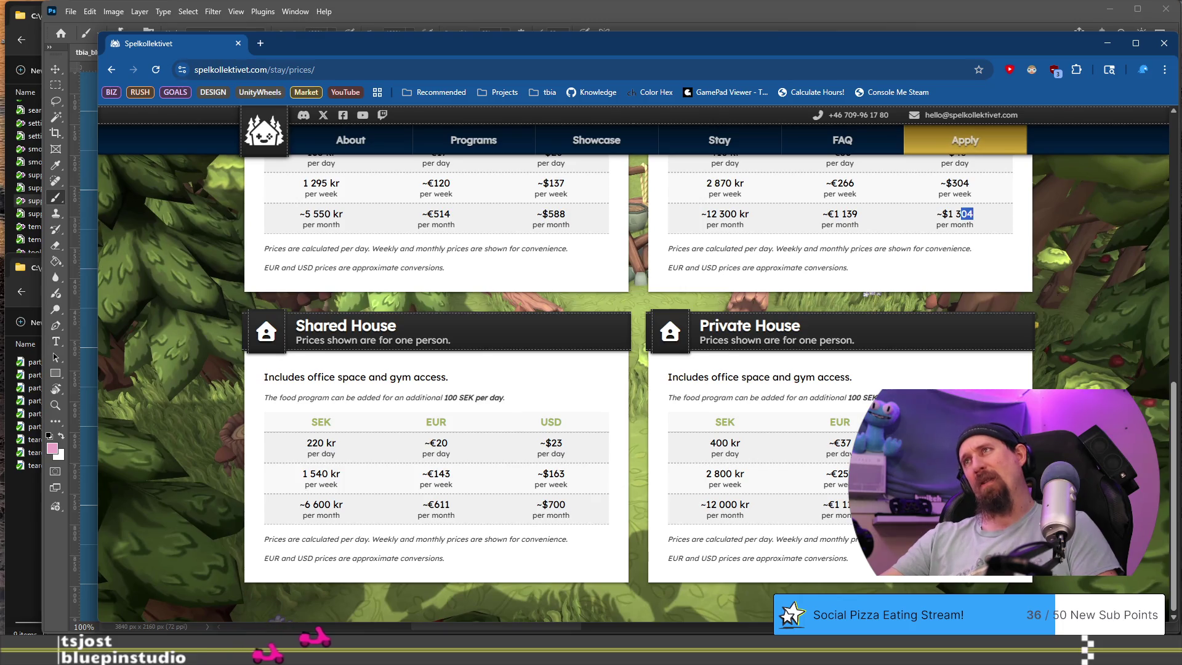
{"action": "scroll", "coordinate": [437, 370], "scroll_direction": "up", "scroll_amount": 2}
{"action": "scroll", "coordinate": [635, 369], "scroll_direction": "down", "scroll_amount": 1}
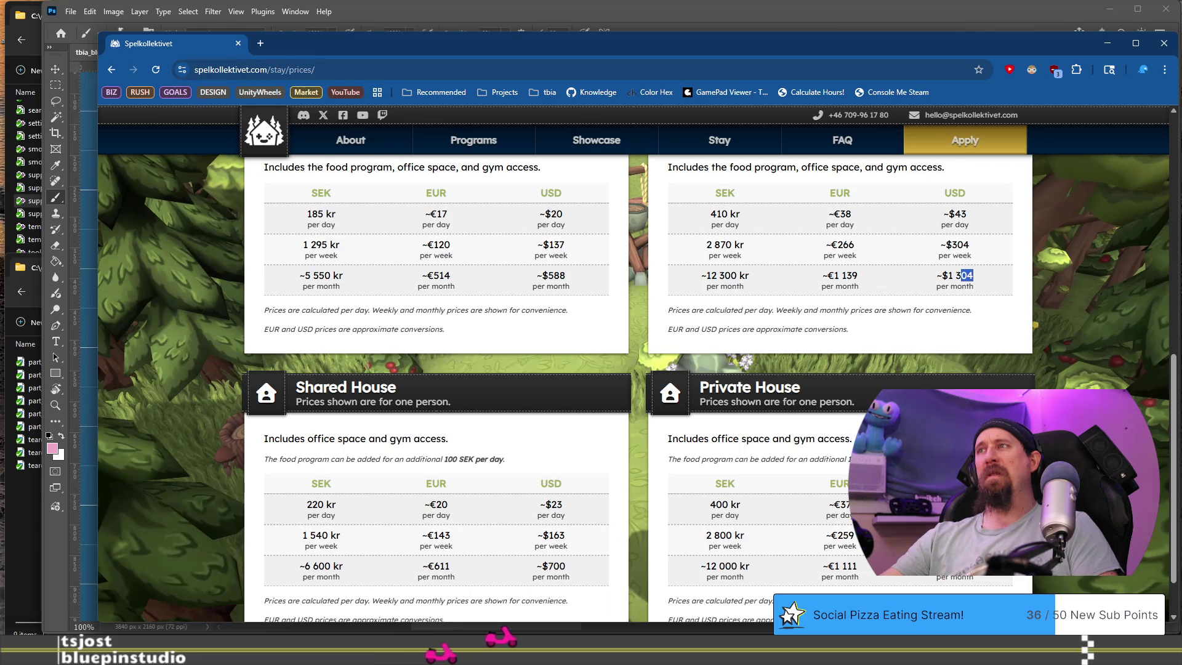
{"action": "scroll", "coordinate": [634, 370], "scroll_direction": "down", "scroll_amount": 1}
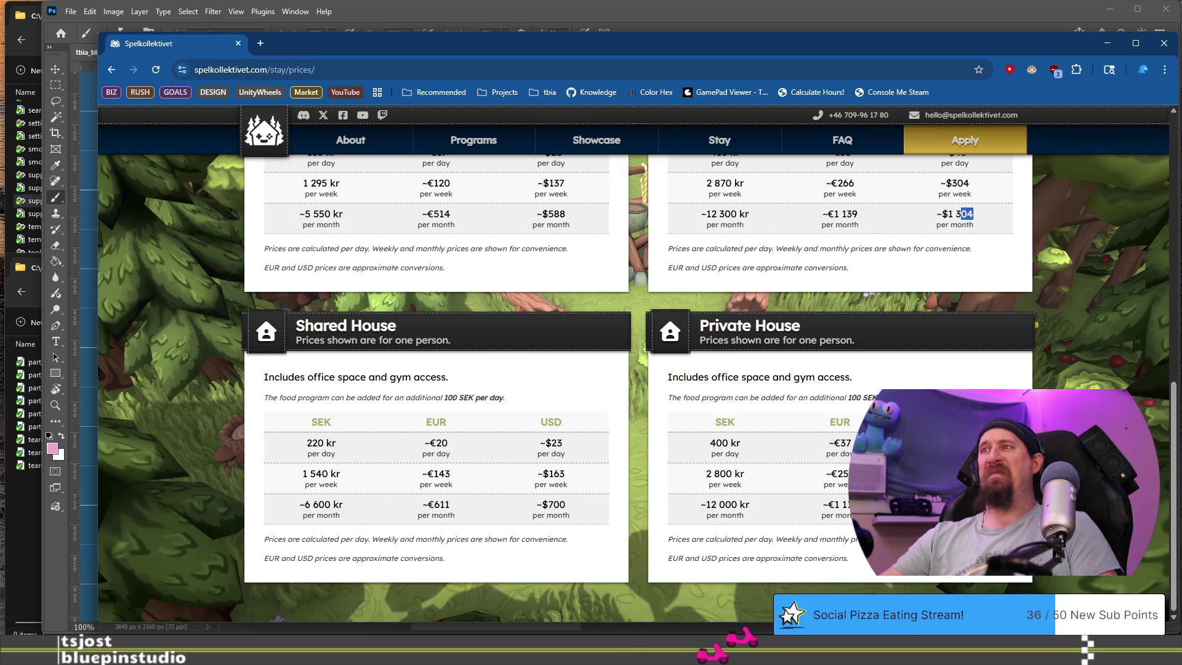
{"action": "scroll", "coordinate": [634, 369], "scroll_direction": "up", "scroll_amount": 4}
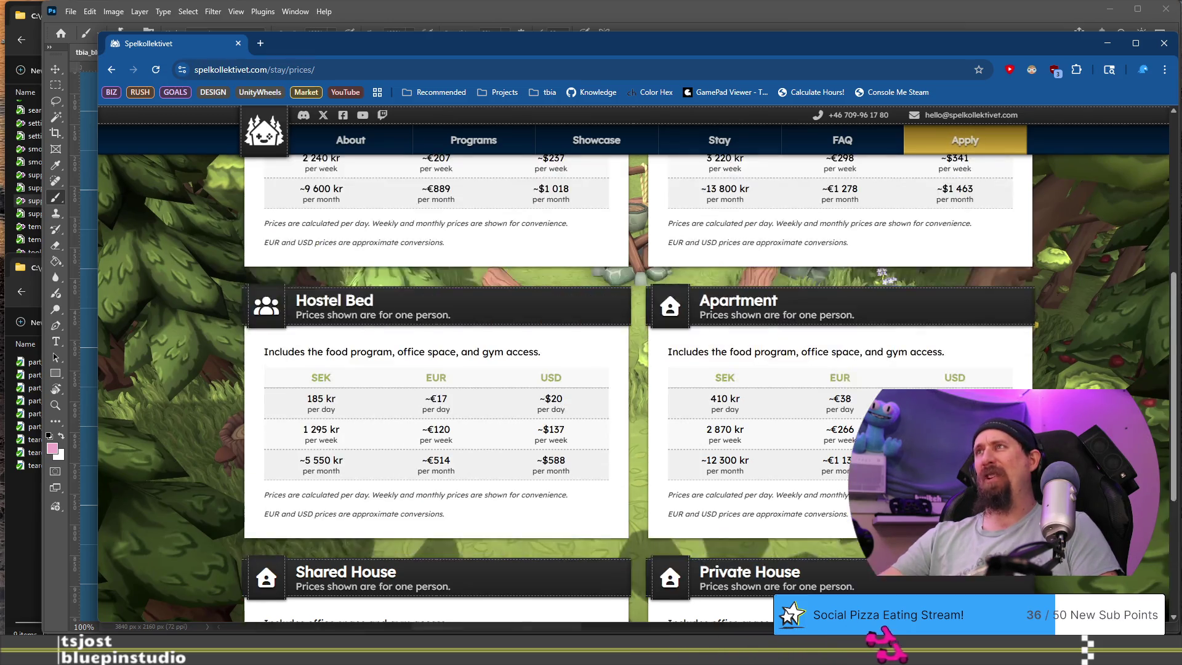
{"action": "scroll", "coordinate": [635, 370], "scroll_direction": "up", "scroll_amount": 8}
{"action": "scroll", "coordinate": [634, 370], "scroll_direction": "down", "scroll_amount": 9}
{"action": "scroll", "coordinate": [634, 369], "scroll_direction": "down", "scroll_amount": 3}
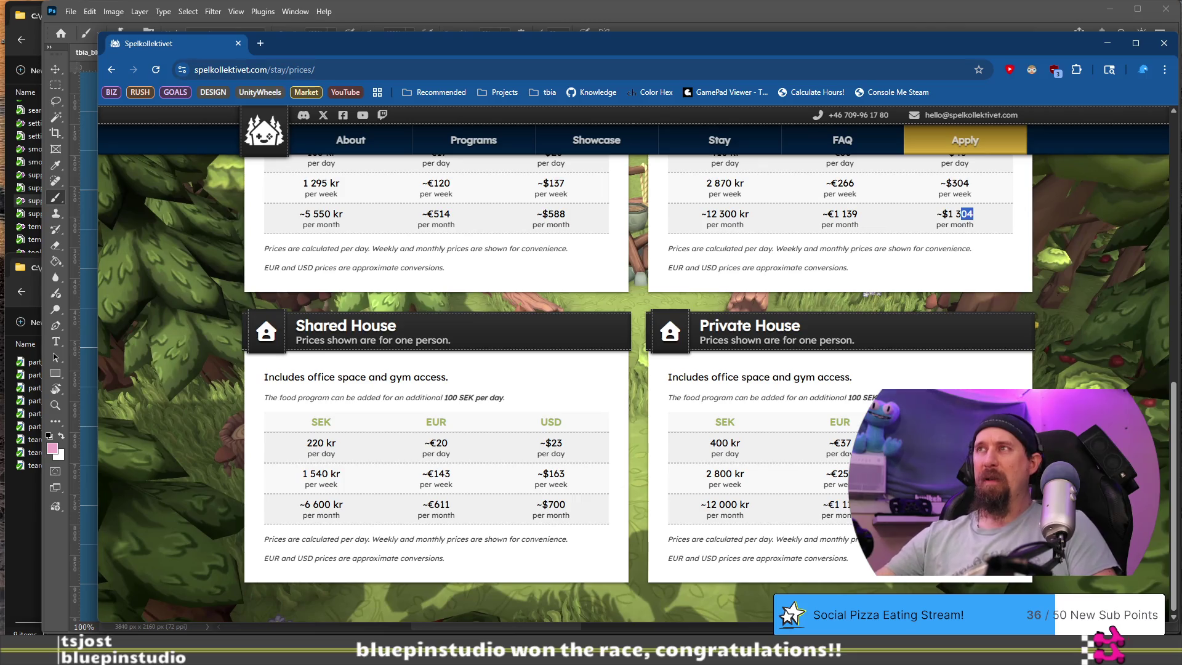
{"action": "scroll", "coordinate": [634, 369], "scroll_direction": "up", "scroll_amount": 7}
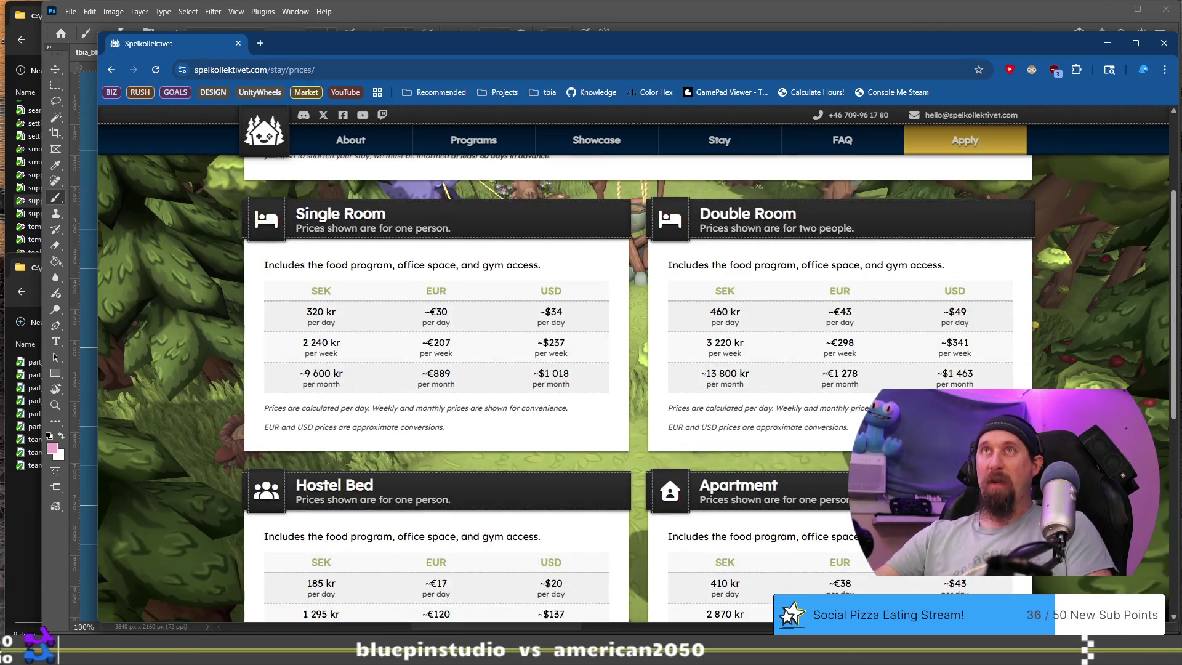
{"action": "left_click", "coordinate": [237, 44]}
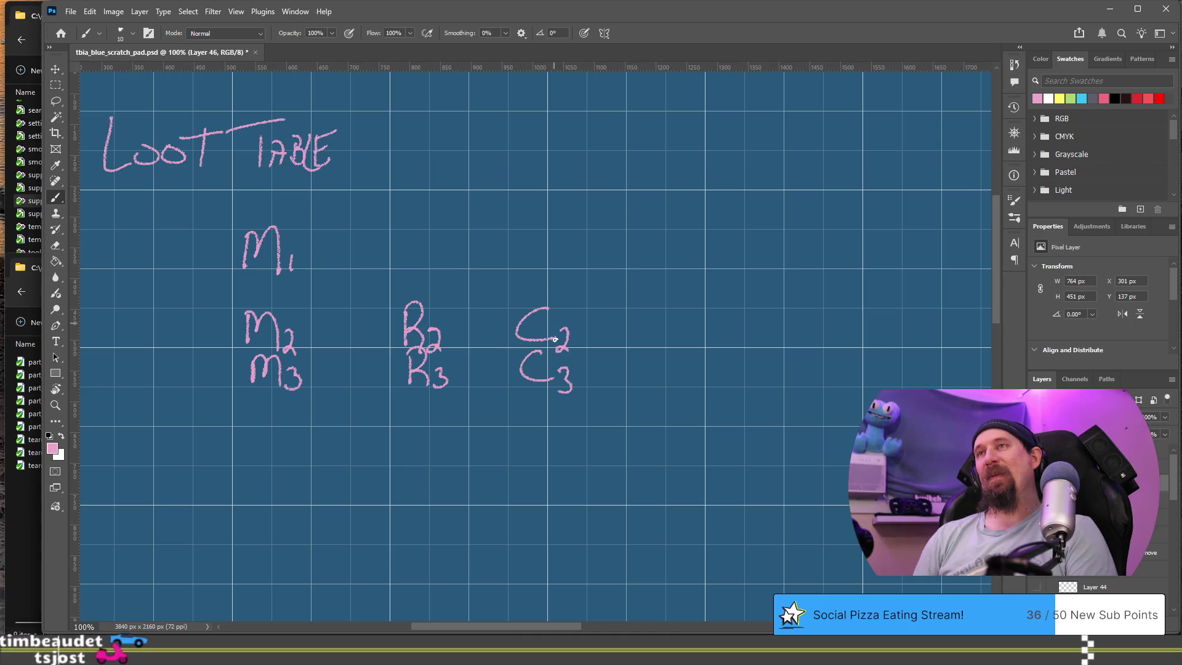
Brush-write the labels G2, G3, F2 and F3 as new columns right of C.
{"action": "mouse_move", "coordinate": [651, 310]}
{"action": "left_mouse_down"}
{"action": "mouse_move", "coordinate": [628, 325]}
{"action": "mouse_move", "coordinate": [680, 349]}
{"action": "mouse_move", "coordinate": [659, 378]}
{"action": "mouse_move", "coordinate": [673, 391]}
{"action": "left_mouse_up"}
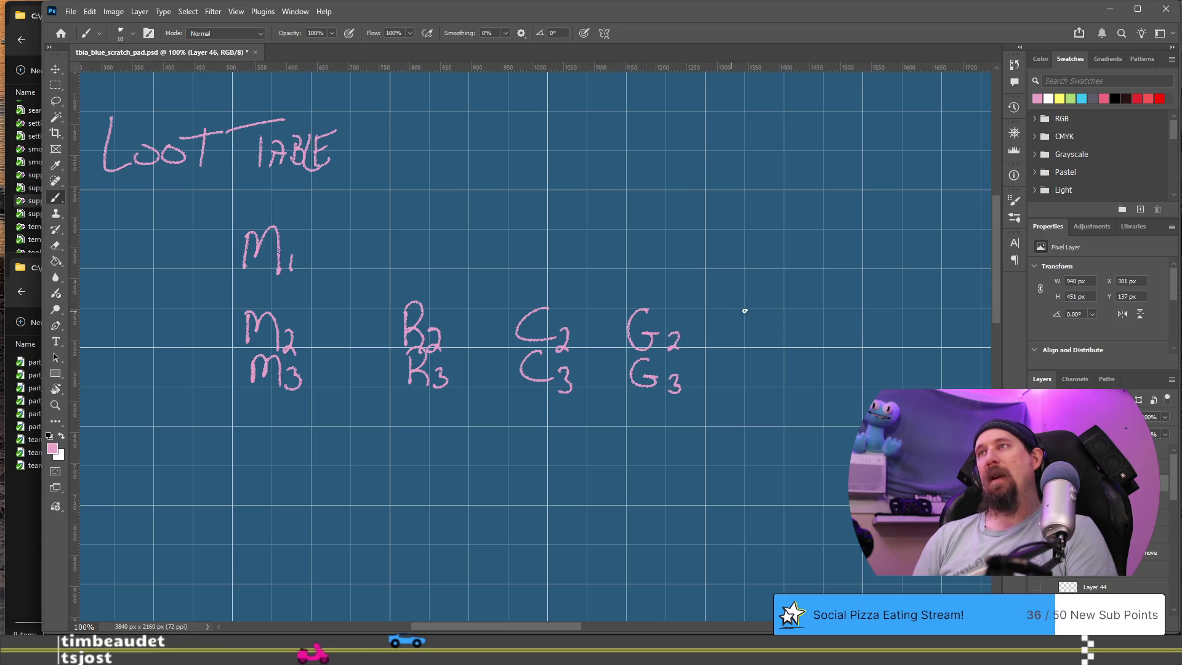
{"action": "left_click_drag", "start_coordinate": [756, 306], "coordinate": [738, 348]}
{"action": "mouse_move", "coordinate": [739, 327]}
{"action": "left_mouse_down"}
{"action": "mouse_move", "coordinate": [770, 348]}
{"action": "mouse_move", "coordinate": [753, 360]}
{"action": "mouse_move", "coordinate": [745, 392]}
{"action": "left_mouse_up"}
{"action": "left_click_drag", "start_coordinate": [744, 377], "coordinate": [764, 392]}
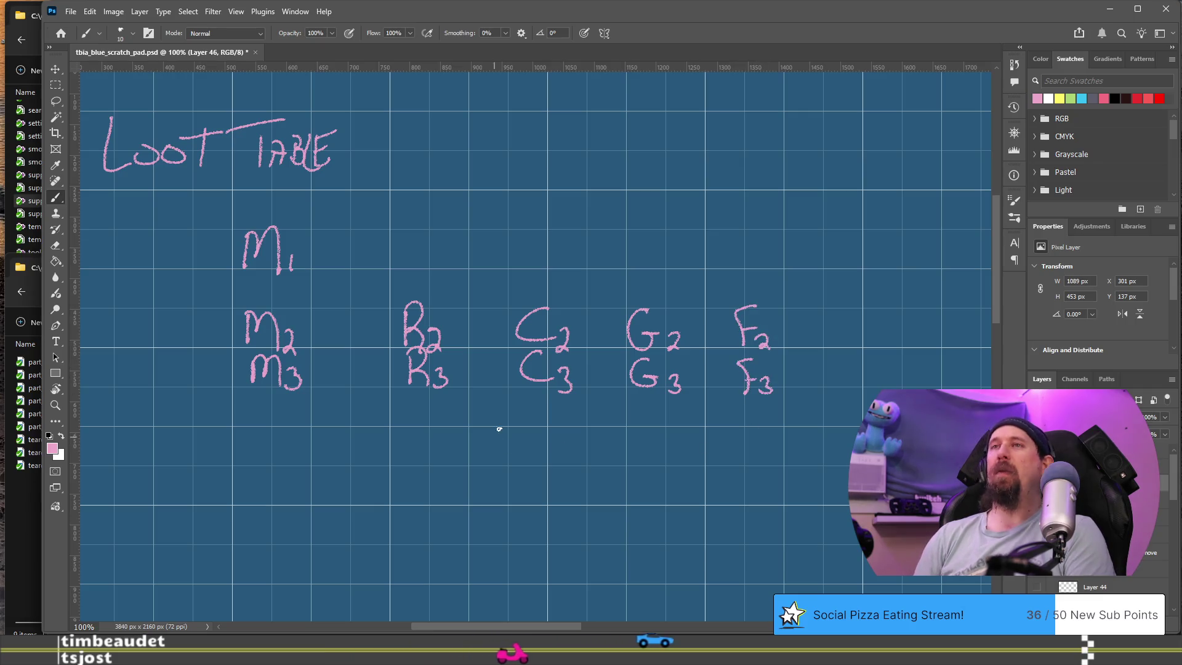
Check the brush preset, pan the view right, and erase a stray dot before resuming painting.
{"action": "right_click", "coordinate": [639, 439]}
{"action": "left_click", "coordinate": [541, 484]}
{"action": "mouse_move", "coordinate": [596, 496]}
{"action": "left_mouse_down"}
{"action": "mouse_move", "coordinate": [505, 457]}
{"action": "mouse_move", "coordinate": [527, 470]}
{"action": "left_mouse_up"}
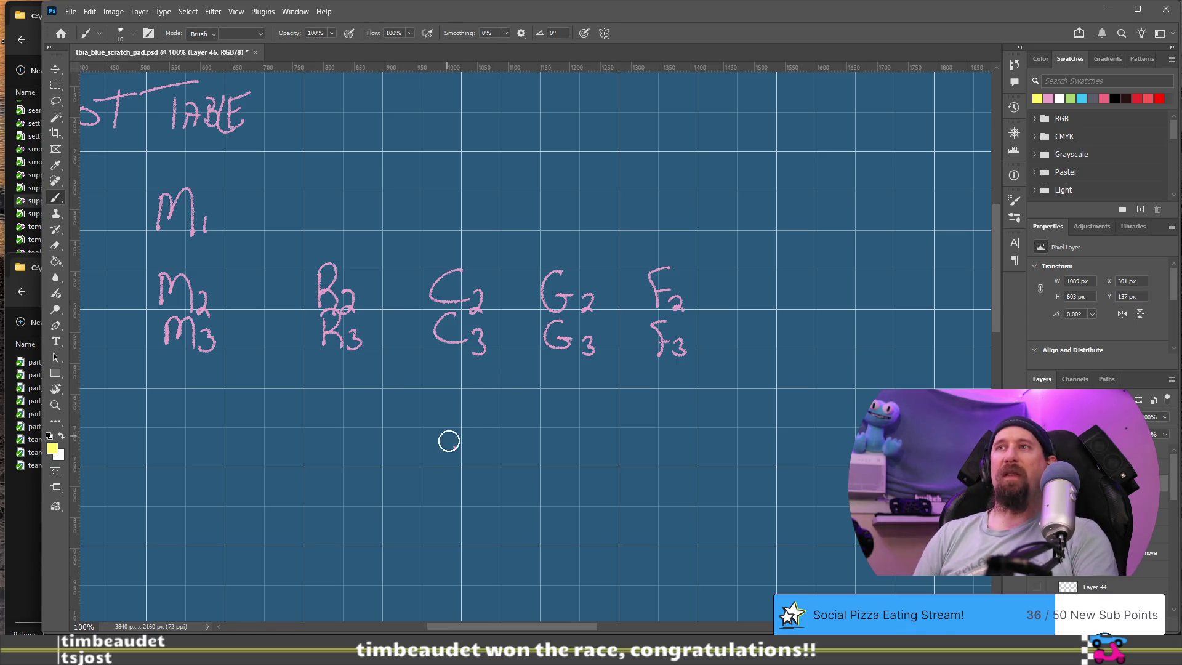
{"action": "key", "text": "e"}
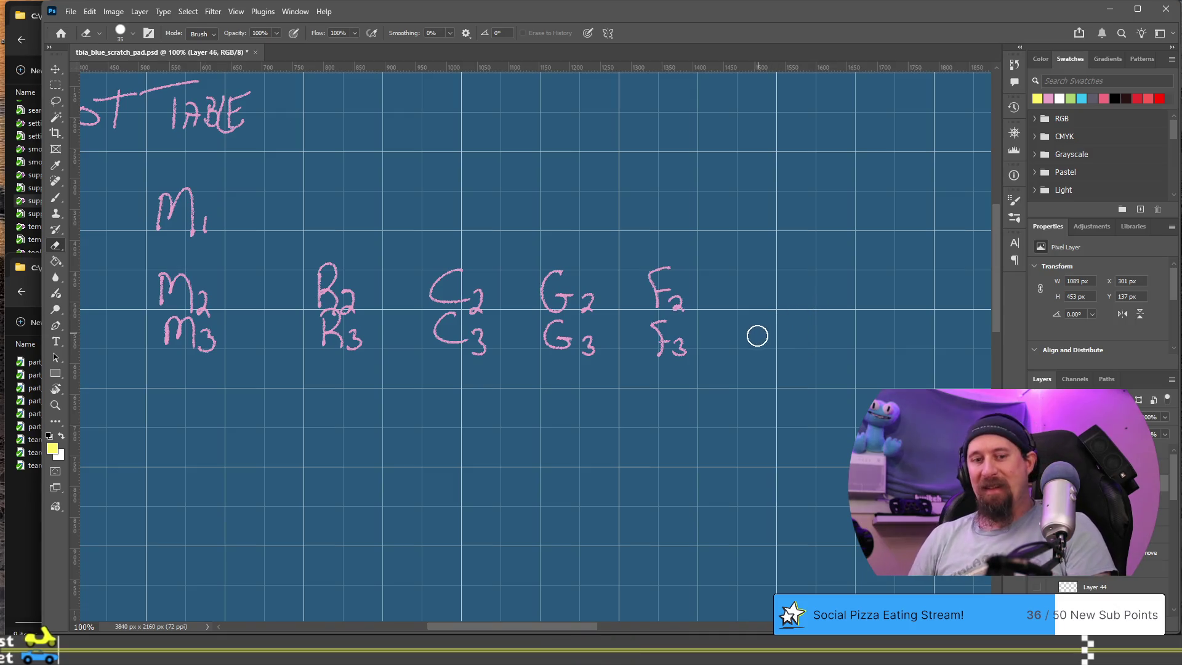
{"action": "key", "text": "b"}
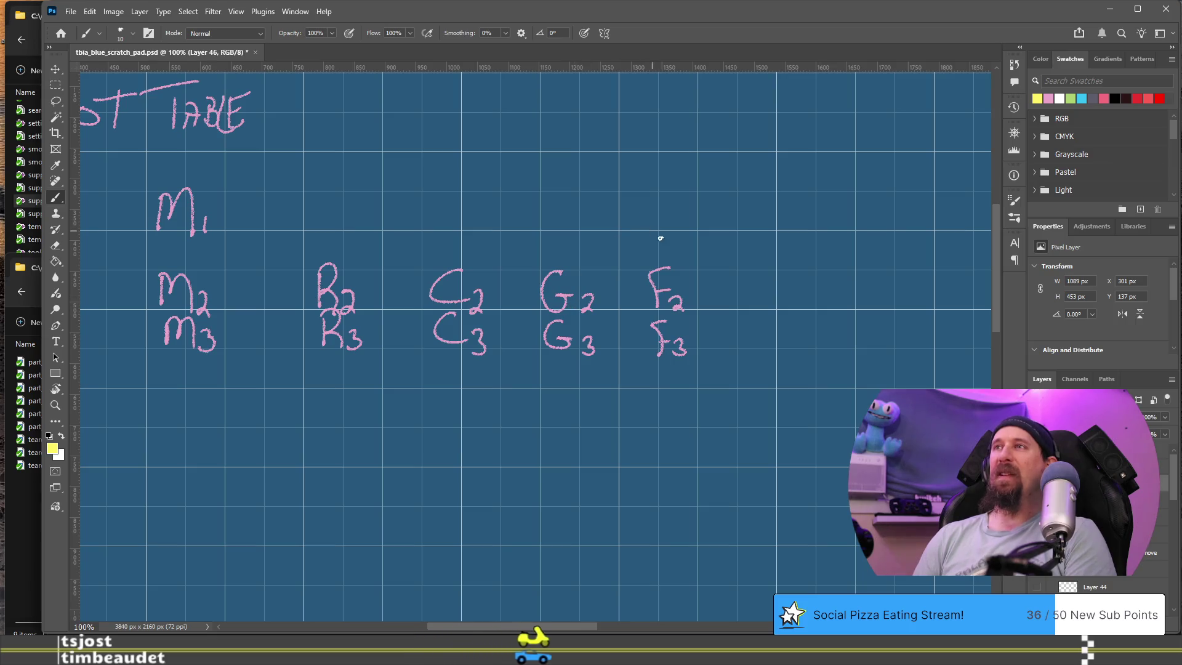
Write 20% above F, draw an 80% brace over columns M–G, and begin 25% above G.
{"action": "left_click_drag", "start_coordinate": [652, 232], "coordinate": [663, 250]}
{"action": "mouse_move", "coordinate": [674, 229]}
{"action": "left_mouse_down"}
{"action": "mouse_move", "coordinate": [692, 229]}
{"action": "mouse_move", "coordinate": [699, 249]}
{"action": "left_mouse_up"}
{"action": "left_click_drag", "start_coordinate": [707, 242], "coordinate": [706, 242]}
{"action": "mouse_move", "coordinate": [146, 174]}
{"action": "left_mouse_down"}
{"action": "mouse_move", "coordinate": [377, 134]}
{"action": "mouse_move", "coordinate": [493, 140]}
{"action": "mouse_move", "coordinate": [616, 180]}
{"action": "left_mouse_up"}
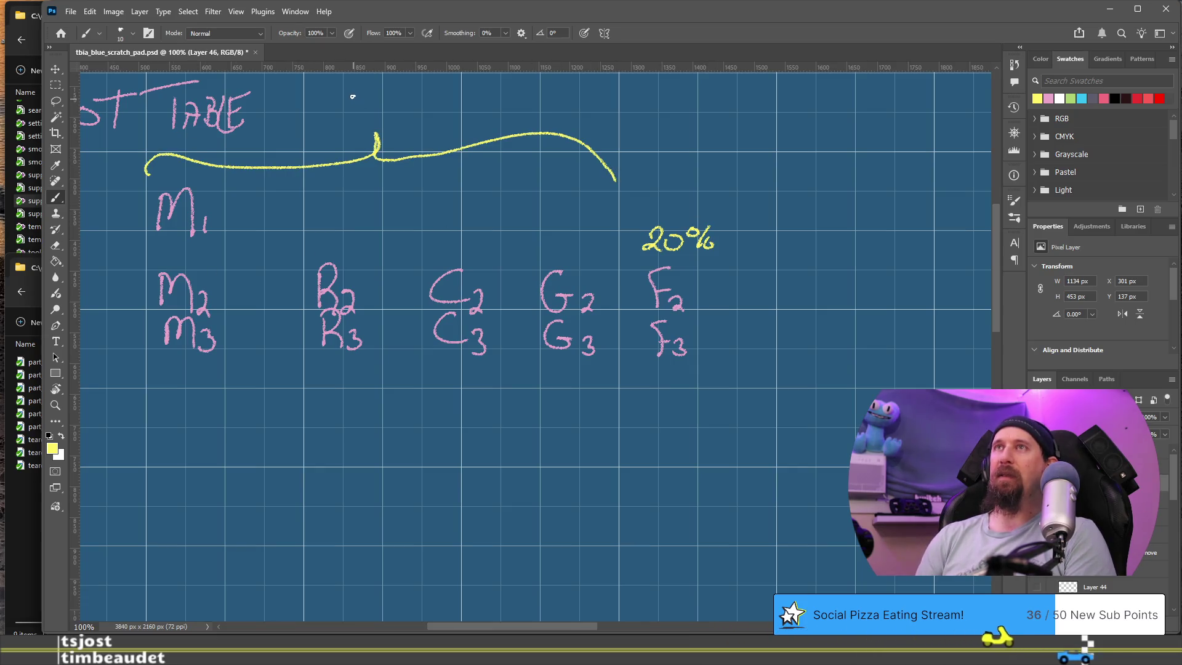
{"action": "left_click_drag", "start_coordinate": [373, 91], "coordinate": [371, 92]}
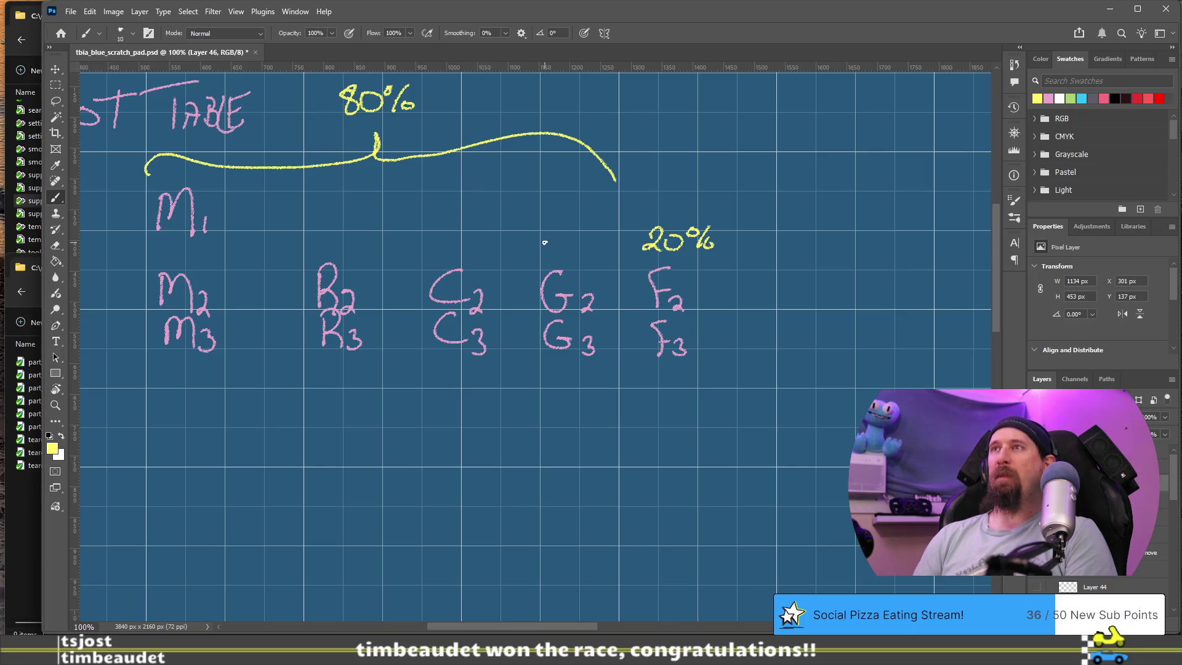
{"action": "left_click_drag", "start_coordinate": [544, 234], "coordinate": [549, 243]}
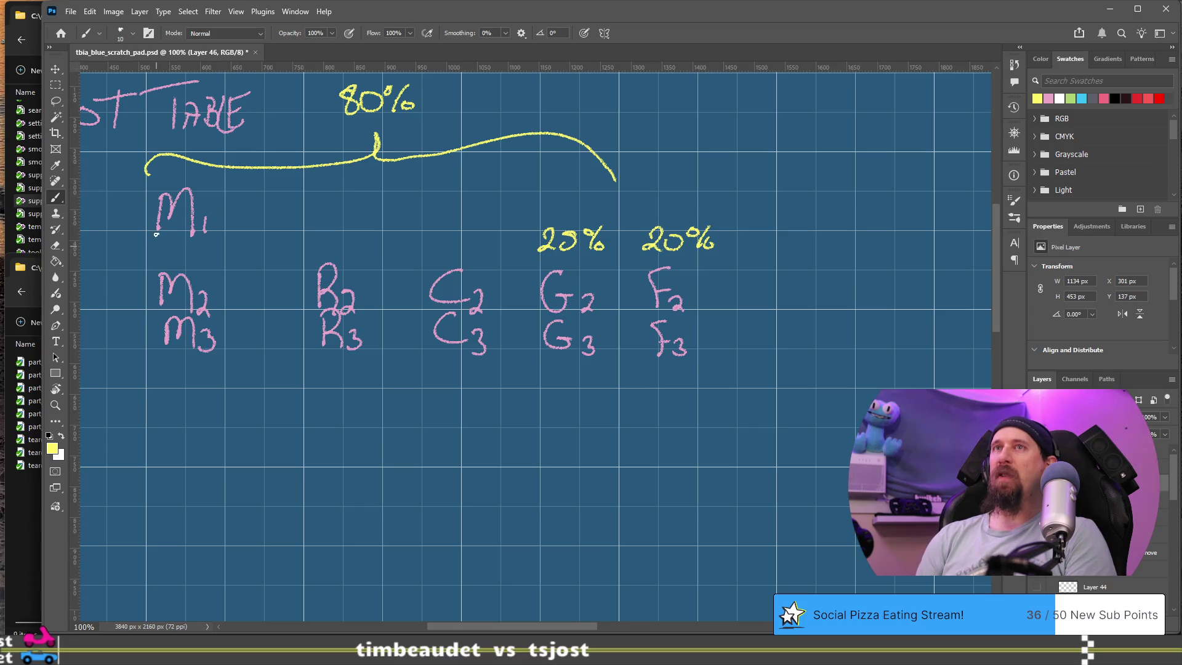
Draw a smaller 75% brace over the M, R and C columns and write 33% above C.
{"action": "left_click_drag", "start_coordinate": [344, 208], "coordinate": [465, 213]}
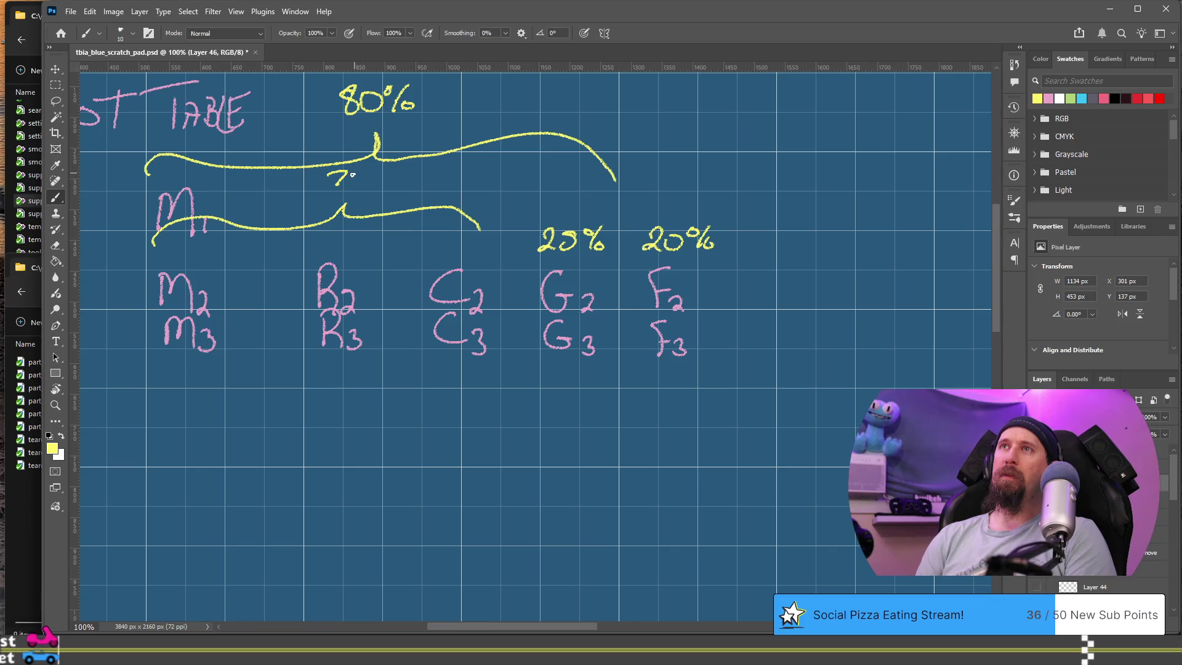
{"action": "left_click_drag", "start_coordinate": [361, 170], "coordinate": [362, 171]}
{"action": "left_click_drag", "start_coordinate": [374, 169], "coordinate": [365, 185]}
{"action": "left_click_drag", "start_coordinate": [382, 178], "coordinate": [382, 178]}
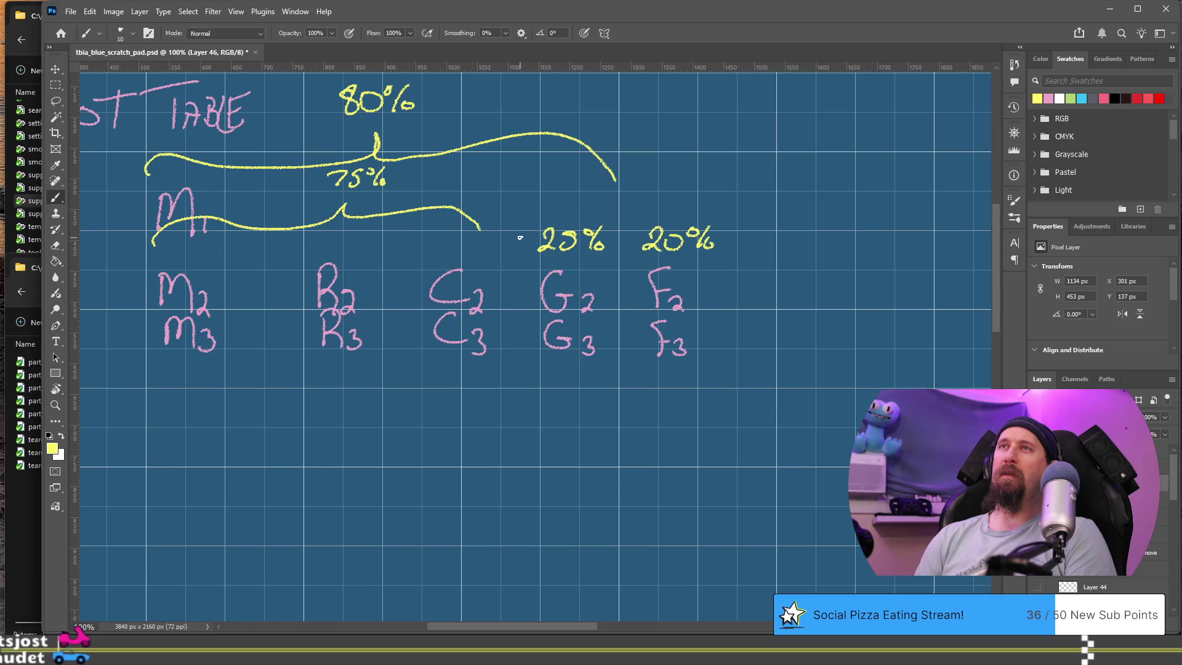
{"action": "mouse_move", "coordinate": [441, 230]}
{"action": "left_mouse_down"}
{"action": "mouse_move", "coordinate": [428, 250]}
{"action": "mouse_move", "coordinate": [465, 236]}
{"action": "mouse_move", "coordinate": [471, 253]}
{"action": "left_mouse_up"}
{"action": "left_click_drag", "start_coordinate": [485, 243], "coordinate": [485, 244]}
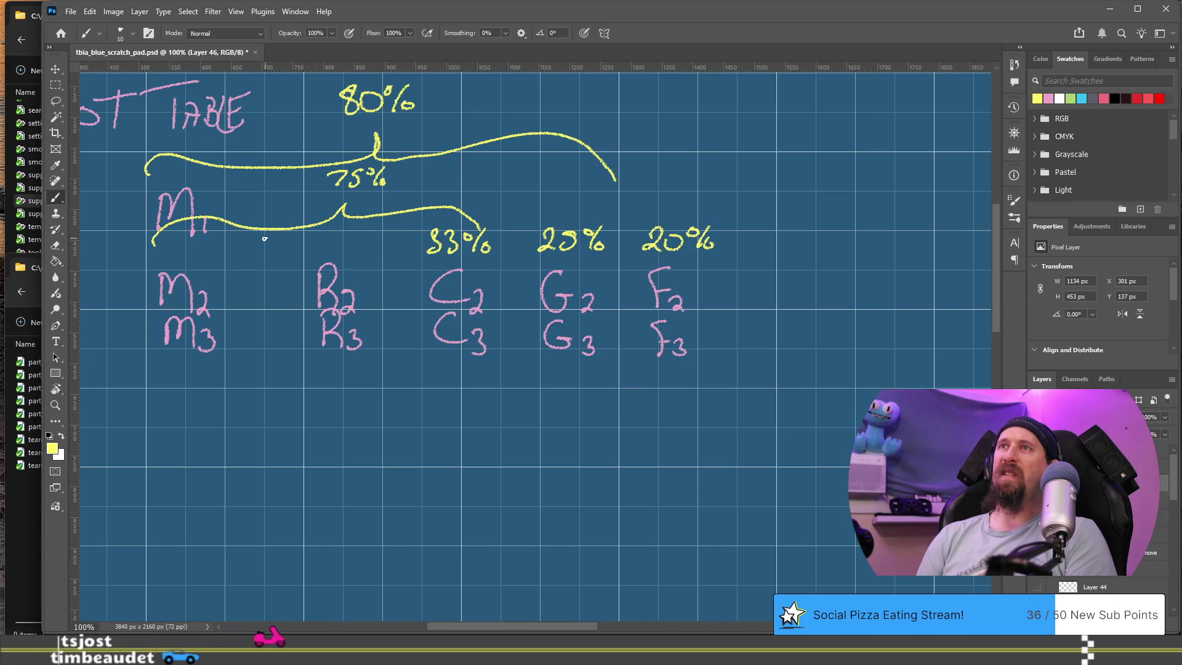
Write 50% above the R column and 100% under M1.
{"action": "left_click_drag", "start_coordinate": [314, 227], "coordinate": [311, 246]}
{"action": "left_click_drag", "start_coordinate": [314, 226], "coordinate": [364, 230]}
{"action": "left_click_drag", "start_coordinate": [380, 227], "coordinate": [372, 247]}
{"action": "left_click_drag", "start_coordinate": [378, 240], "coordinate": [378, 241]}
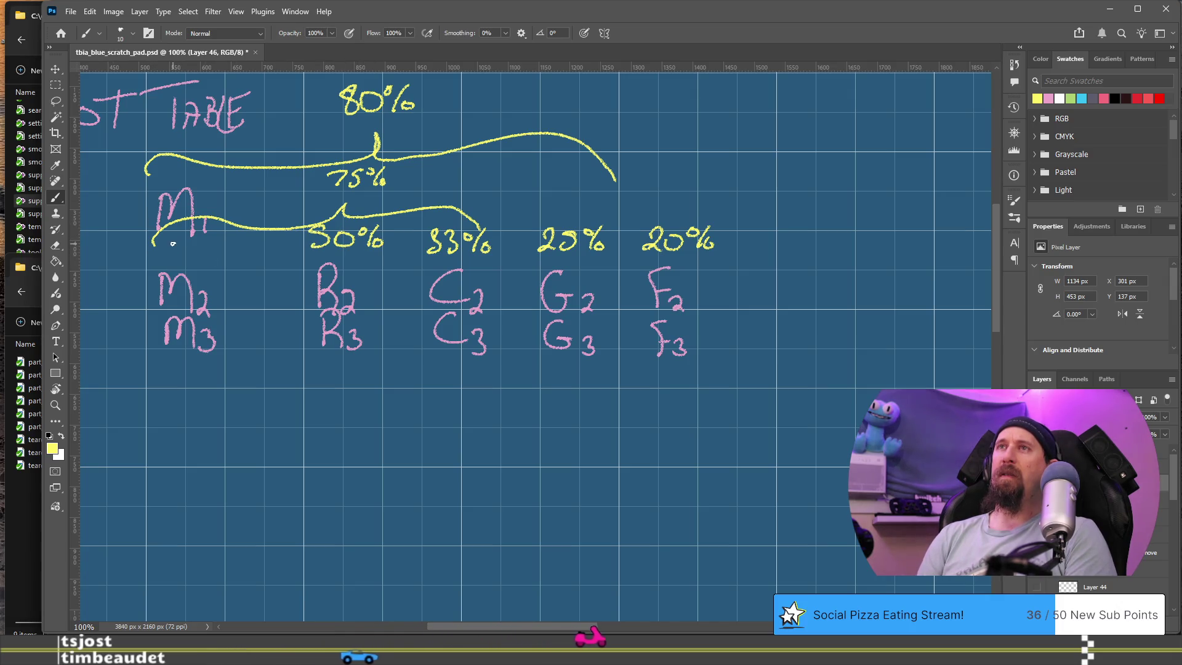
{"action": "left_click_drag", "start_coordinate": [164, 236], "coordinate": [163, 249]}
{"action": "left_click_drag", "start_coordinate": [182, 238], "coordinate": [213, 236]}
{"action": "left_click_drag", "start_coordinate": [232, 235], "coordinate": [221, 250]}
{"action": "left_click_drag", "start_coordinate": [229, 246], "coordinate": [229, 247]}
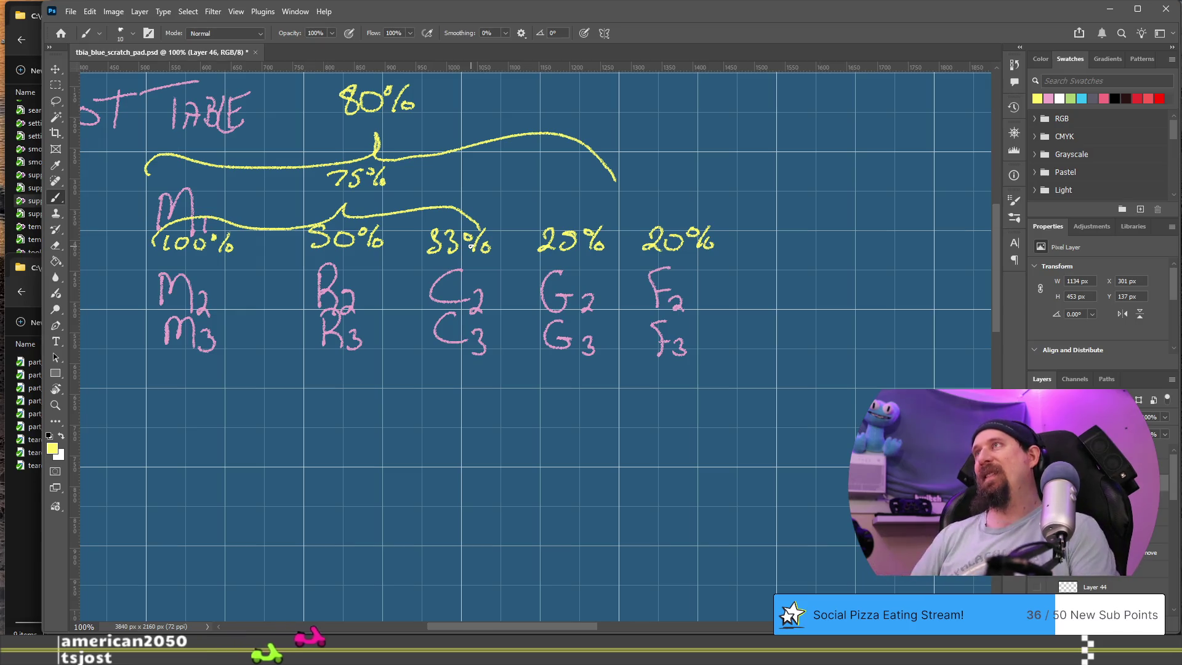
Switch the brush colour to white and stroke a vertical divider beside the F column.
{"action": "left_click", "coordinate": [1059, 98]}
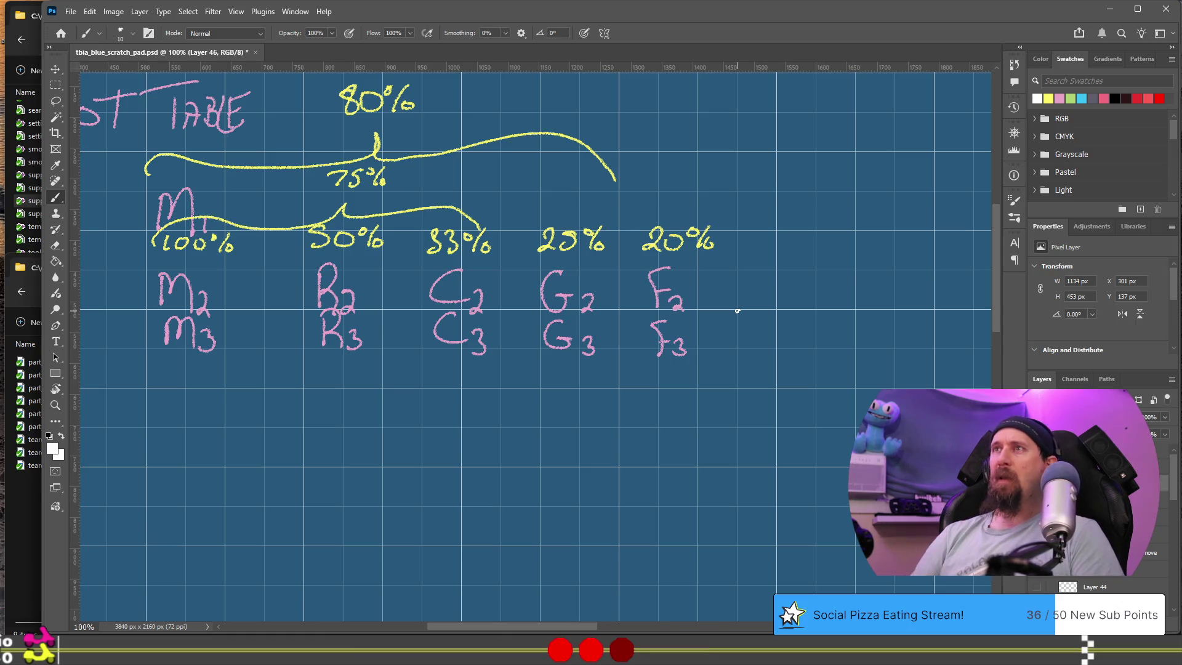
{"action": "left_click_drag", "start_coordinate": [642, 355], "coordinate": [646, 384]}
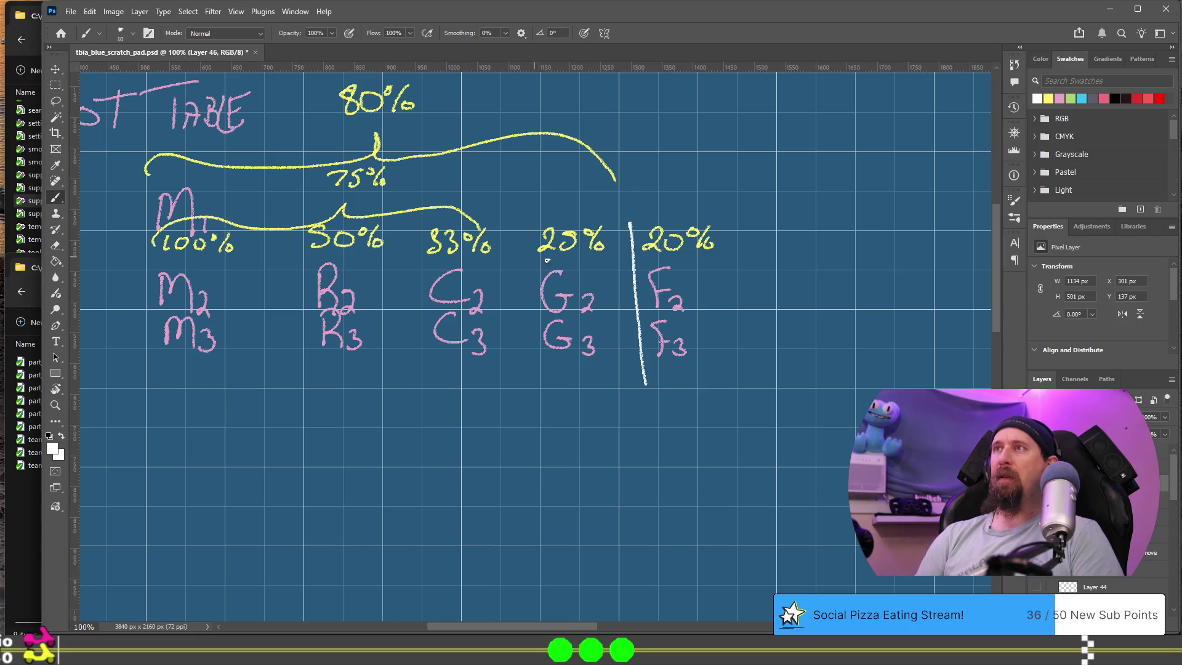
Draw vertical dividers between the M, R, C and G columns.
{"action": "left_click_drag", "start_coordinate": [525, 226], "coordinate": [531, 367]}
{"action": "left_click_drag", "start_coordinate": [417, 223], "coordinate": [408, 384]}
{"action": "left_click_drag", "start_coordinate": [276, 227], "coordinate": [269, 376]}
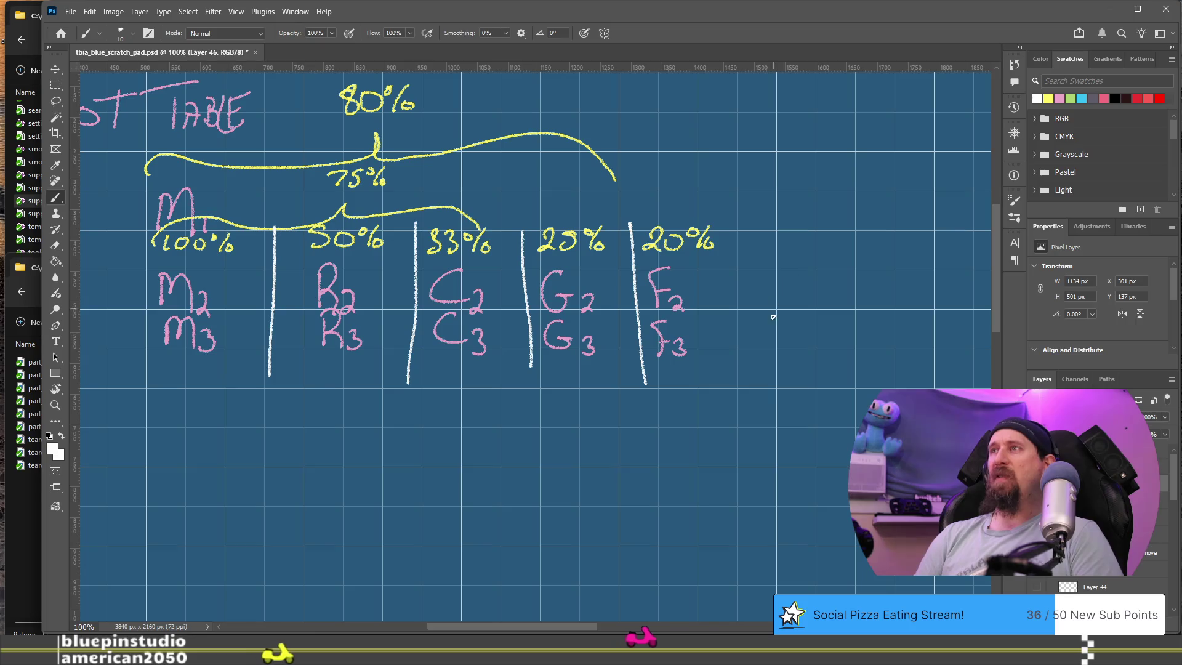
Handwrite 15% with 5% beneath it to the right of the 20% column.
{"action": "mouse_move", "coordinate": [756, 271]}
{"action": "left_mouse_down"}
{"action": "mouse_move", "coordinate": [758, 308]}
{"action": "mouse_move", "coordinate": [803, 278]}
{"action": "mouse_move", "coordinate": [802, 302]}
{"action": "left_mouse_up"}
{"action": "mouse_move", "coordinate": [818, 284]}
{"action": "left_mouse_down"}
{"action": "mouse_move", "coordinate": [821, 298]}
{"action": "mouse_move", "coordinate": [762, 346]}
{"action": "mouse_move", "coordinate": [800, 322]}
{"action": "mouse_move", "coordinate": [801, 353]}
{"action": "left_mouse_up"}
{"action": "left_click_drag", "start_coordinate": [817, 336], "coordinate": [816, 337]}
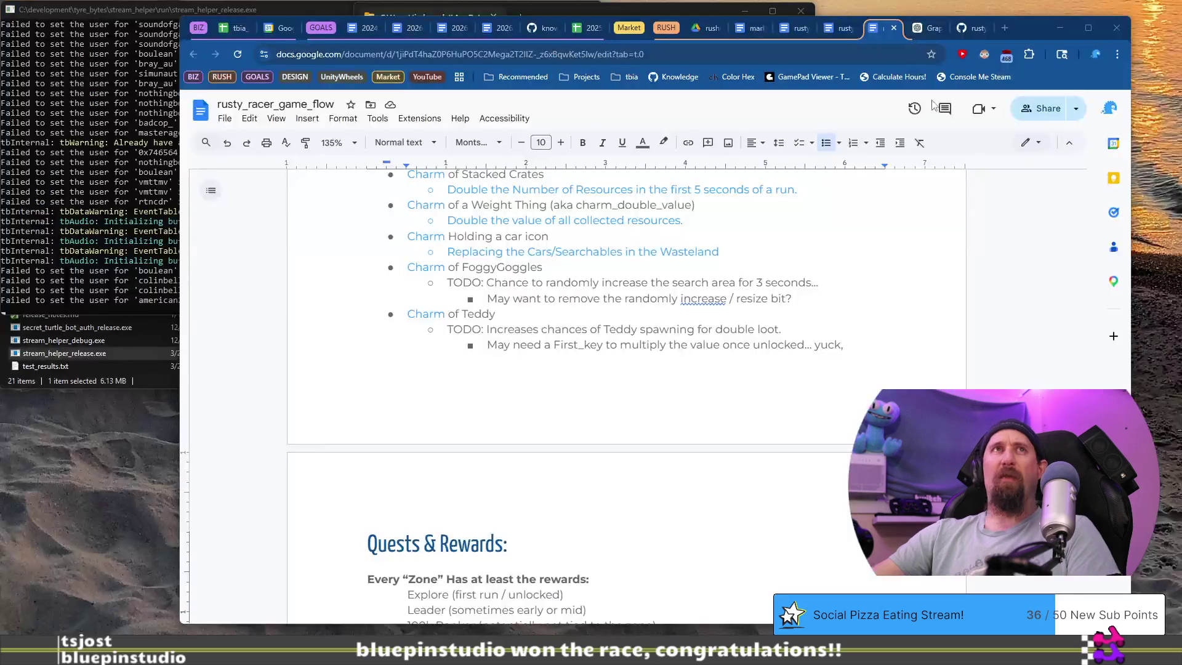
Calculate .25*.25 in a new Chrome tab's Google search, getting 0.0625.
{"action": "left_click", "coordinate": [1004, 28]}
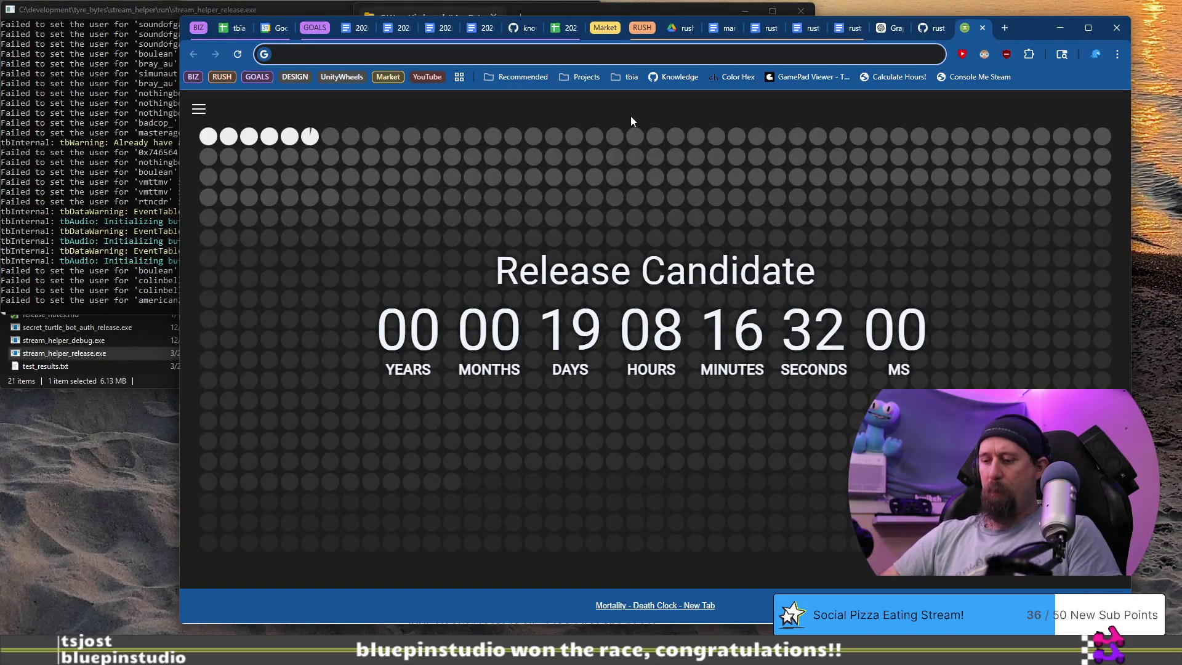
{"action": "type", "text": ".25*"}
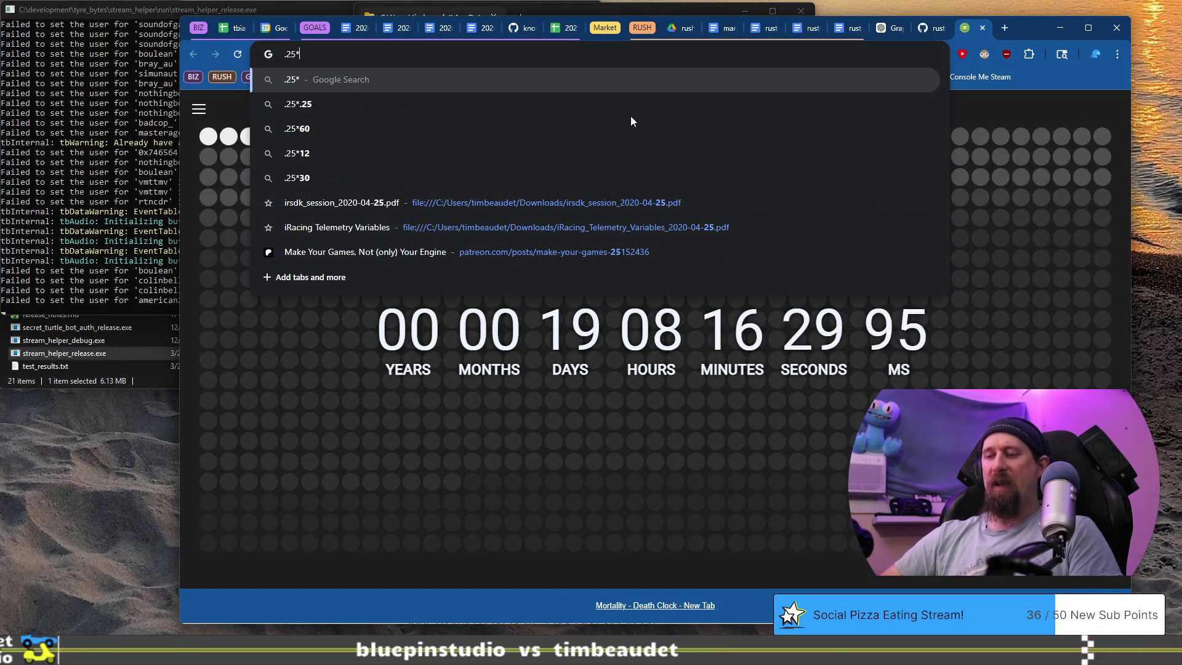
{"action": "type", "text": ".2"}
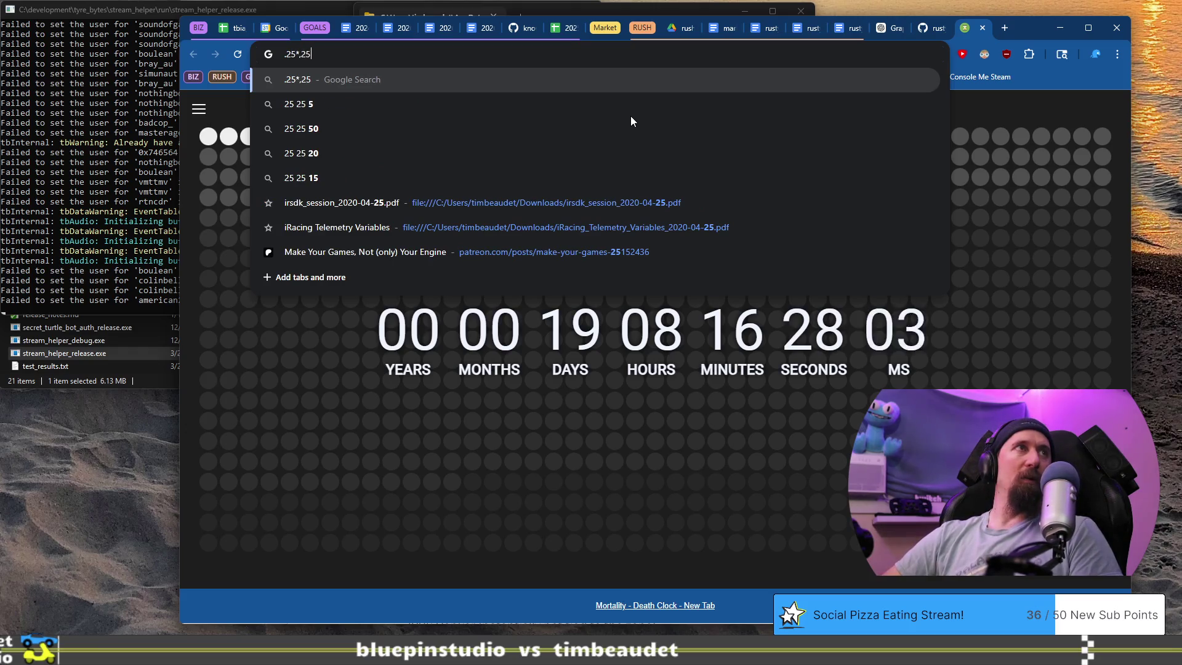
{"action": "type", "text": "5"}
{"action": "key", "text": "Return"}
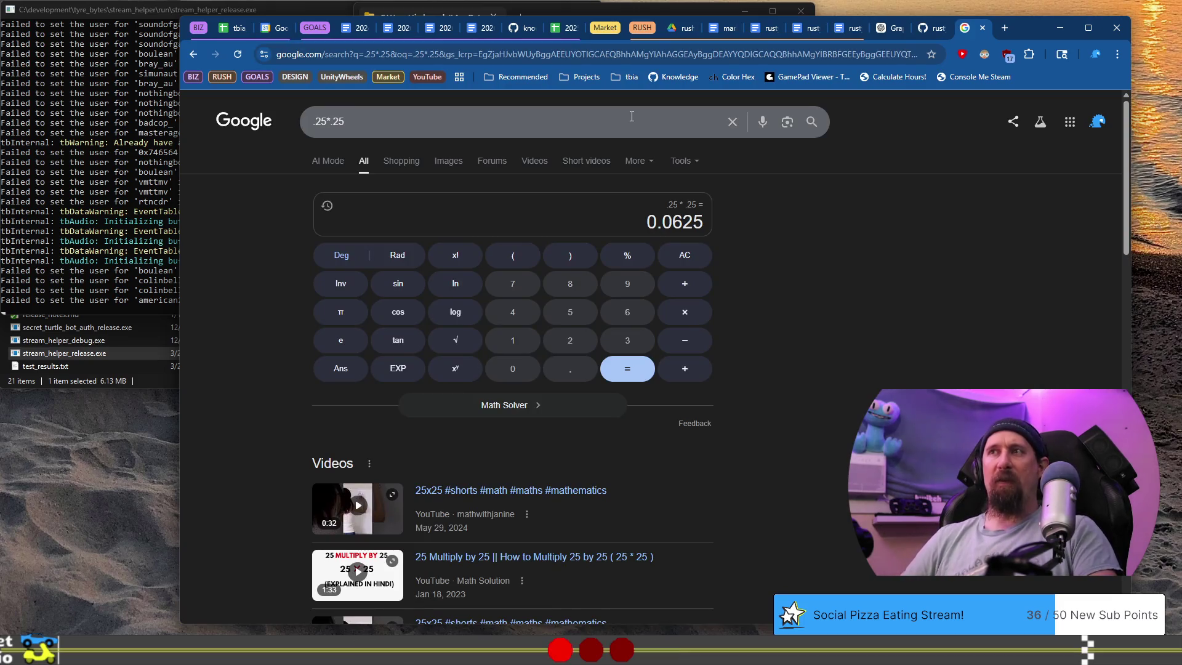
{"action": "key", "text": "alt+Tab"}
Write .0625 under the G column, then compute .25*.333 in Google, giving 0.08325.
{"action": "left_click", "coordinate": [598, 426]}
{"action": "left_click_drag", "start_coordinate": [629, 408], "coordinate": [625, 419]}
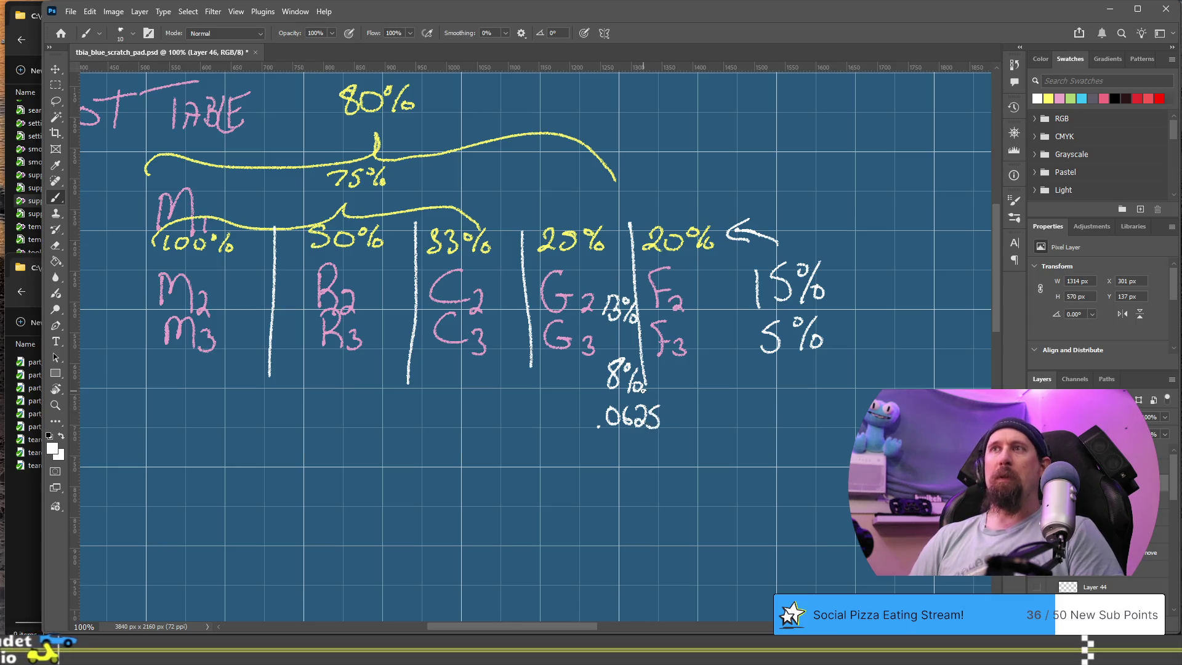
{"action": "key", "text": "alt+Tab"}
{"action": "left_click", "coordinate": [600, 116]}
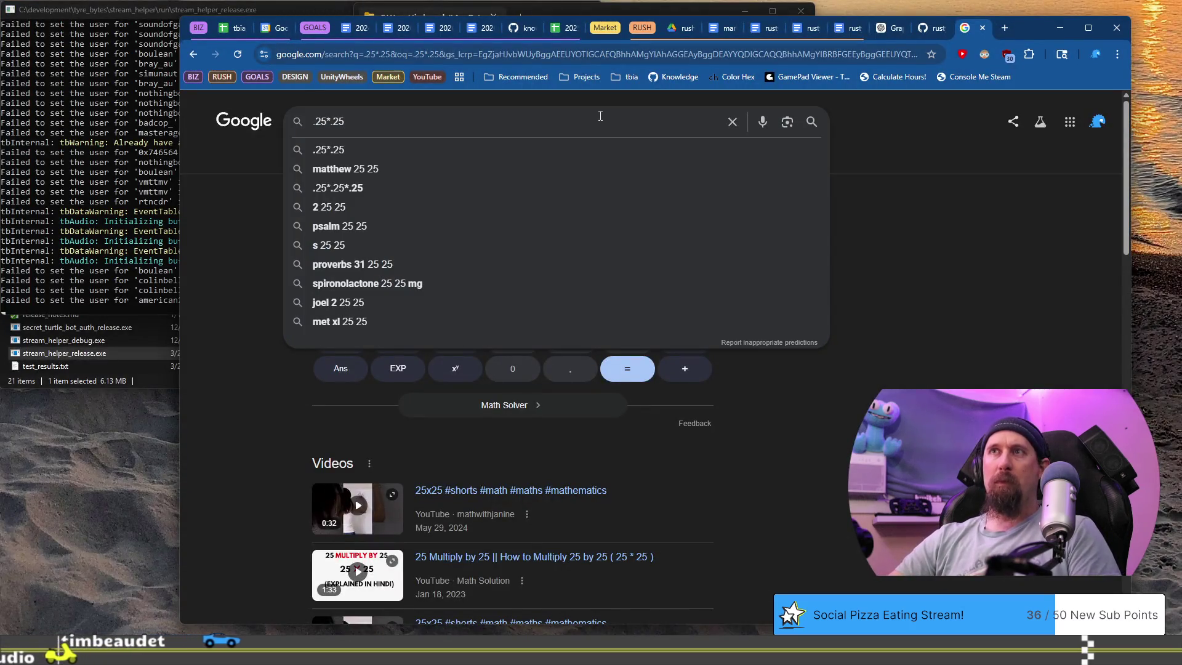
{"action": "key", "text": "BackSpace"}
{"action": "key", "text": "BackSpace"}
{"action": "type", "text": "333"}
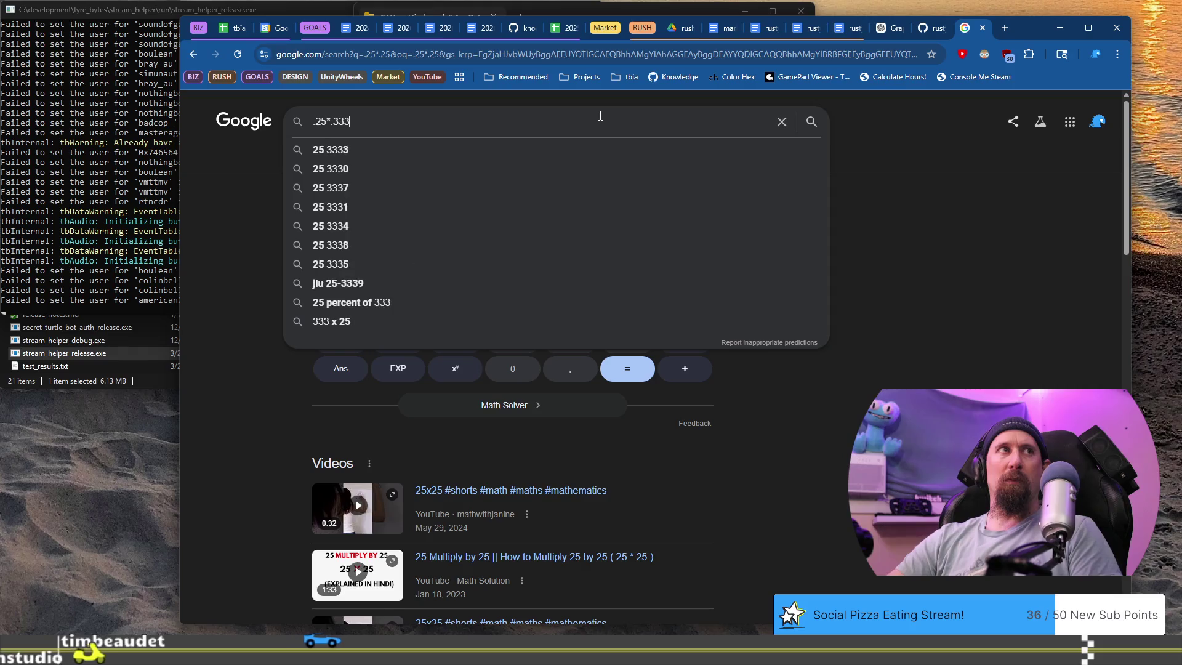
{"action": "key", "text": "Return"}
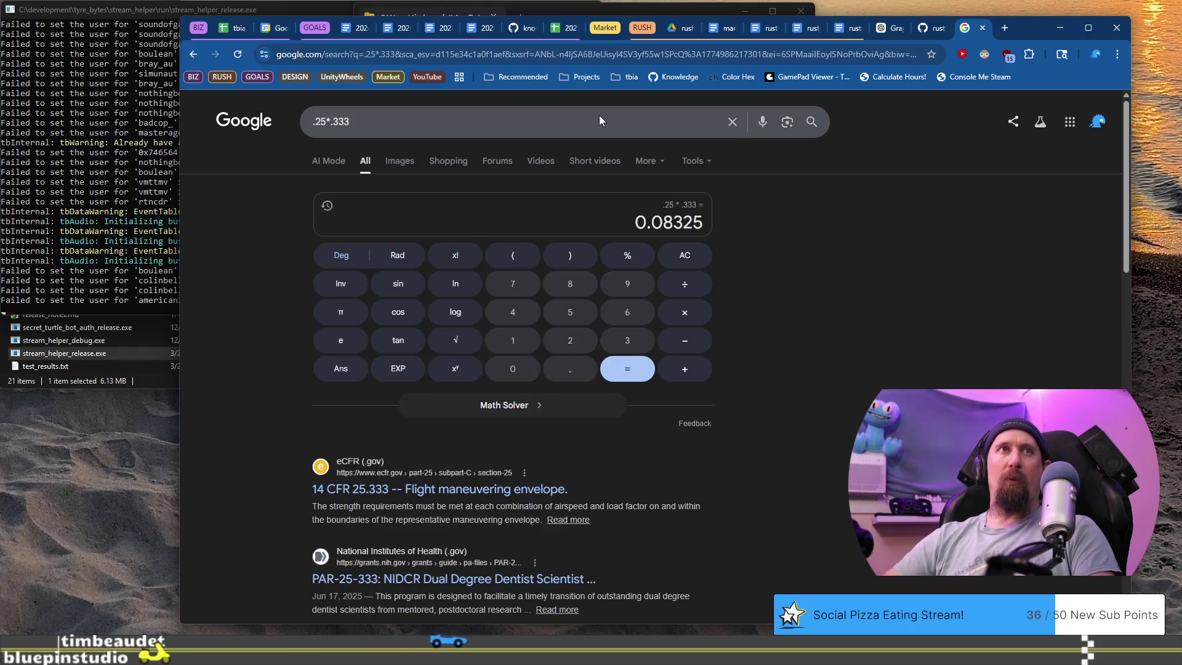
{"action": "key", "text": "alt+Tab"}
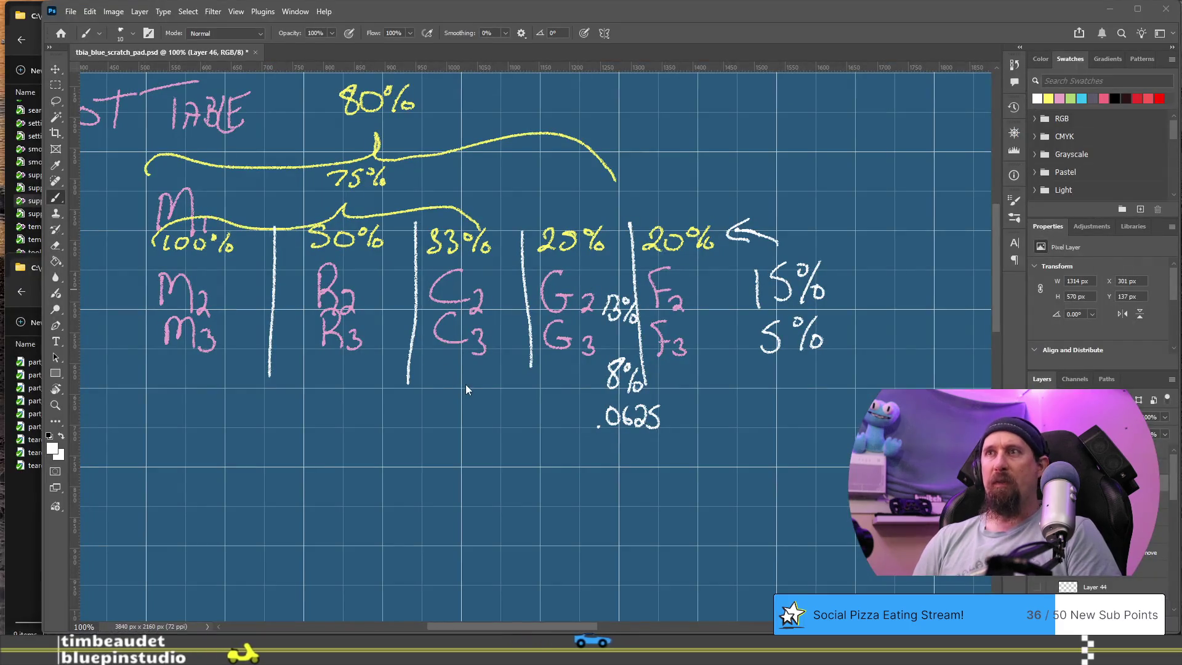
Write .08325 under the C column, erasing and redrawing to fix the number.
{"action": "left_click", "coordinate": [449, 408]}
{"action": "mouse_move", "coordinate": [461, 392]}
{"action": "left_mouse_down"}
{"action": "mouse_move", "coordinate": [473, 412]}
{"action": "mouse_move", "coordinate": [503, 410]}
{"action": "left_mouse_up"}
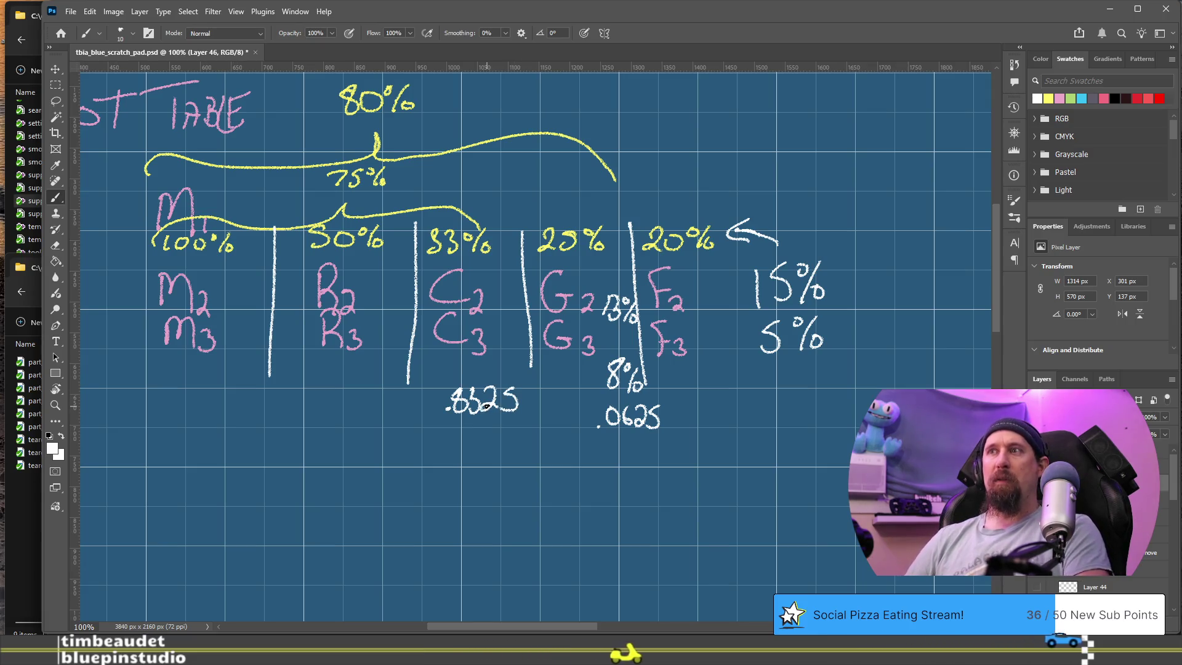
{"action": "key", "text": "e"}
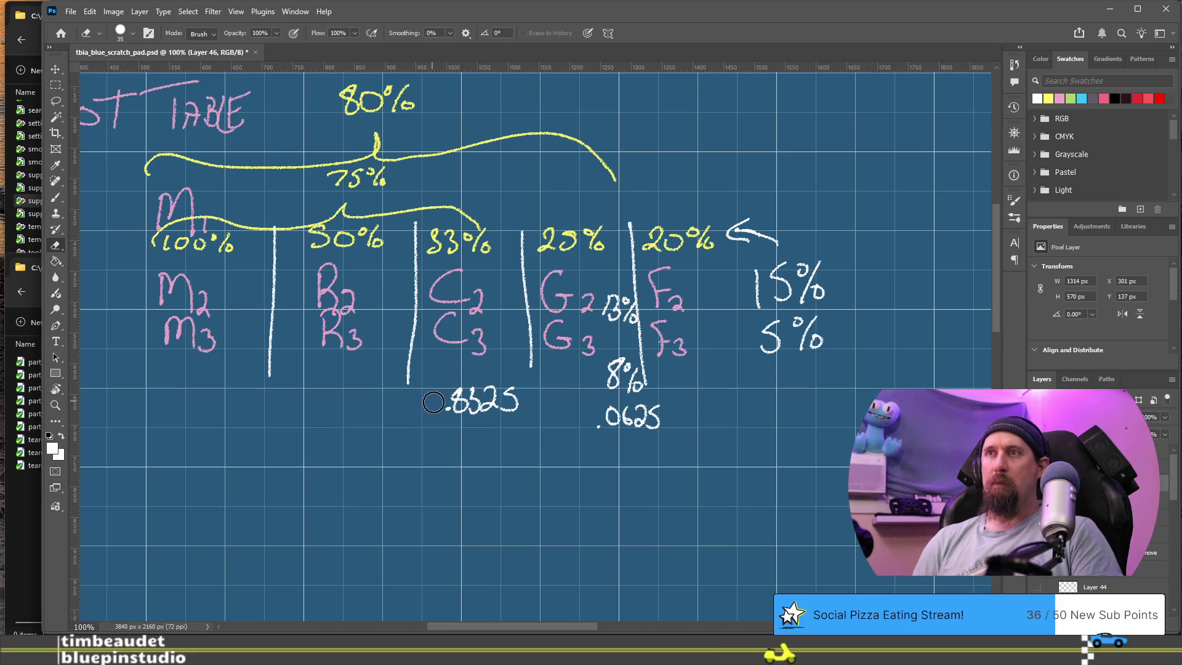
{"action": "key", "text": "b"}
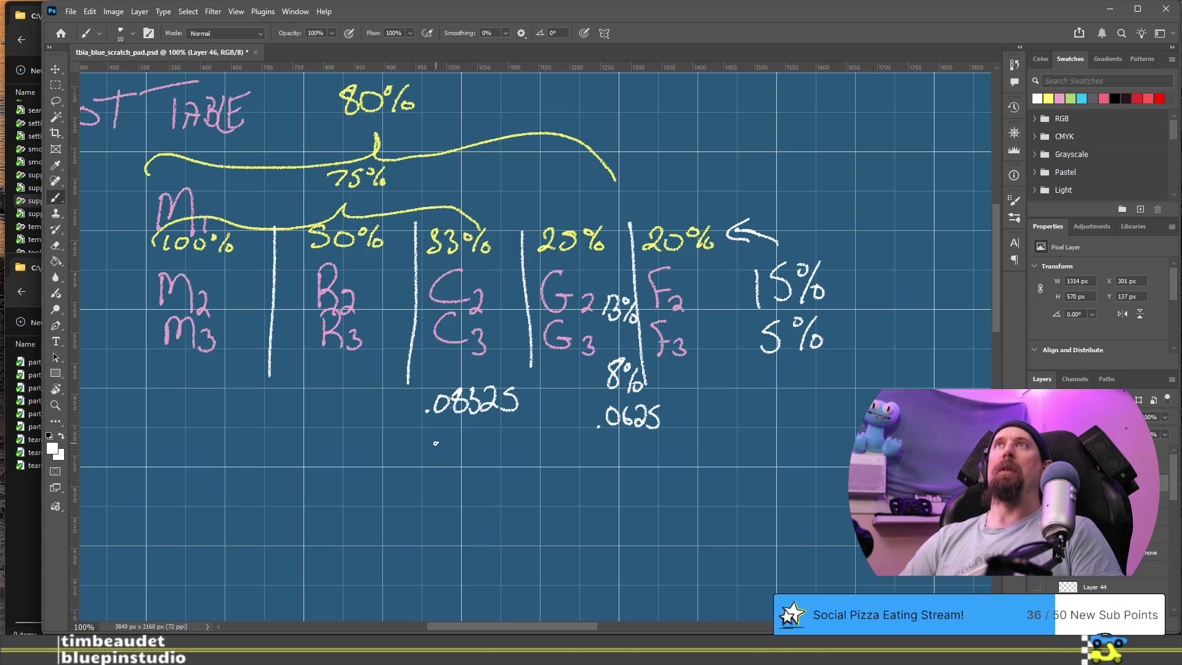
Change the Google calculator query to .25*.5, getting 0.125.
{"action": "key", "text": "alt+Tab"}
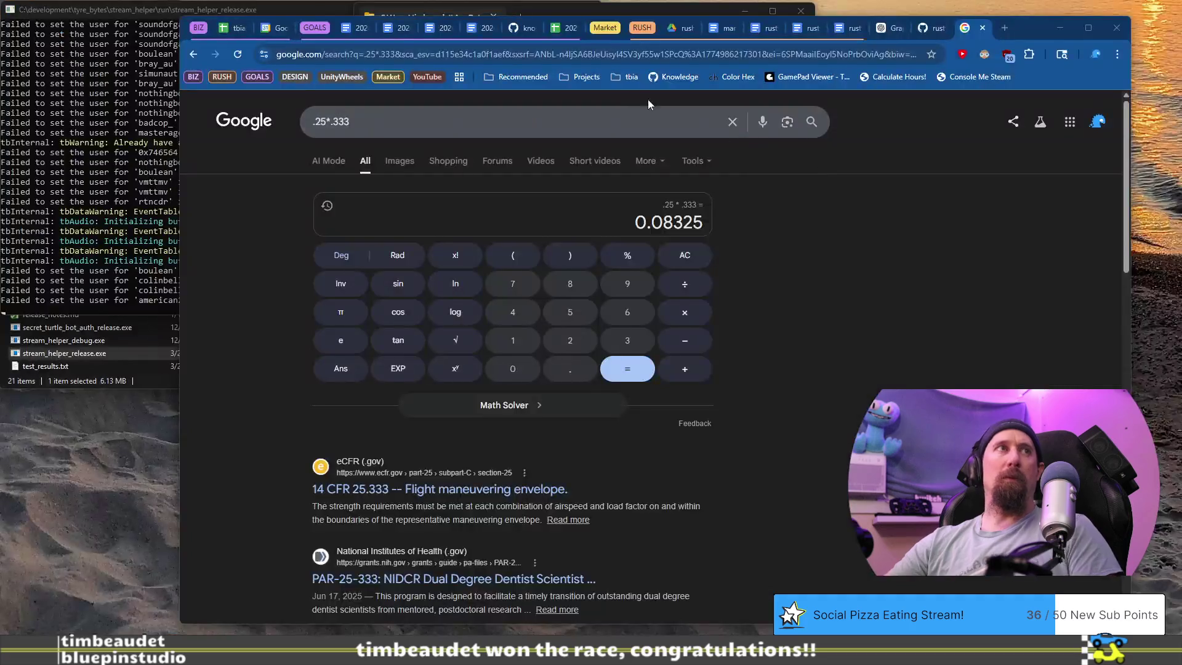
{"action": "left_click", "coordinate": [623, 121]}
{"action": "key", "text": "BackSpace"}
{"action": "key", "text": "BackSpace"}
{"action": "type", "text": "5"}
{"action": "key", "text": "Return"}
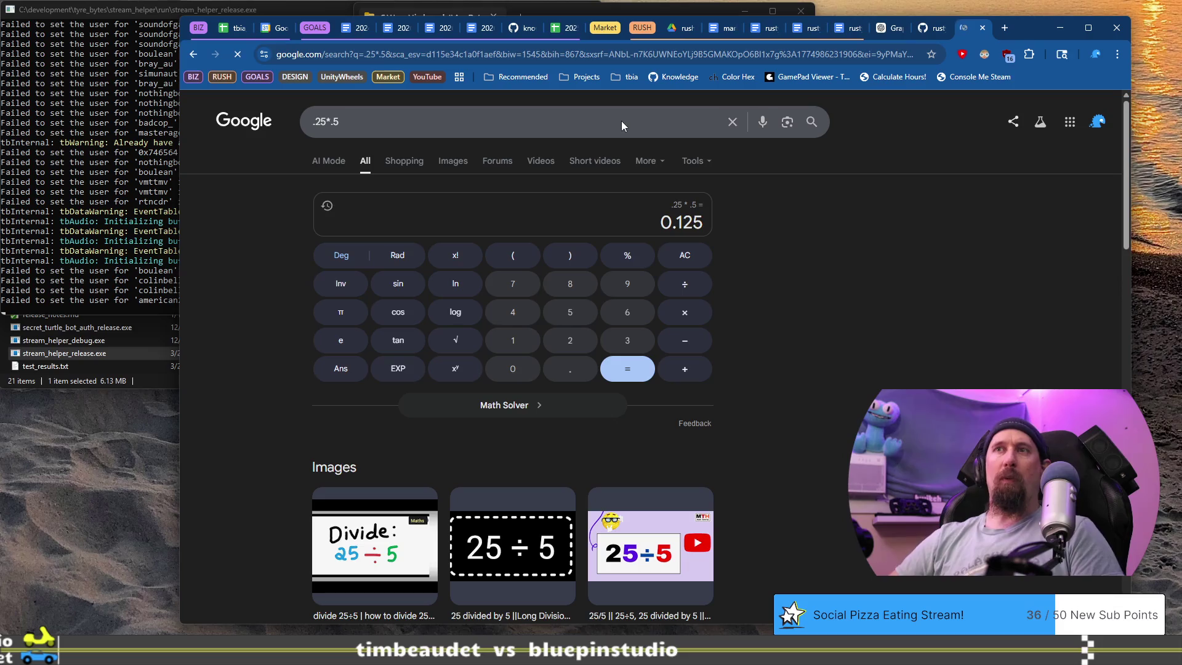
{"action": "key", "text": "alt+Tab"}
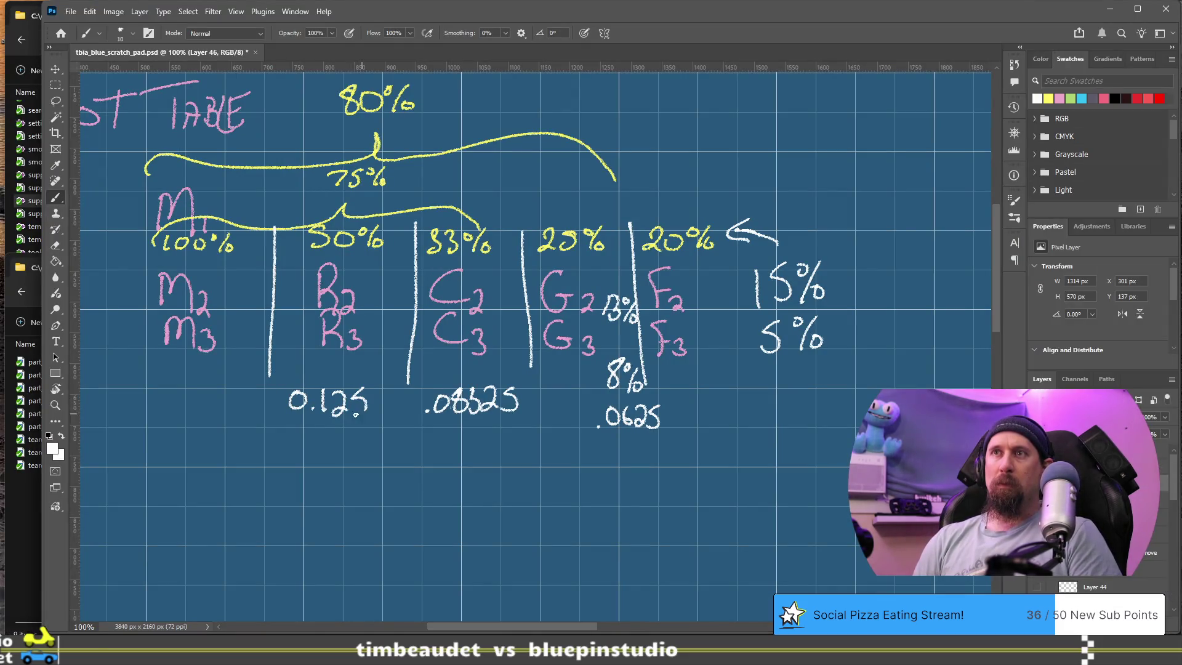
Finish writing 0.125 under the R column, then begin a new .25* calculator query.
{"action": "left_click_drag", "start_coordinate": [360, 414], "coordinate": [337, 415]}
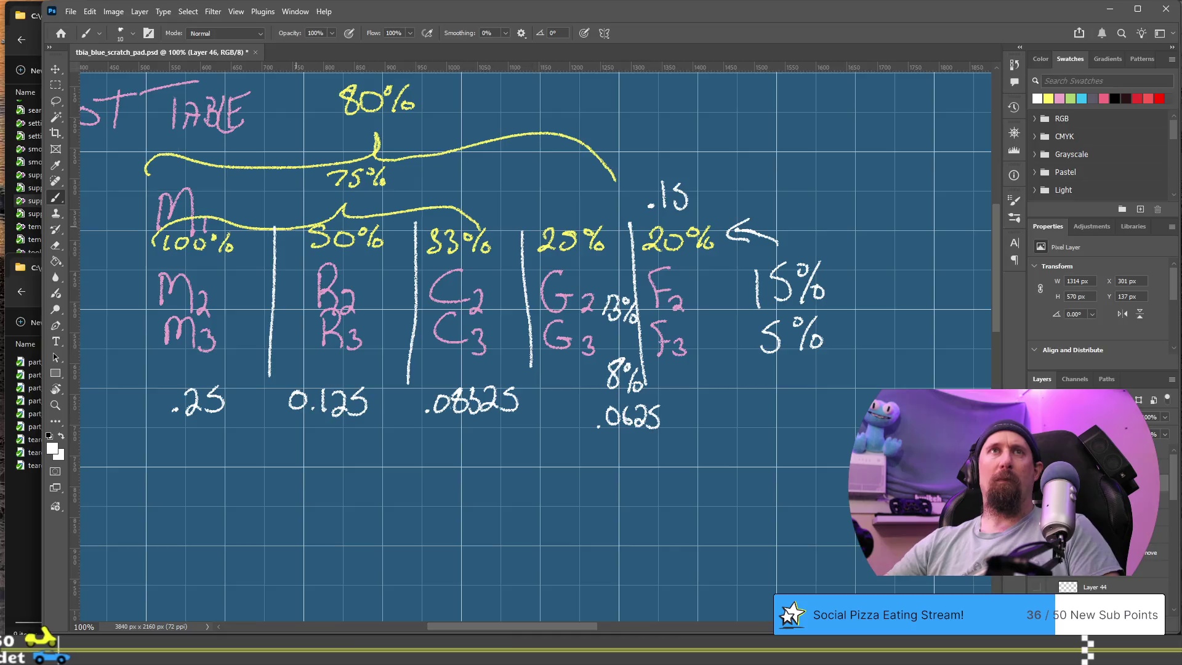
{"action": "key", "text": "alt+Tab"}
{"action": "left_click", "coordinate": [639, 126]}
Compute .25 - (.25*.25) = 0.1875 in Google's calculator, then return to Photoshop.
{"action": "key", "text": "BackSpace"}
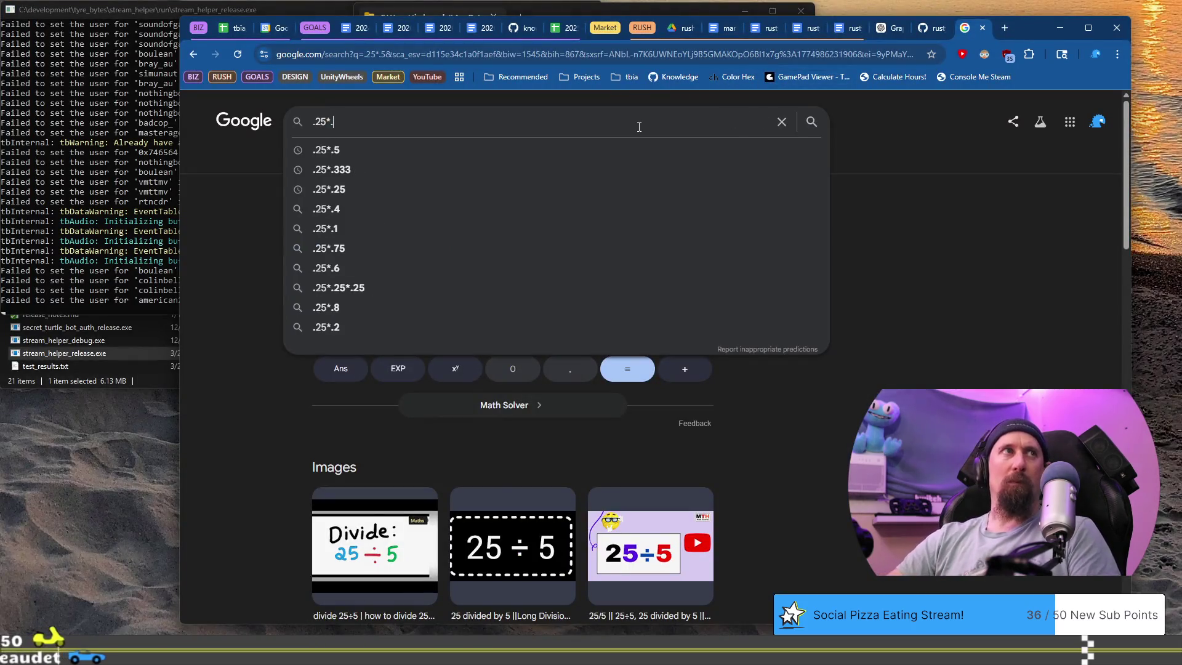
{"action": "key", "text": "Home"}
{"action": "type", "text": ".2"}
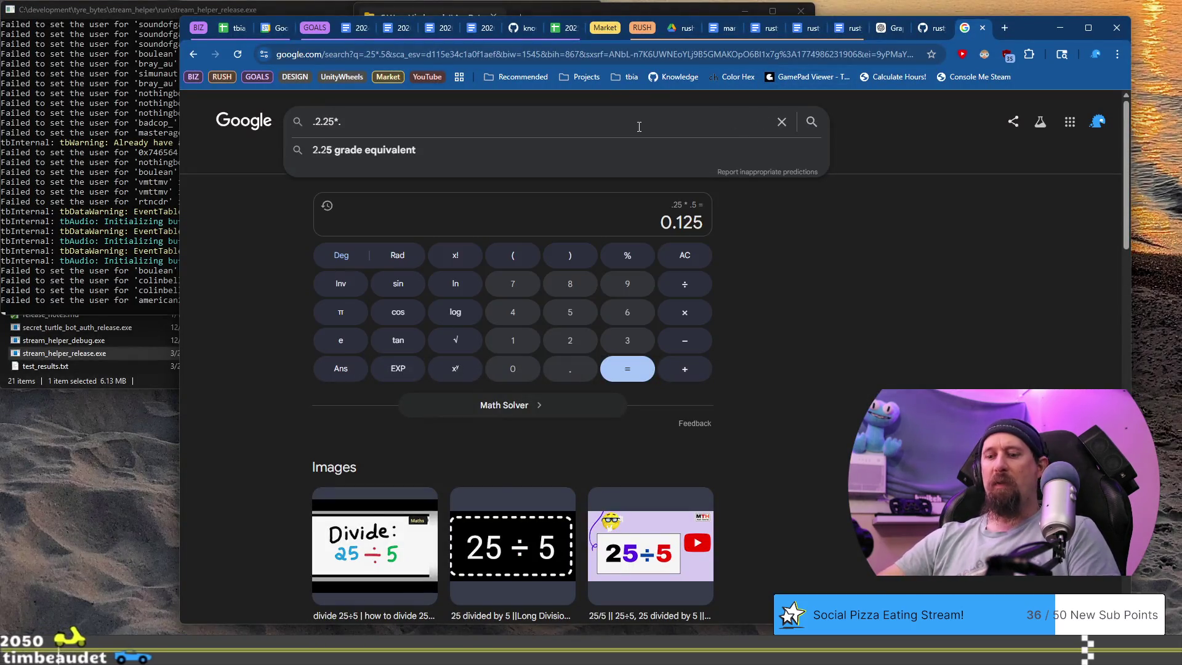
{"action": "key", "text": "BackSpace"}
{"action": "type", "text": "25 - (."}
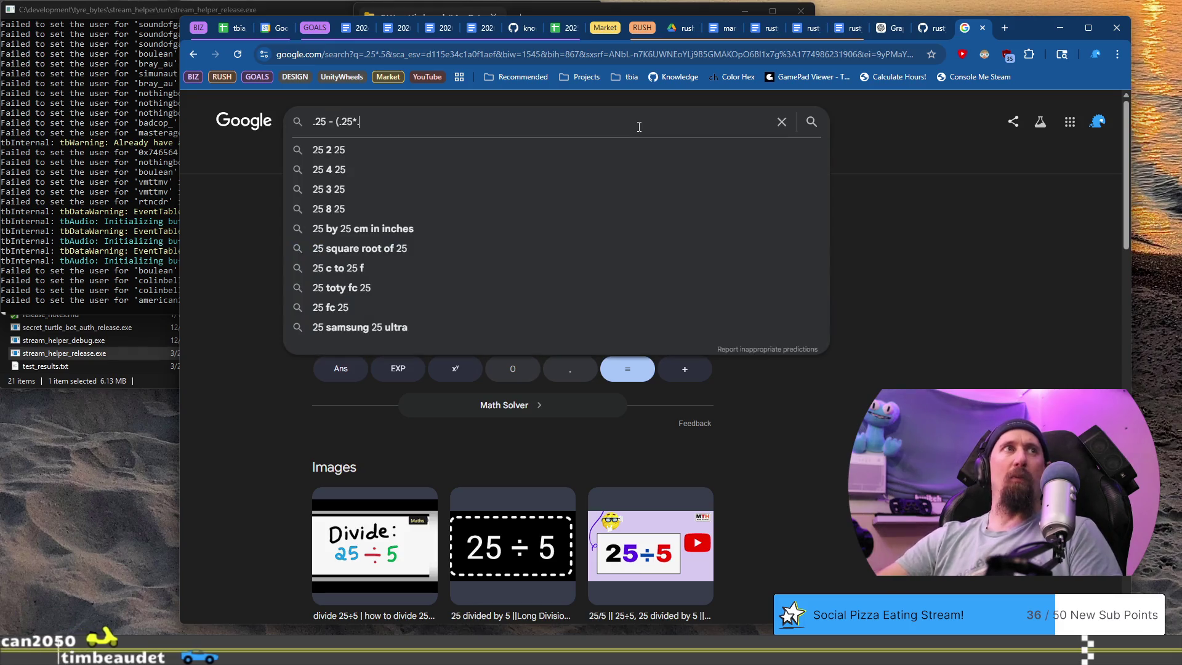
{"action": "type", "text": "25*.25)"}
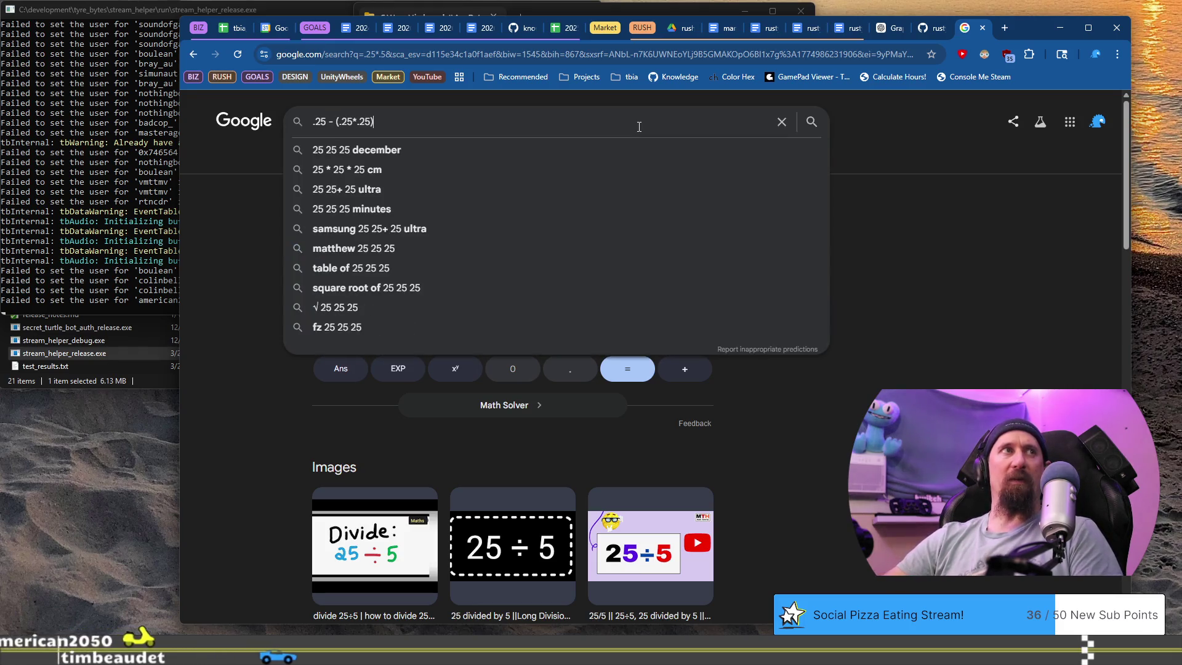
{"action": "key", "text": "Return"}
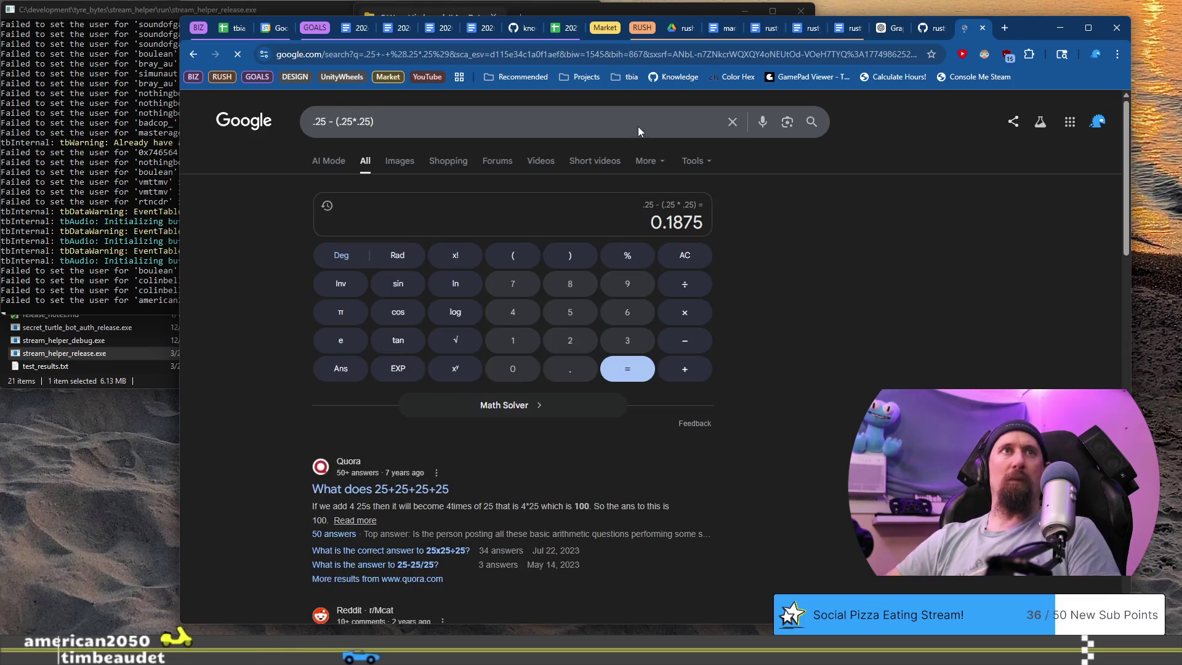
{"action": "key", "text": "alt+Tab"}
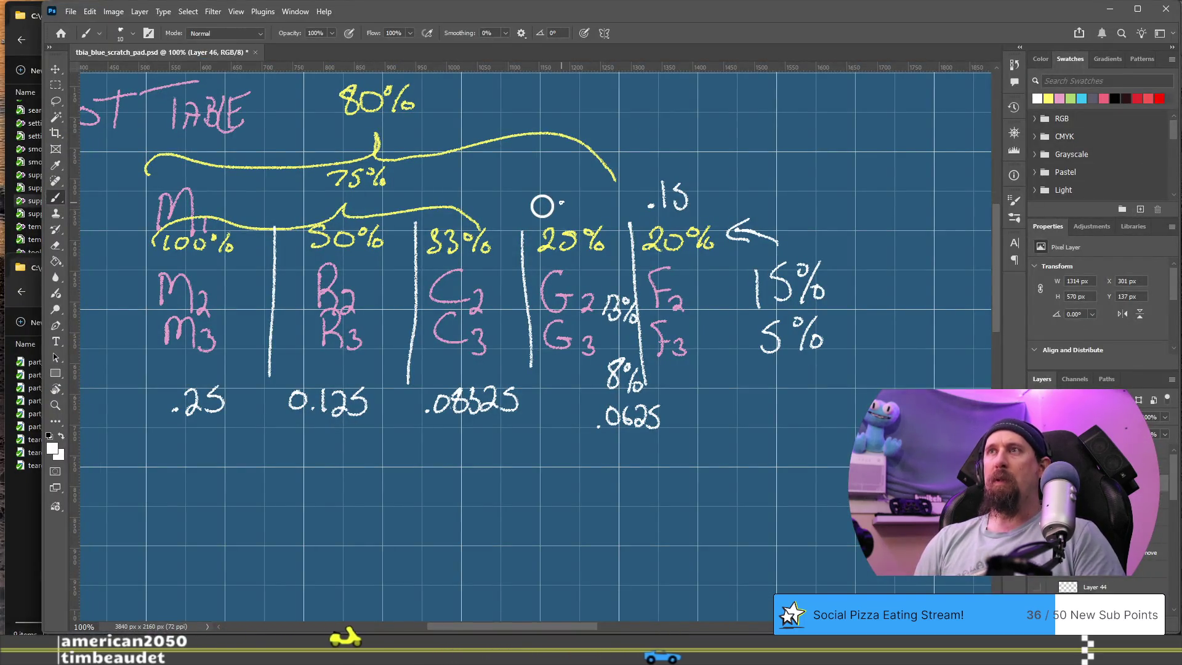
Handwrite .1875 above the G column's 25% and pan to show the whole LOOT TABLE title.
{"action": "left_click", "coordinate": [546, 209]}
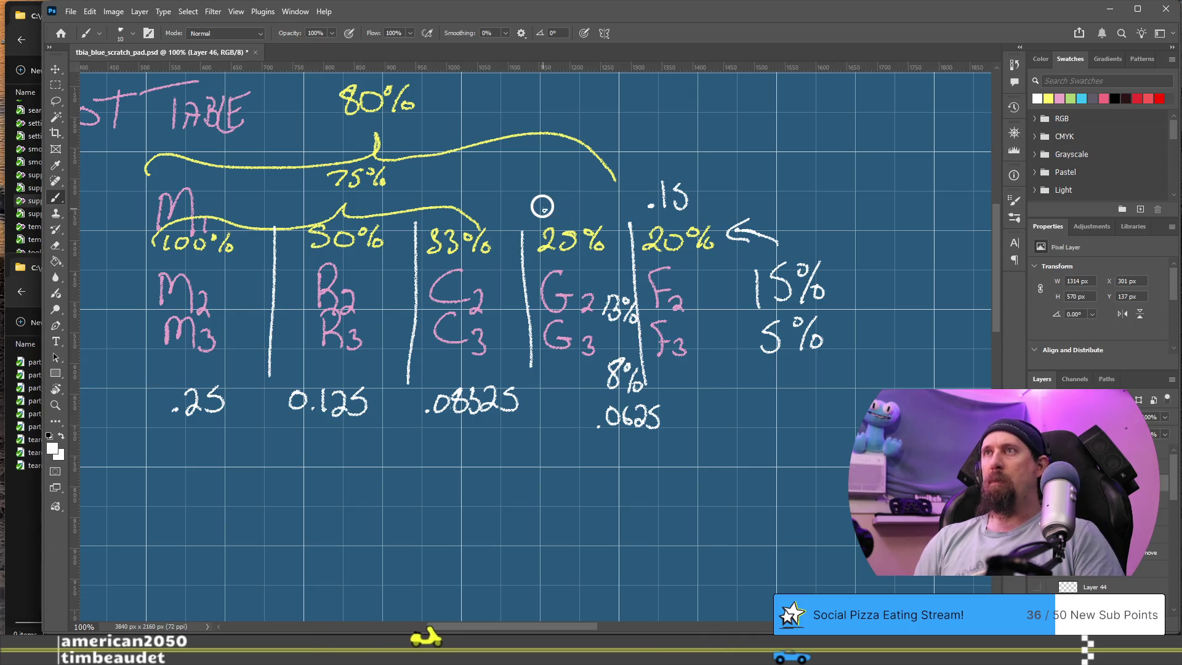
{"action": "mouse_move", "coordinate": [559, 195]}
{"action": "left_mouse_down"}
{"action": "mouse_move", "coordinate": [560, 214]}
{"action": "mouse_move", "coordinate": [574, 198]}
{"action": "left_mouse_up"}
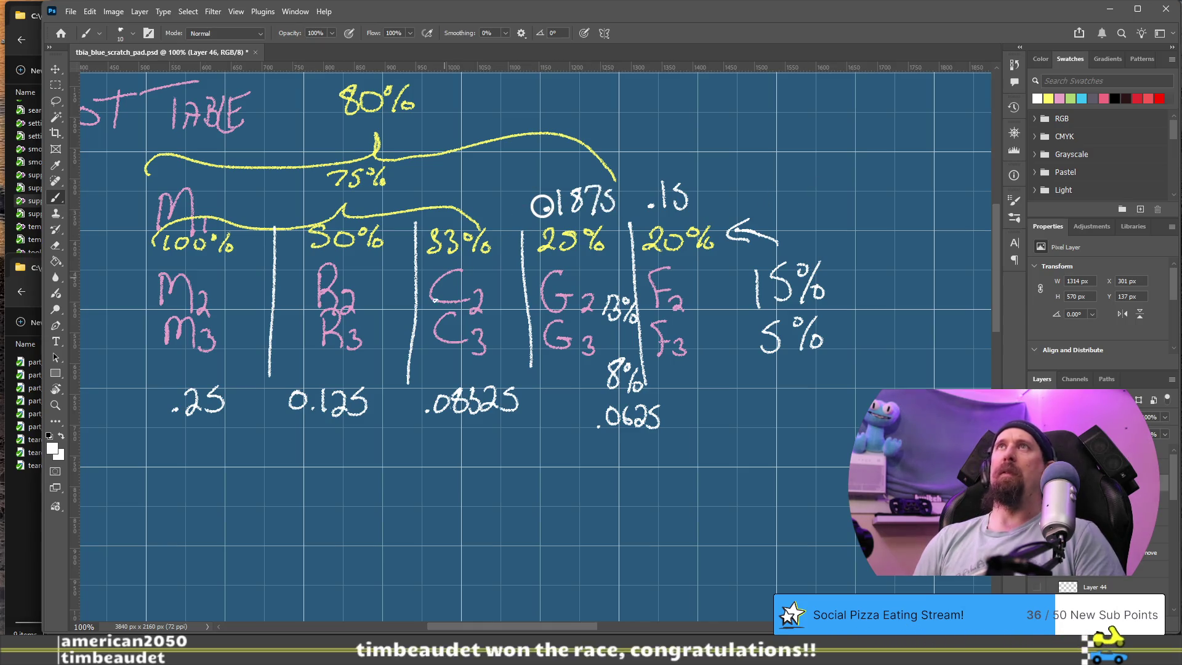
{"action": "left_click_drag", "start_coordinate": [478, 331], "coordinate": [543, 343]}
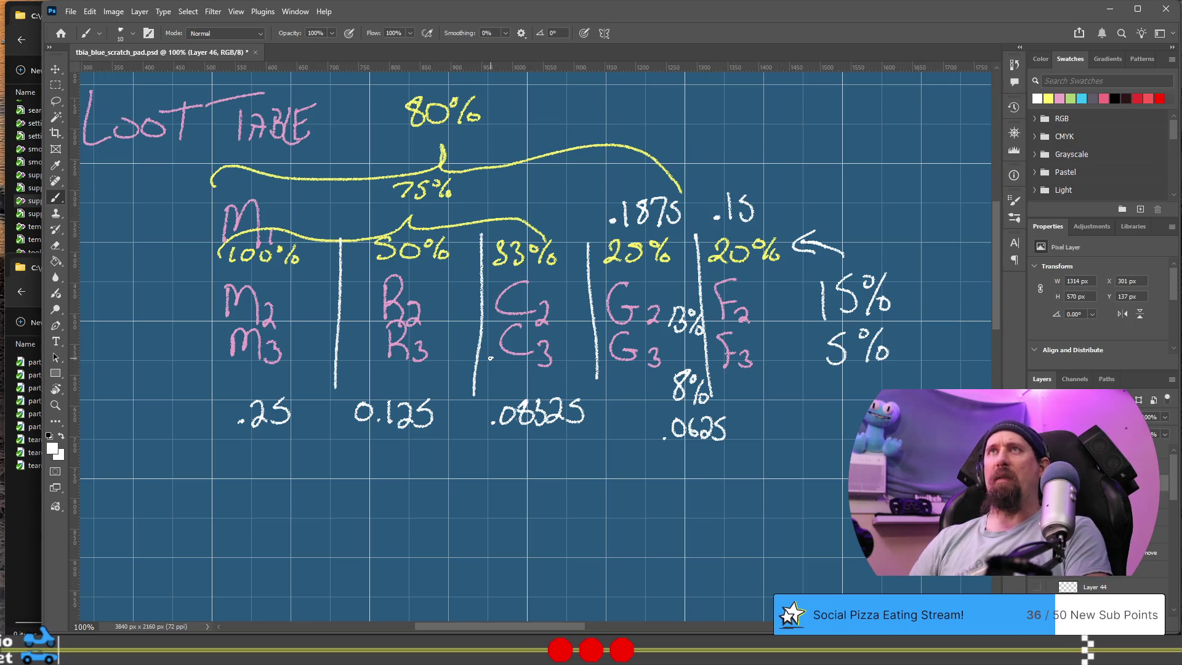
Change the Google query to .33 - (.33*.25) and get 0.2475.
{"action": "key", "text": "alt+Tab"}
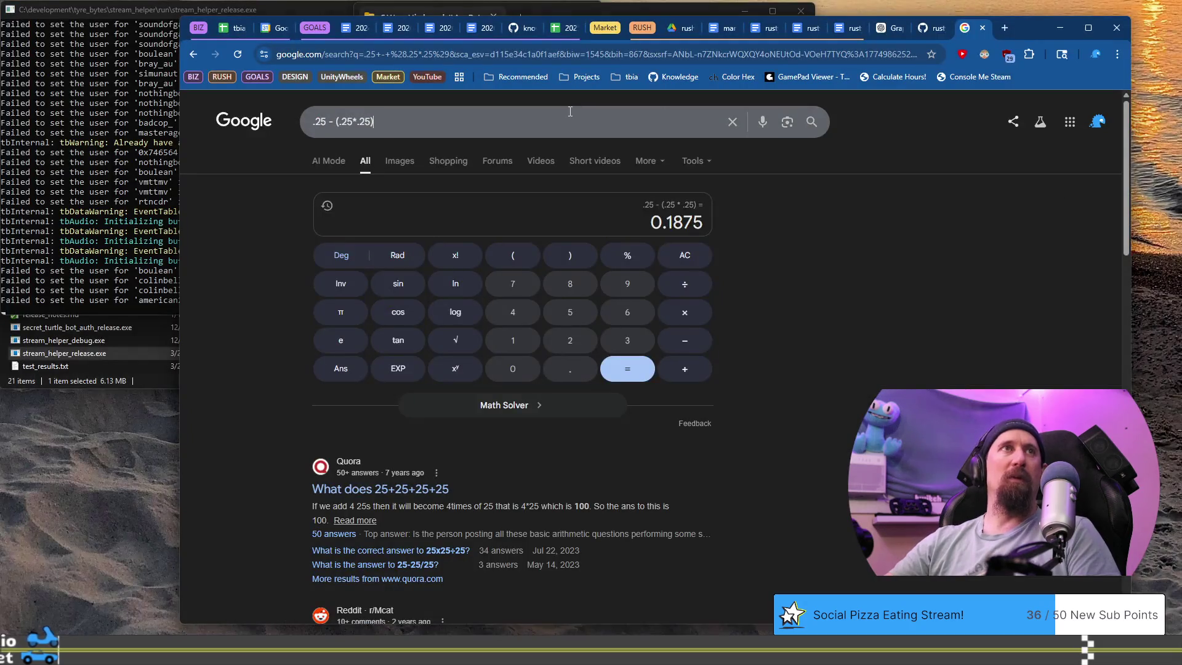
{"action": "left_click", "coordinate": [570, 111]}
{"action": "key", "text": "Left"}
{"action": "key", "text": "Left"}
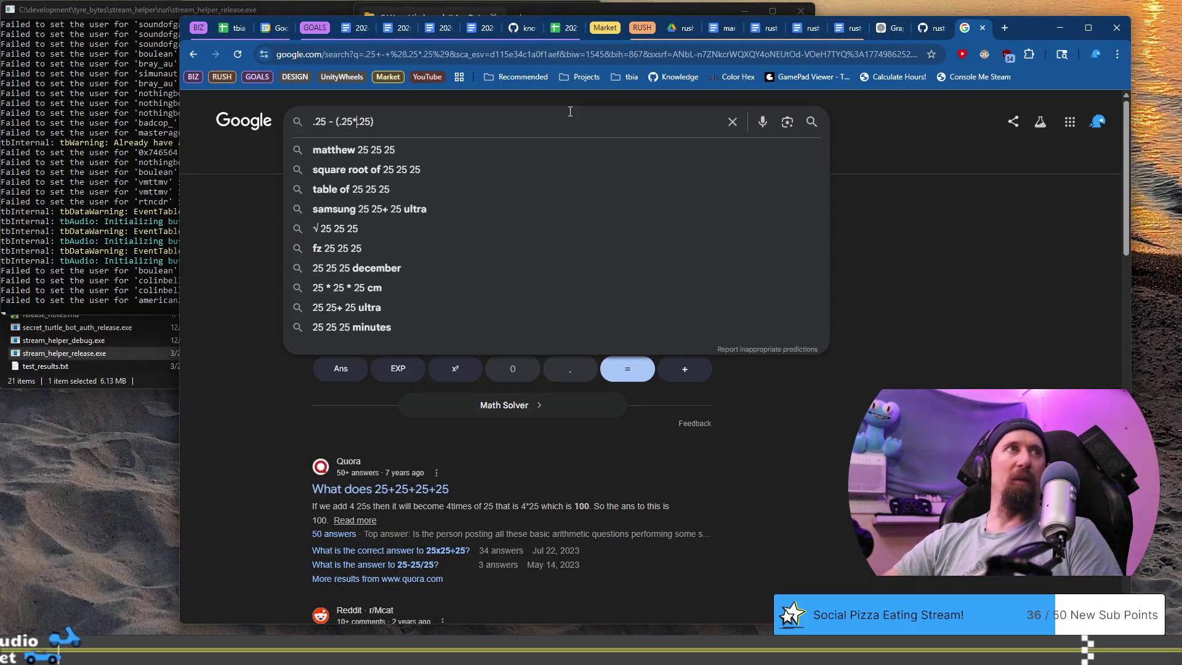
{"action": "key", "text": "shift+Left"}
{"action": "key", "text": "shift+Left"}
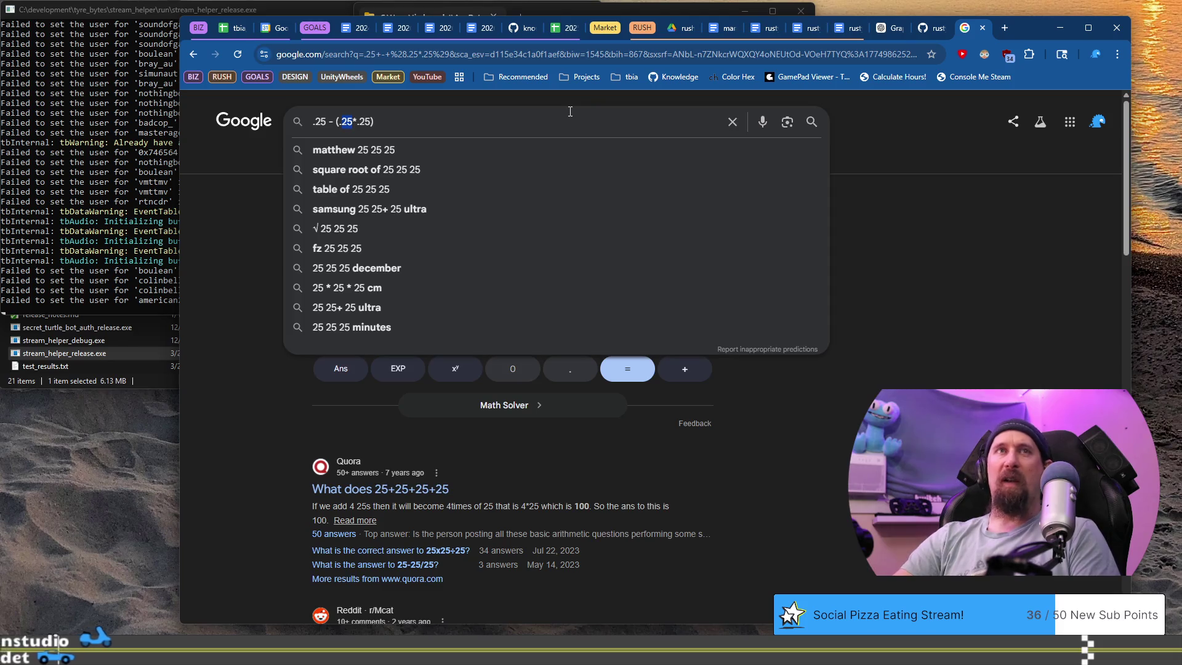
{"action": "type", "text": "33"}
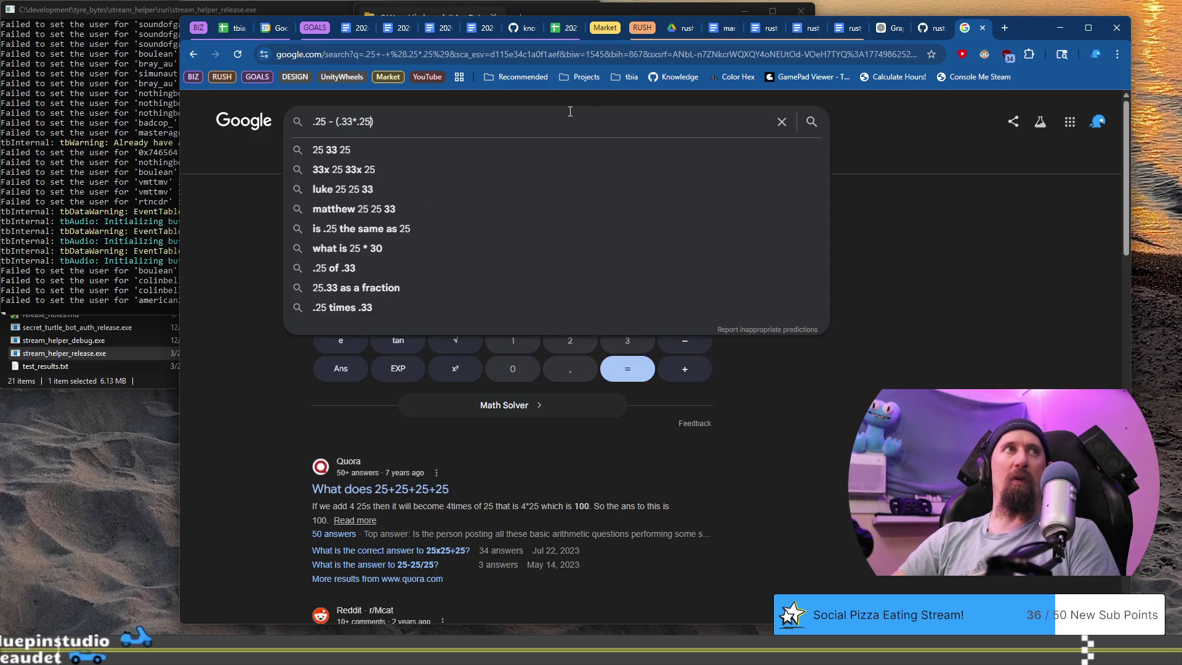
{"action": "key", "text": "Left"}
{"action": "key", "text": "shift+Left"}
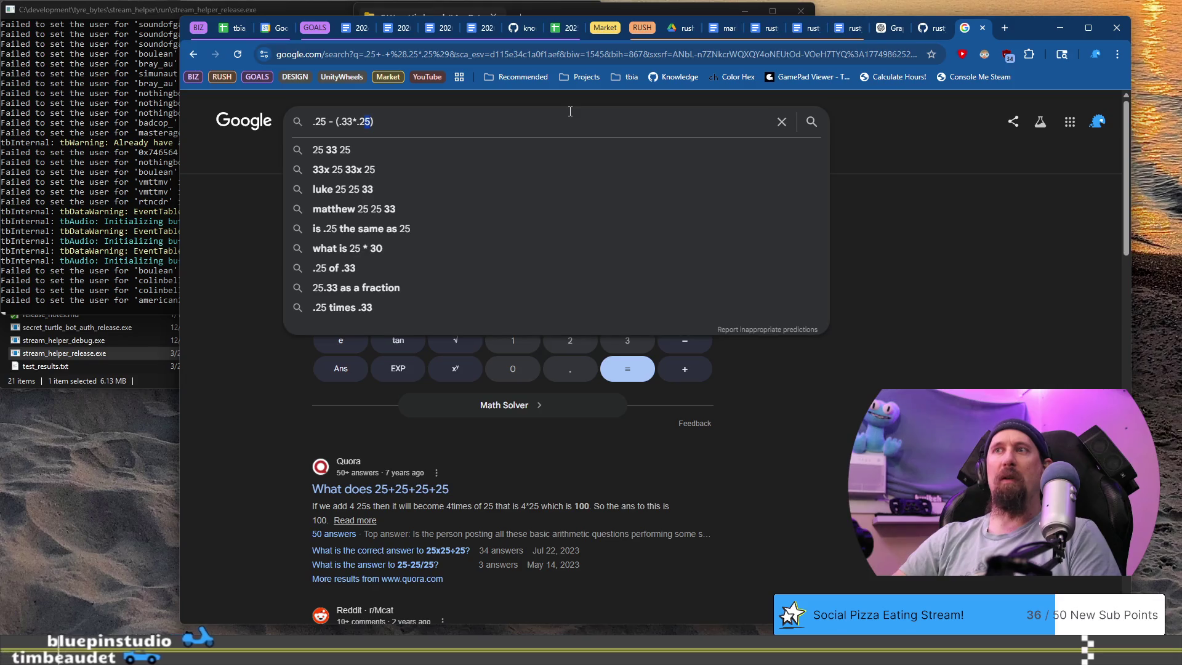
{"action": "key", "text": "shift+Left"}
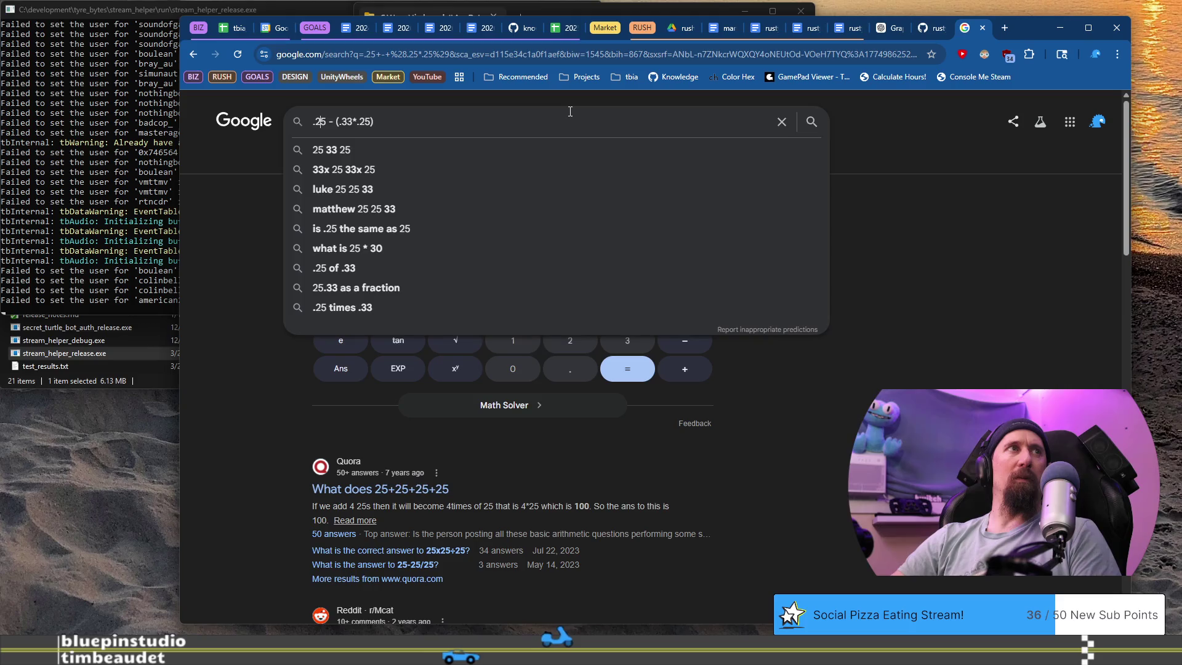
{"action": "type", "text": "33"}
{"action": "key", "text": "Return"}
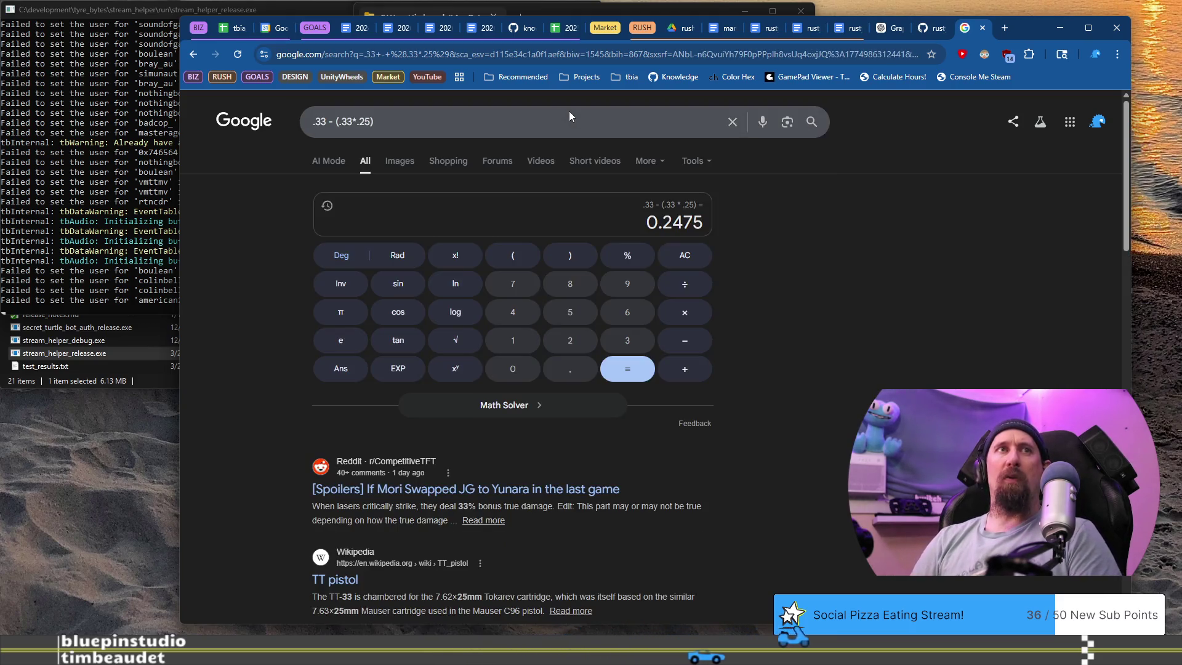
Write .2475 above the C column's 33% on the loot sketch.
{"action": "key", "text": "alt+Tab"}
{"action": "left_click_drag", "start_coordinate": [502, 191], "coordinate": [533, 213]}
{"action": "left_click", "coordinate": [493, 206]}
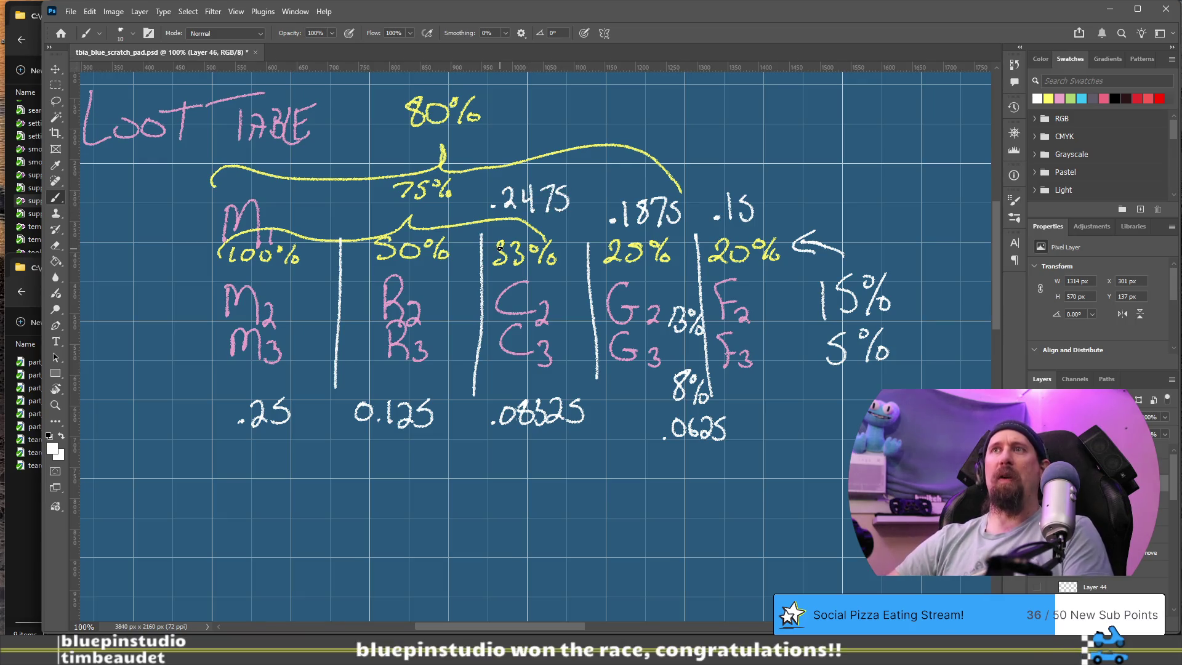
{"action": "key", "text": "alt+Tab"}
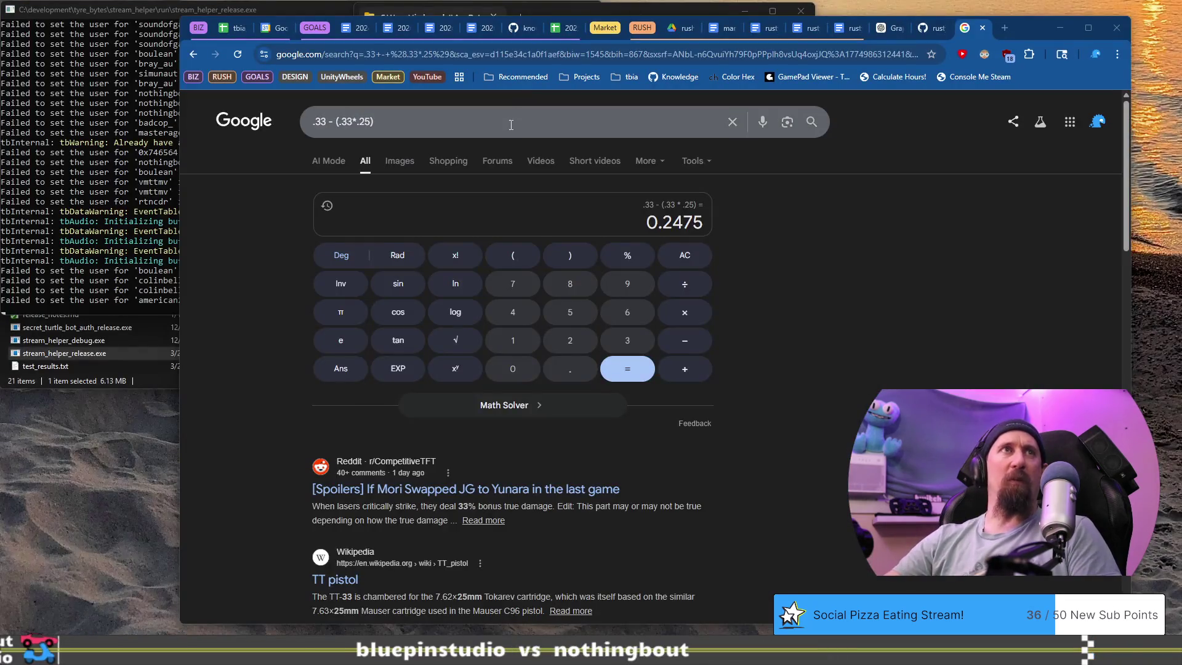
Edit the query to .5 - (.5*.25) to get 0.375, then return to Photoshop.
{"action": "left_click", "coordinate": [511, 124]}
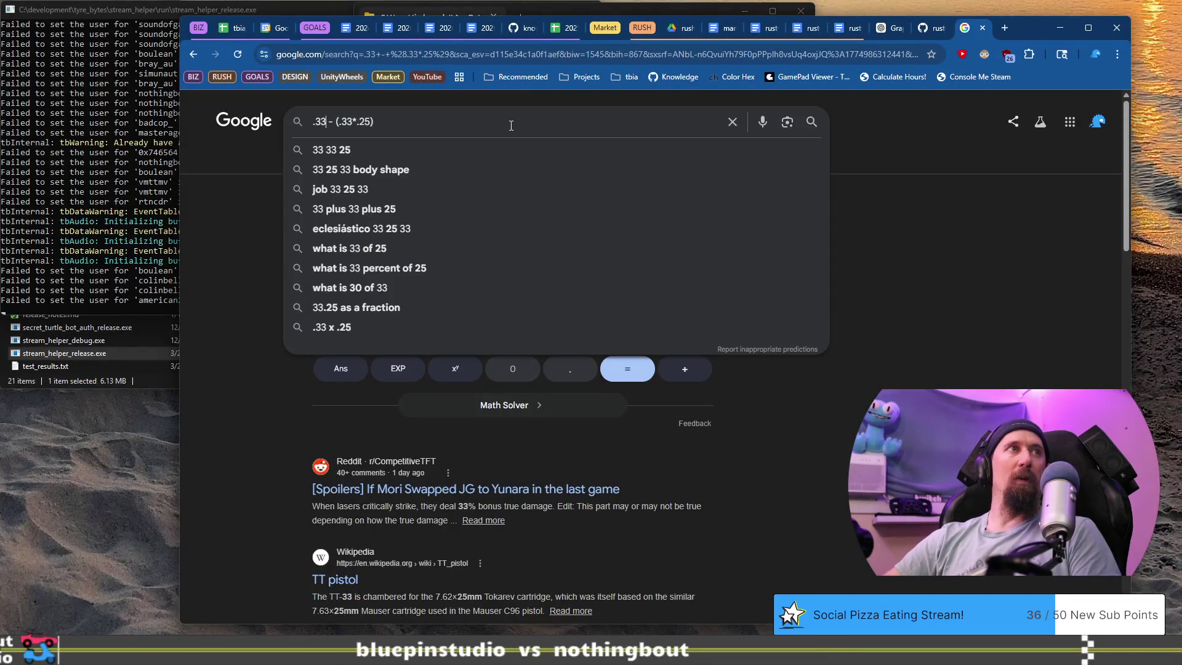
{"action": "key", "text": "BackSpace"}
{"action": "key", "text": "BackSpace"}
{"action": "key", "text": "BackSpace"}
{"action": "type", "text": ".5"}
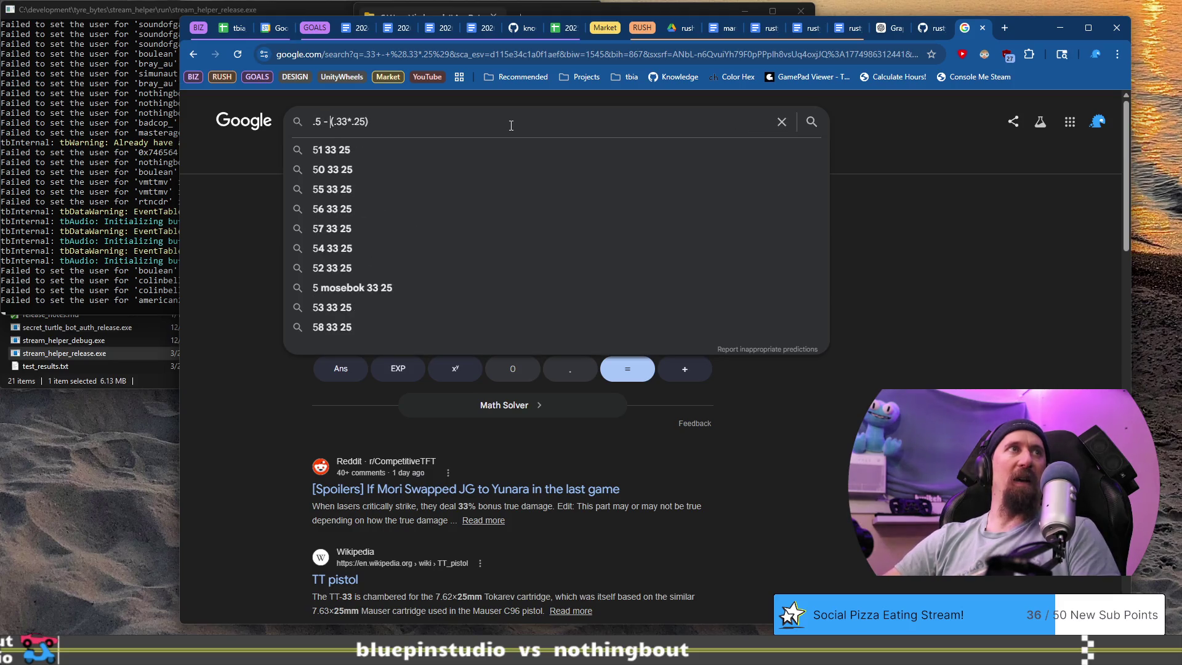
{"action": "key", "text": "Delete"}
{"action": "key", "text": "BackSpace"}
{"action": "type", "text": "5"}
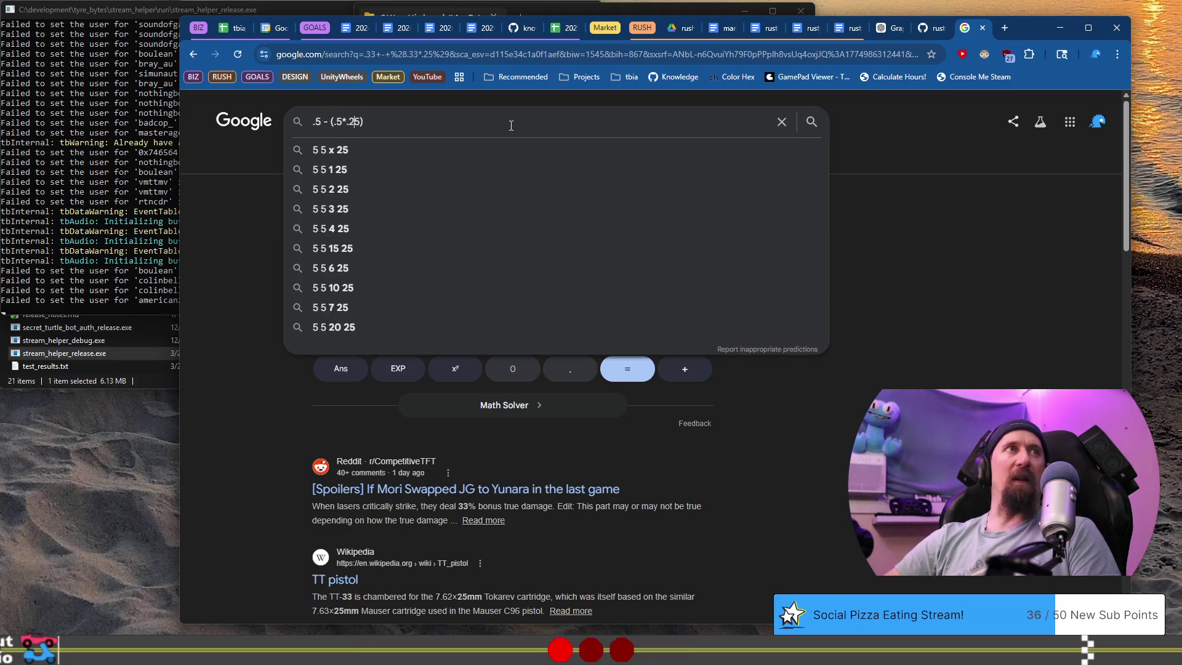
{"action": "key", "text": "Return"}
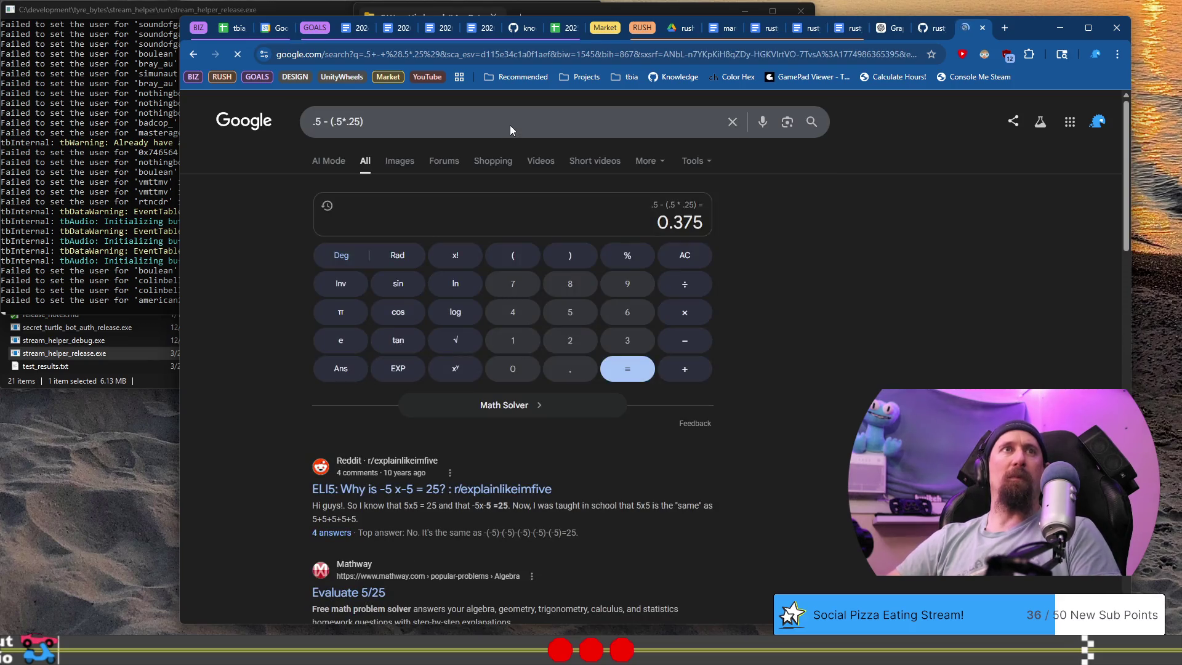
{"action": "key", "text": "alt+Tab"}
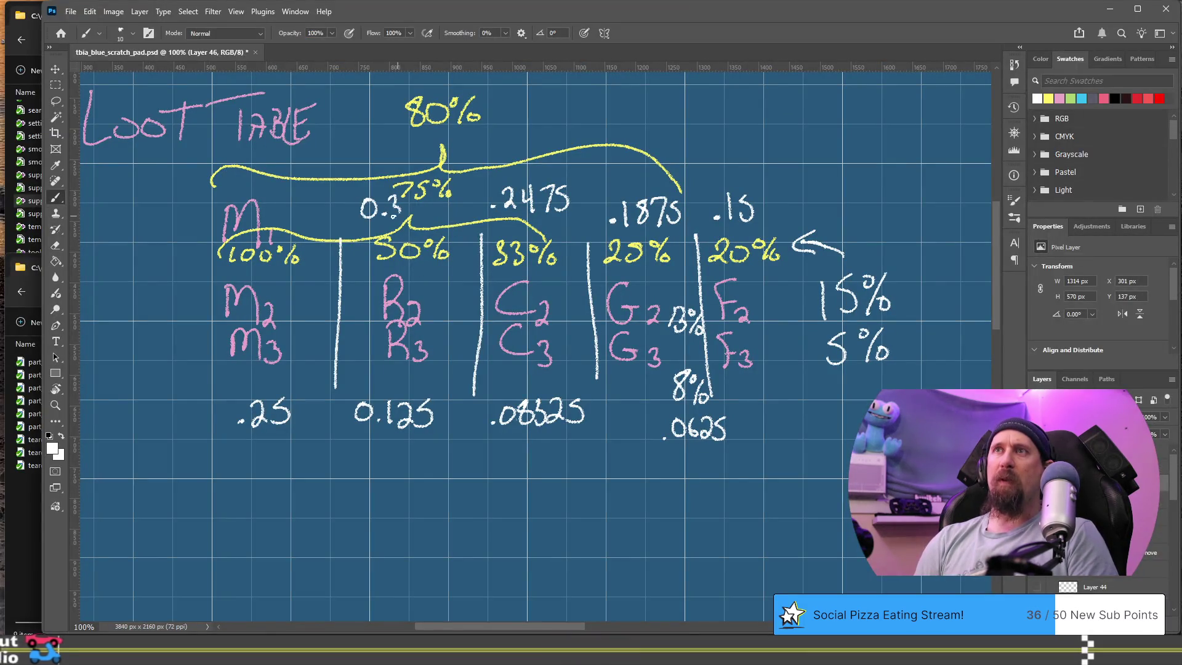
Extend the handwritten 0.3 above the R column's 50% so it reads 0.375.
{"action": "left_click_drag", "start_coordinate": [412, 200], "coordinate": [419, 217]}
{"action": "left_click_drag", "start_coordinate": [441, 197], "coordinate": [429, 216]}
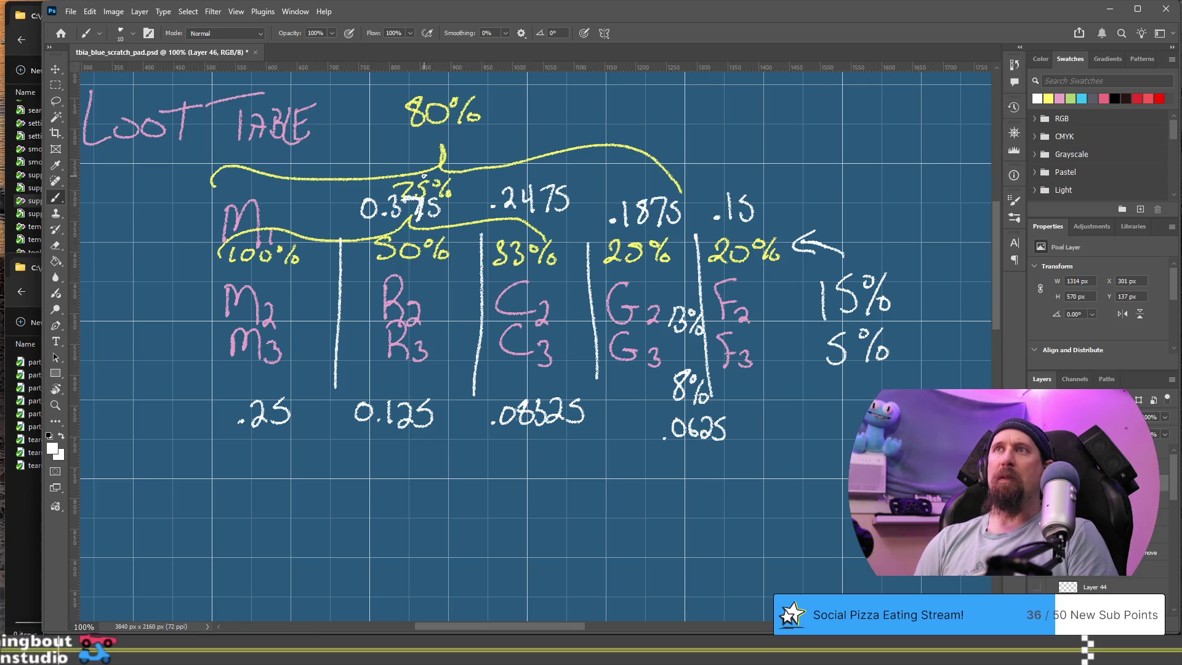
{"action": "scroll", "coordinate": [91, 221], "scroll_direction": "up", "scroll_amount": 1}
{"action": "key", "text": "alt+Tab"}
{"action": "left_click", "coordinate": [534, 115]}
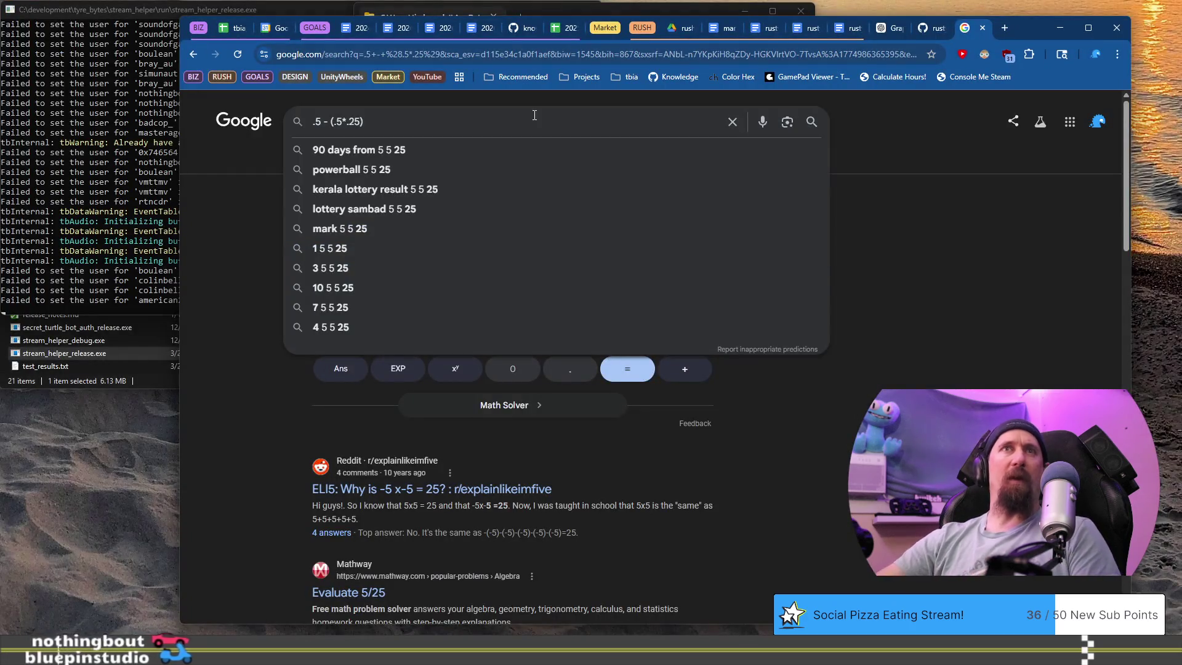
{"action": "key", "text": "Home"}
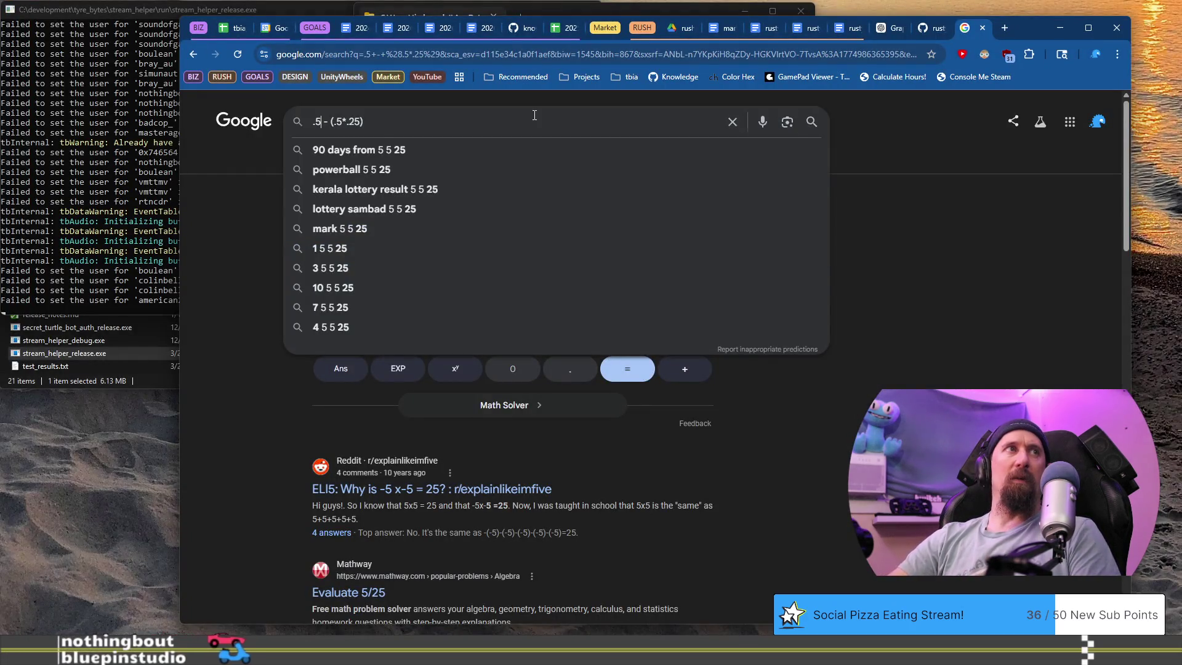
{"action": "key", "text": "BackSpace"}
{"action": "type", "text": "1"}
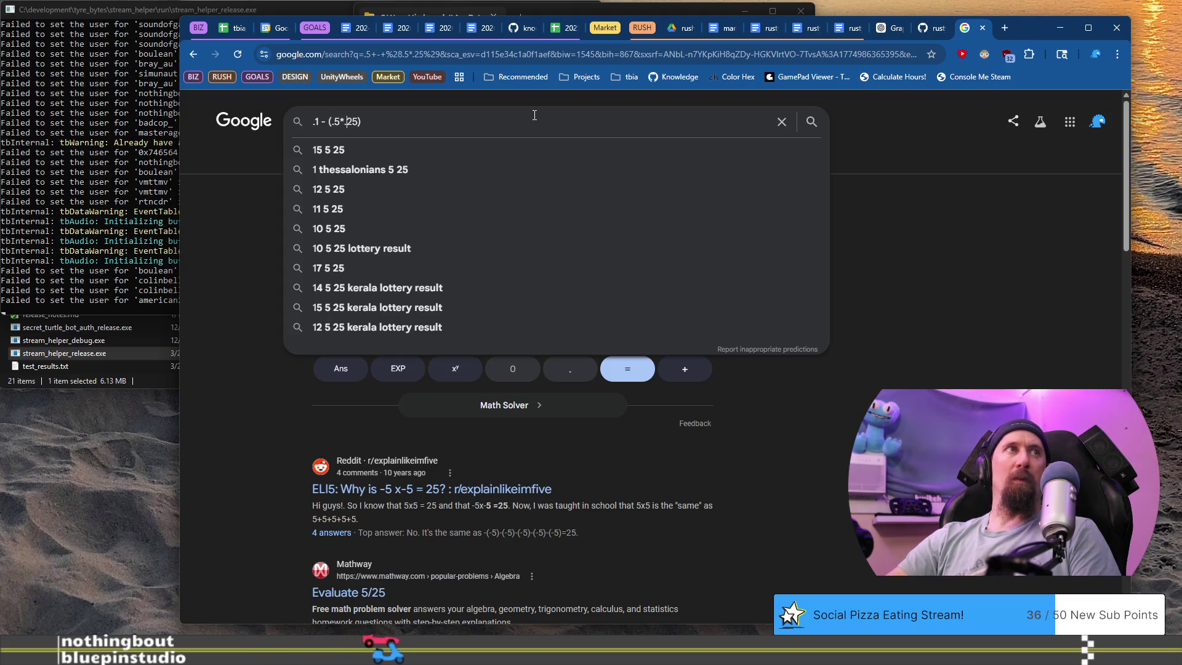
{"action": "key", "text": "BackSpace"}
{"action": "key", "text": "BackSpace"}
{"action": "key", "text": "BackSpace"}
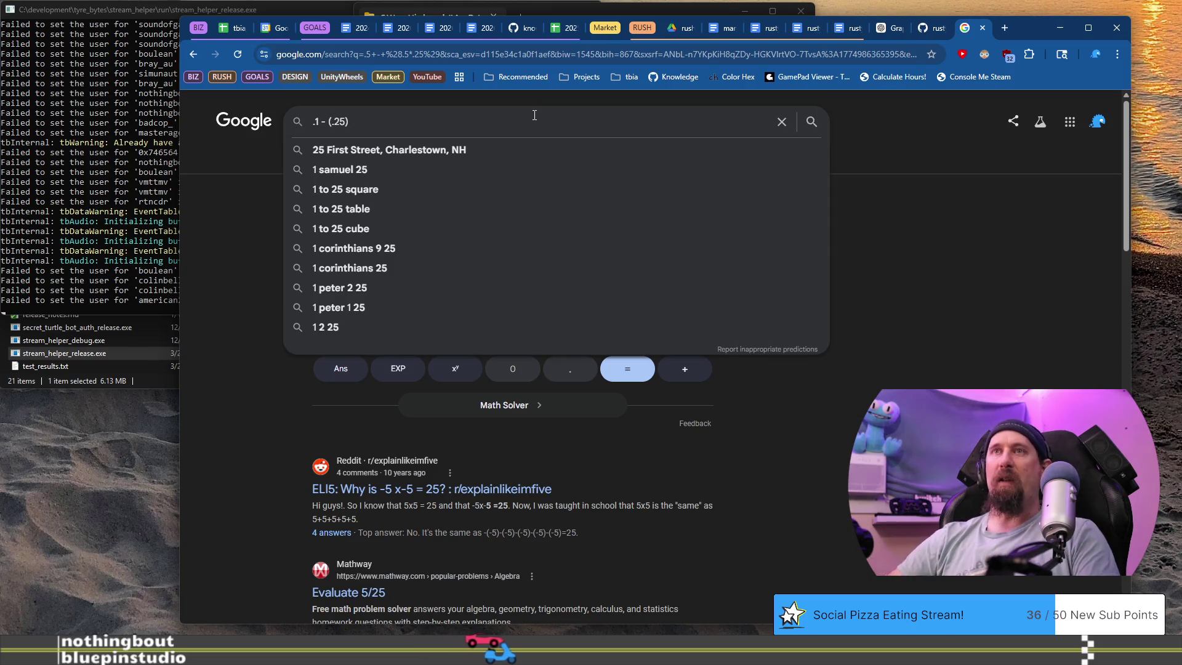
{"action": "key", "text": "alt+Tab"}
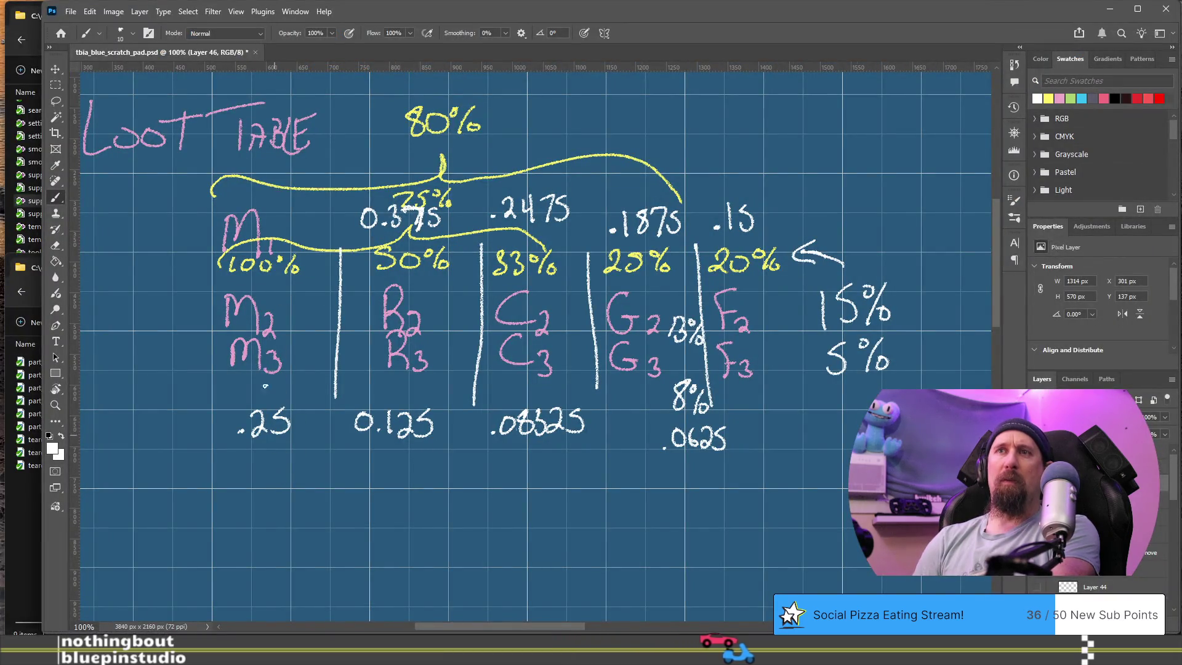
Write .25 beside M and move the view to the blank area below the table.
{"action": "mouse_move", "coordinate": [284, 199]}
{"action": "left_mouse_down"}
{"action": "mouse_move", "coordinate": [297, 222]}
{"action": "mouse_move", "coordinate": [300, 200]}
{"action": "mouse_move", "coordinate": [298, 224]}
{"action": "left_mouse_up"}
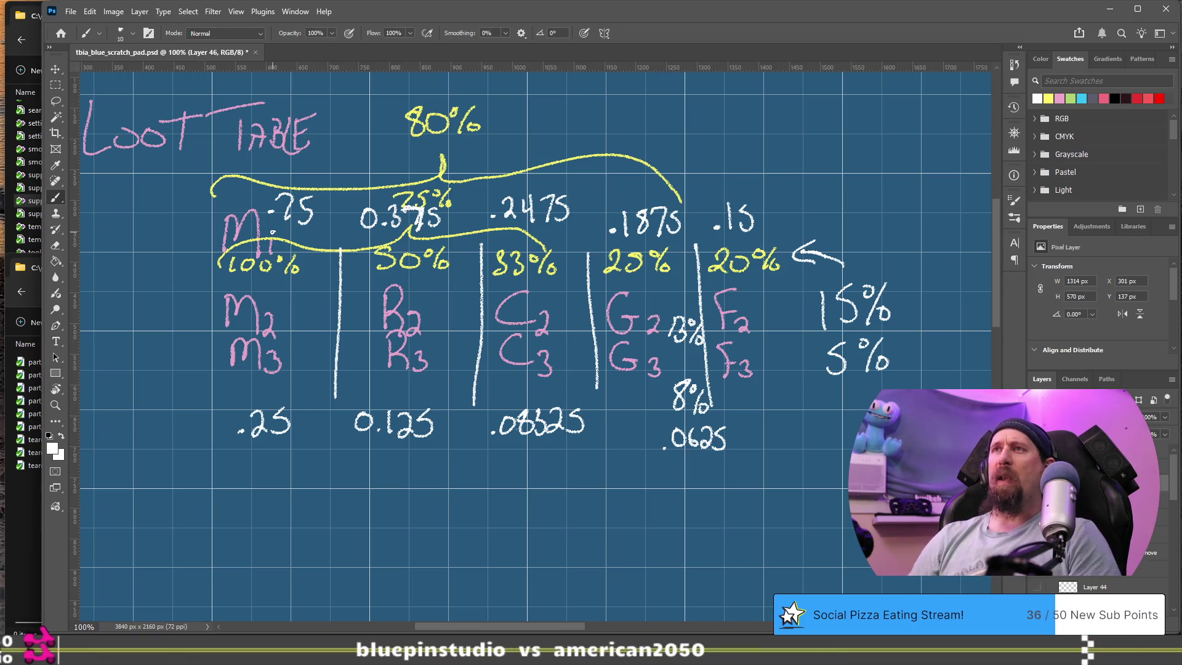
{"action": "mouse_move", "coordinate": [641, 479]}
{"action": "left_mouse_down"}
{"action": "mouse_move", "coordinate": [632, 374]}
{"action": "mouse_move", "coordinate": [620, 417]}
{"action": "left_mouse_up"}
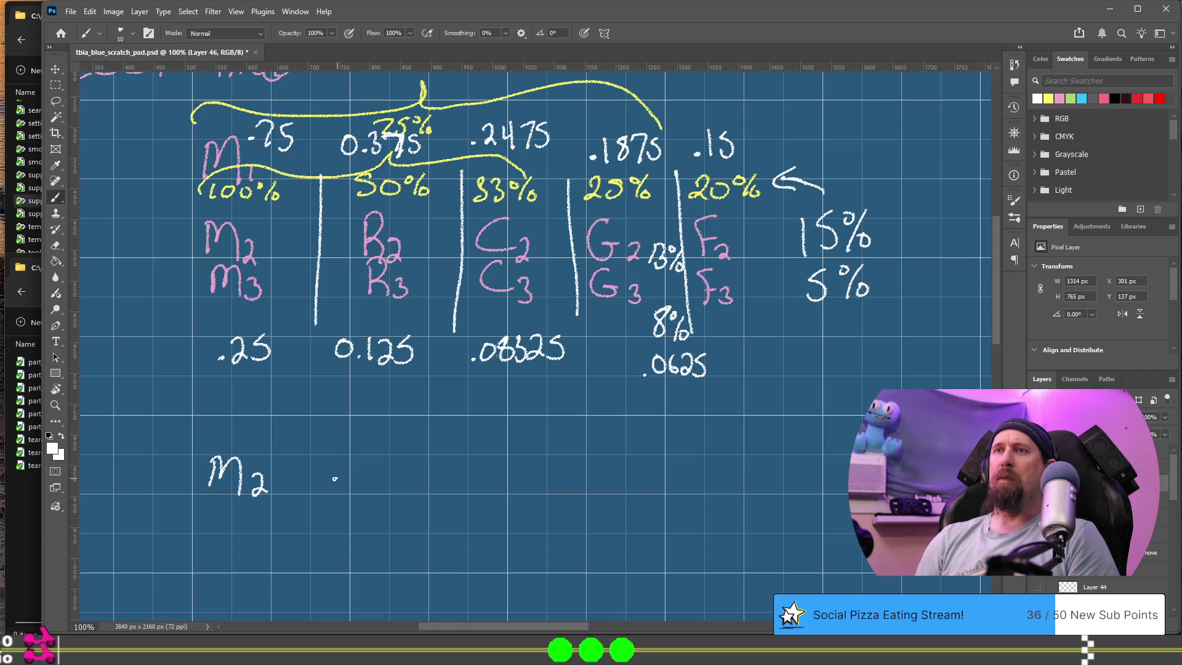
Finish M2 .75 and write R2 .375 below it, undoing a stray stroke.
{"action": "left_click", "coordinate": [327, 479]}
{"action": "mouse_move", "coordinate": [429, 412]}
{"action": "left_mouse_down"}
{"action": "mouse_move", "coordinate": [551, 364]}
{"action": "mouse_move", "coordinate": [548, 409]}
{"action": "left_mouse_up"}
{"action": "mouse_move", "coordinate": [297, 484]}
{"action": "left_mouse_down"}
{"action": "mouse_move", "coordinate": [298, 510]}
{"action": "mouse_move", "coordinate": [328, 488]}
{"action": "mouse_move", "coordinate": [341, 517]}
{"action": "mouse_move", "coordinate": [426, 508]}
{"action": "mouse_move", "coordinate": [454, 486]}
{"action": "left_mouse_up"}
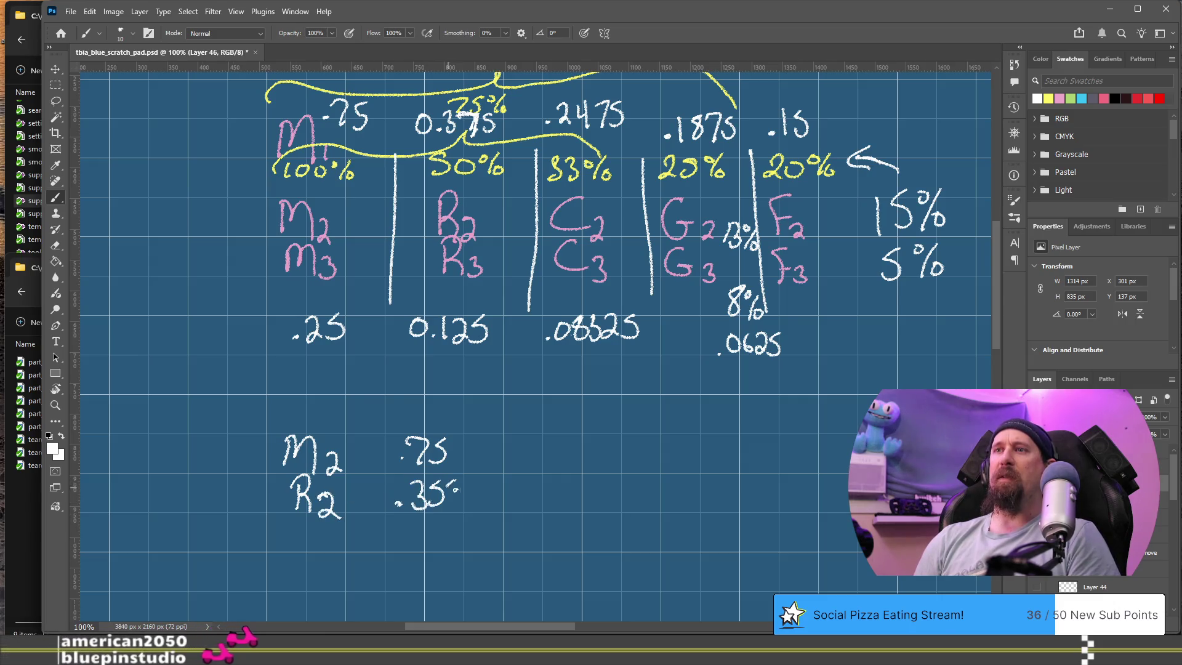
{"action": "key", "text": "ctrl+z"}
{"action": "key", "text": "ctrl+z"}
{"action": "mouse_move", "coordinate": [429, 485]}
{"action": "left_mouse_down"}
{"action": "mouse_move", "coordinate": [439, 509]}
{"action": "mouse_move", "coordinate": [456, 509]}
{"action": "left_mouse_up"}
{"action": "left_click_drag", "start_coordinate": [457, 484], "coordinate": [470, 483]}
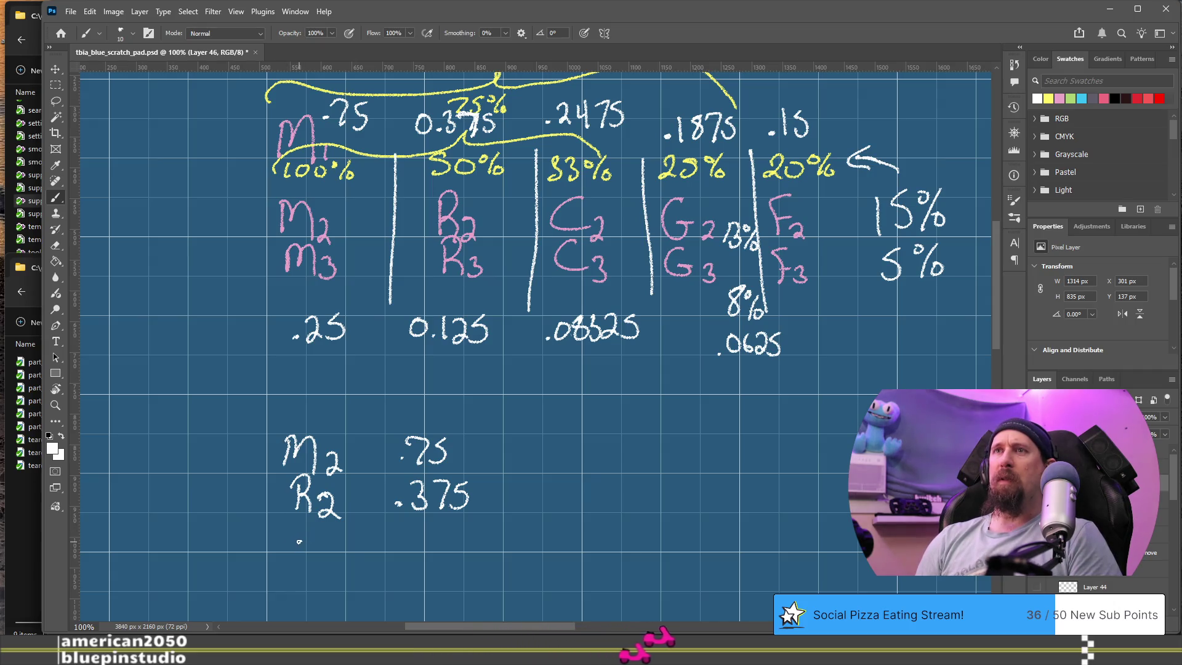
Write M3 .25 below R2.
{"action": "left_click_drag", "start_coordinate": [287, 530], "coordinate": [315, 551]}
{"action": "left_click", "coordinate": [399, 539]}
{"action": "left_click_drag", "start_coordinate": [413, 523], "coordinate": [431, 540]}
{"action": "left_click_drag", "start_coordinate": [438, 522], "coordinate": [430, 541]}
{"action": "left_click_drag", "start_coordinate": [439, 521], "coordinate": [450, 521]}
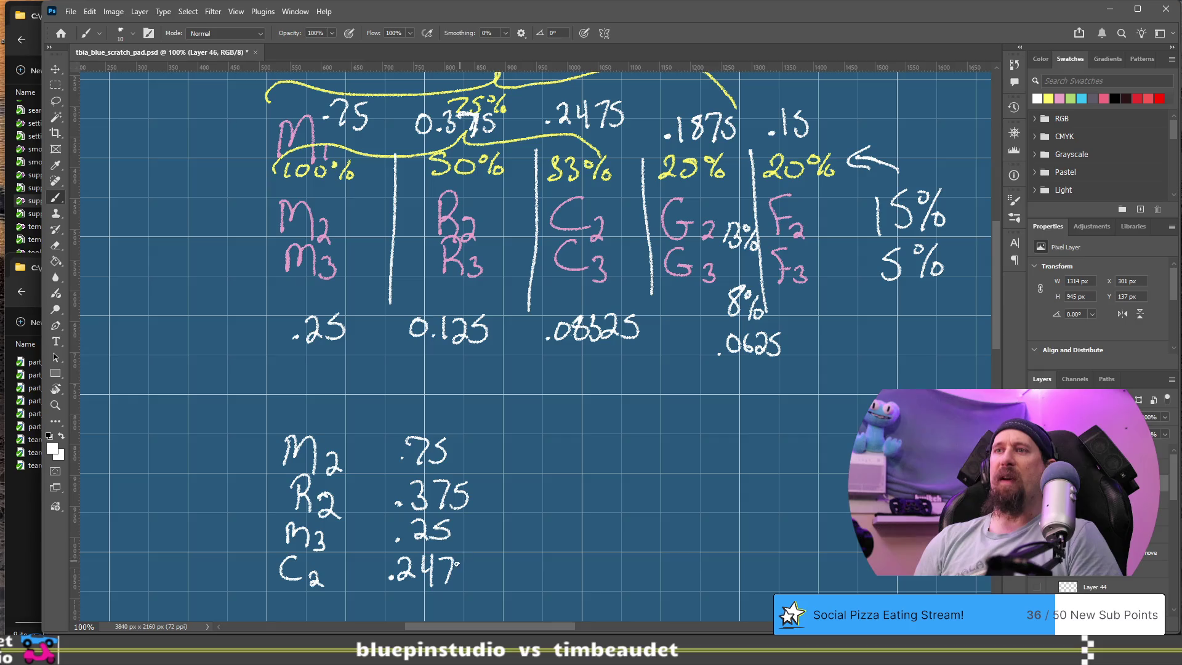
{"action": "scroll", "coordinate": [402, 454], "scroll_direction": "down", "scroll_amount": 2}
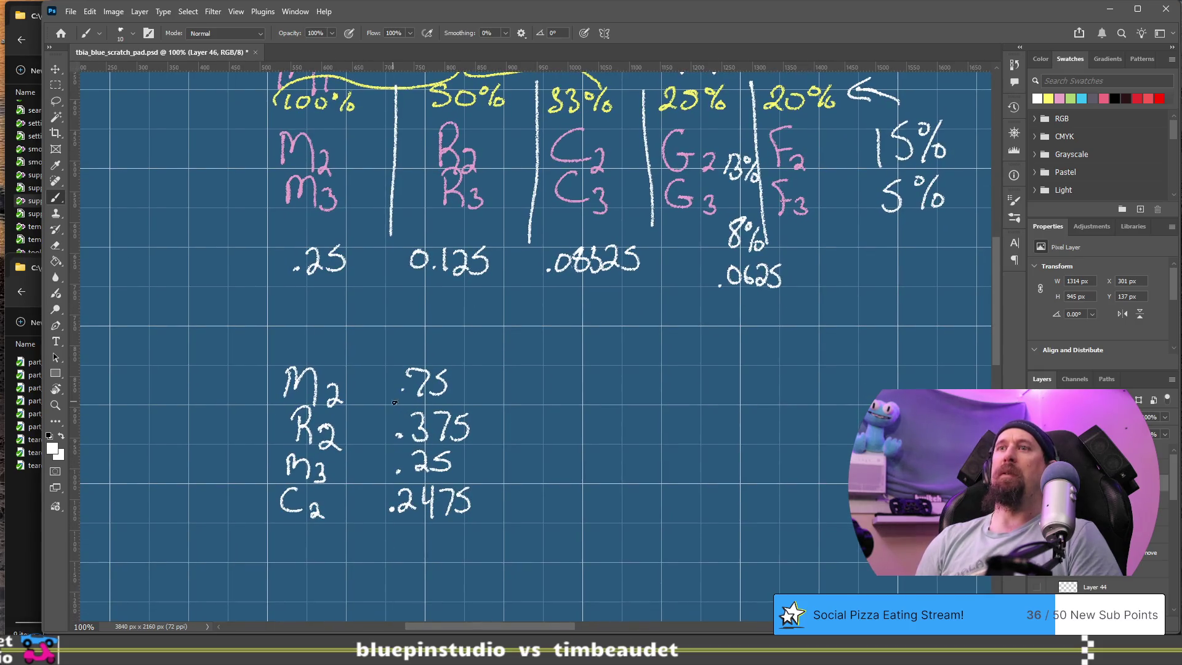
{"action": "scroll", "coordinate": [481, 285], "scroll_direction": "up", "scroll_amount": 2}
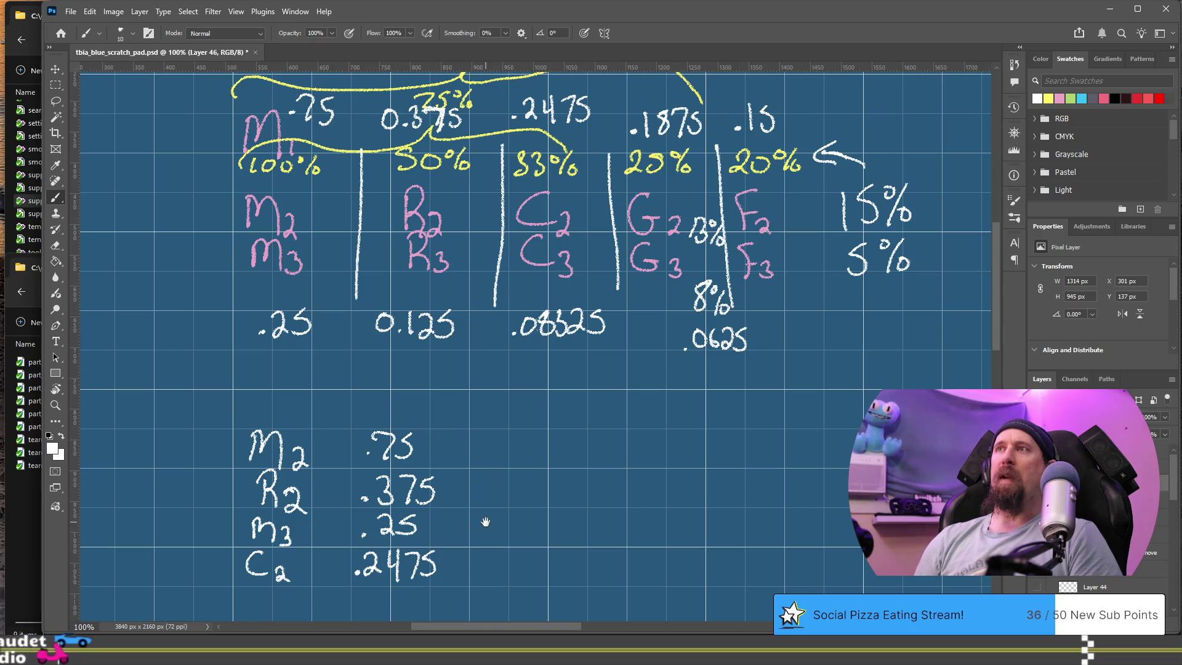
{"action": "left_click_drag", "start_coordinate": [486, 520], "coordinate": [511, 459]}
Write G2 .1875 below C2 in the odds list.
{"action": "mouse_move", "coordinate": [290, 537]}
{"action": "left_mouse_down"}
{"action": "mouse_move", "coordinate": [285, 548]}
{"action": "mouse_move", "coordinate": [311, 561]}
{"action": "left_mouse_up"}
{"action": "left_click", "coordinate": [298, 555]}
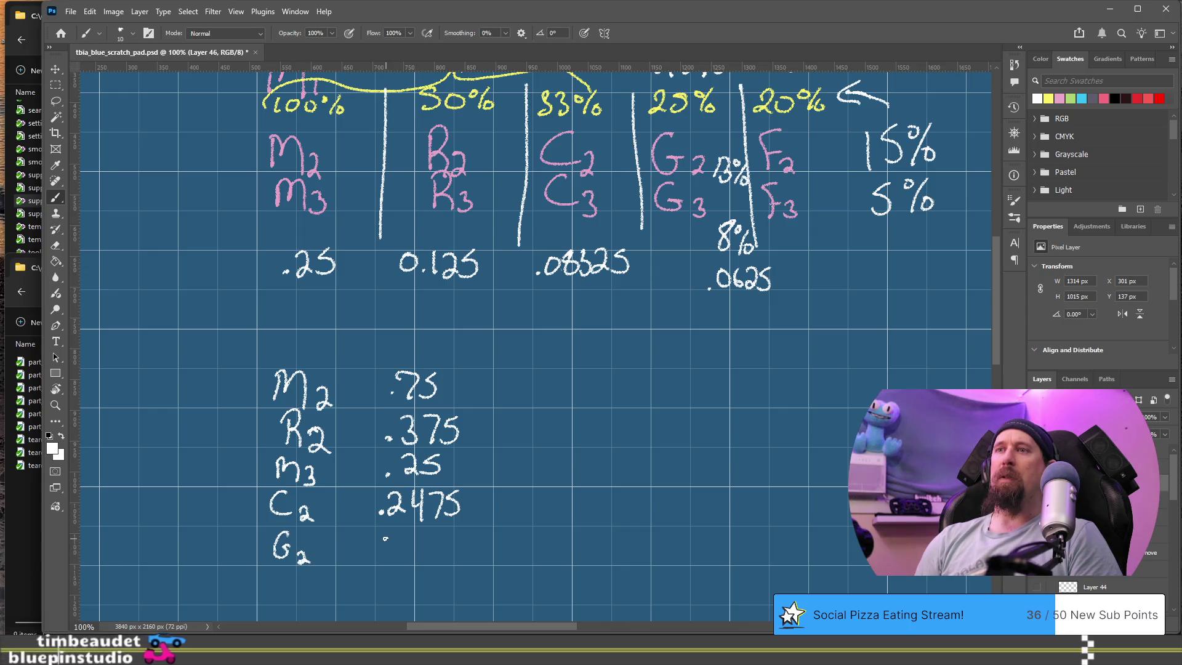
{"action": "mouse_move", "coordinate": [394, 532]}
{"action": "left_mouse_down"}
{"action": "mouse_move", "coordinate": [392, 556]}
{"action": "mouse_move", "coordinate": [409, 533]}
{"action": "left_mouse_up"}
{"action": "mouse_move", "coordinate": [554, 325]}
{"action": "left_mouse_down"}
{"action": "mouse_move", "coordinate": [555, 400]}
{"action": "mouse_move", "coordinate": [540, 317]}
{"action": "left_mouse_up"}
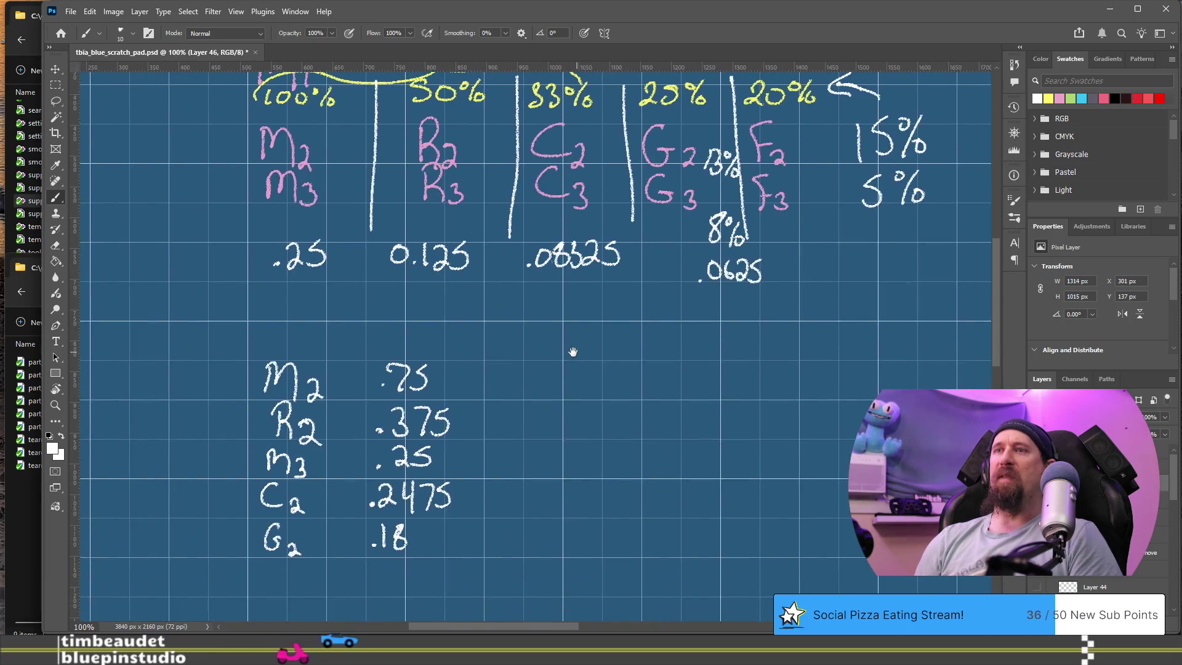
{"action": "left_click_drag", "start_coordinate": [414, 524], "coordinate": [438, 543]}
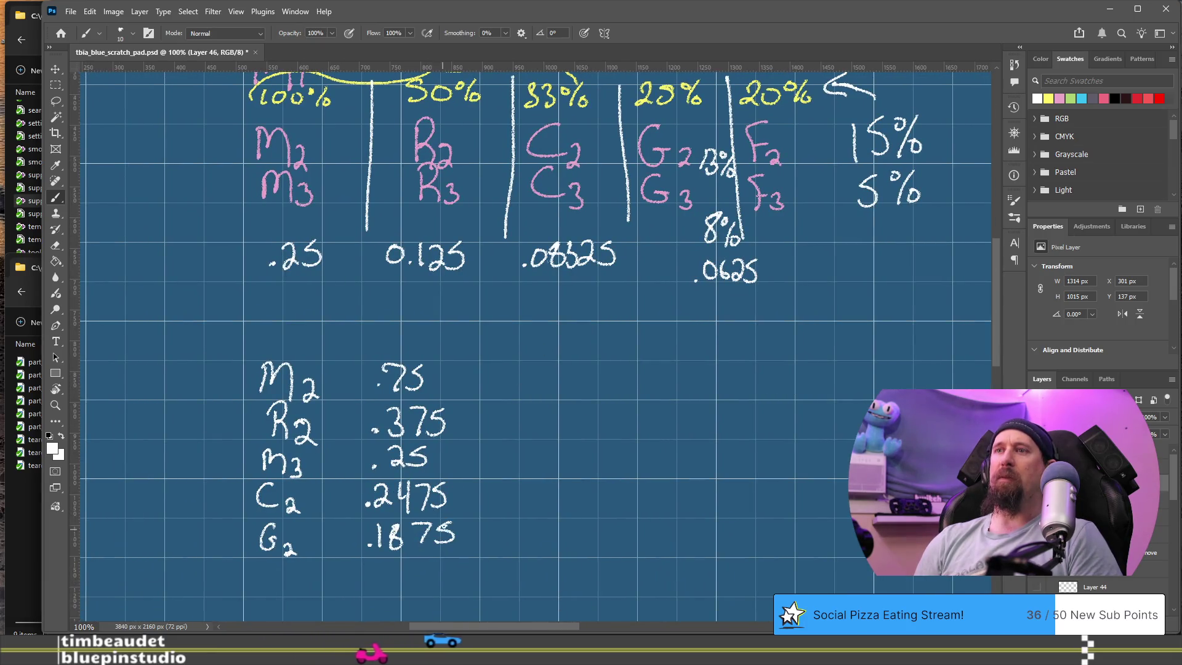
{"action": "left_click_drag", "start_coordinate": [554, 337], "coordinate": [550, 431]}
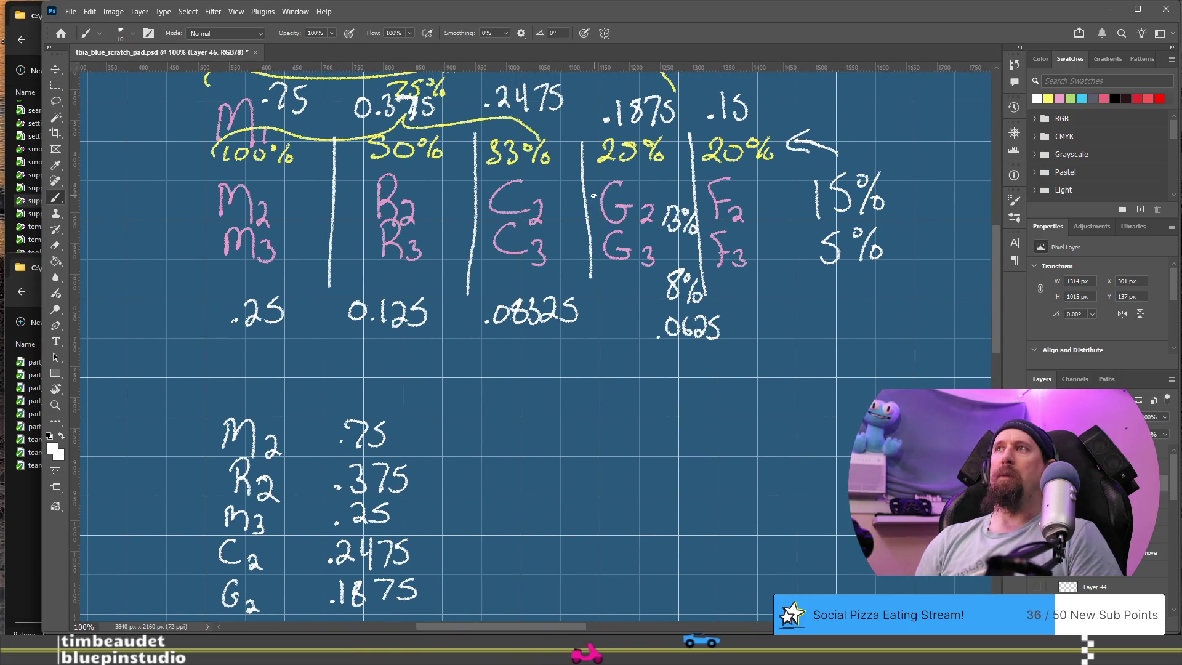
{"action": "left_click_drag", "start_coordinate": [505, 475], "coordinate": [573, 346]}
Add F2 .15, R3 .125 and C3 .08325 to the list.
{"action": "left_click_drag", "start_coordinate": [300, 498], "coordinate": [281, 528]}
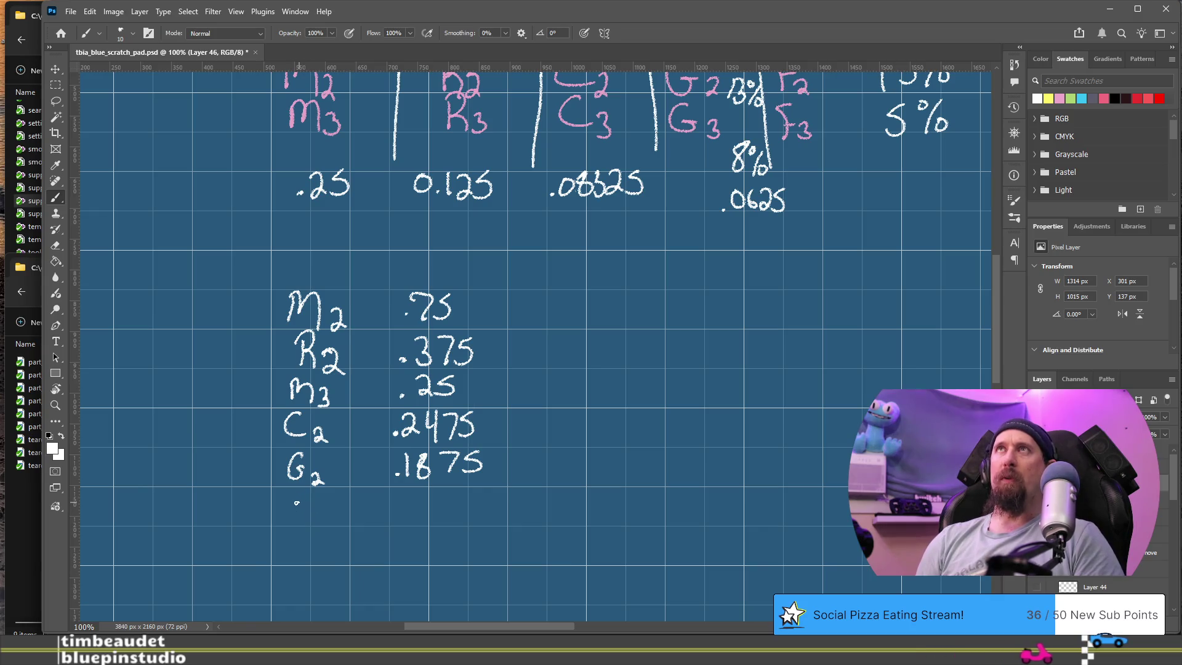
{"action": "left_click_drag", "start_coordinate": [288, 500], "coordinate": [302, 490]}
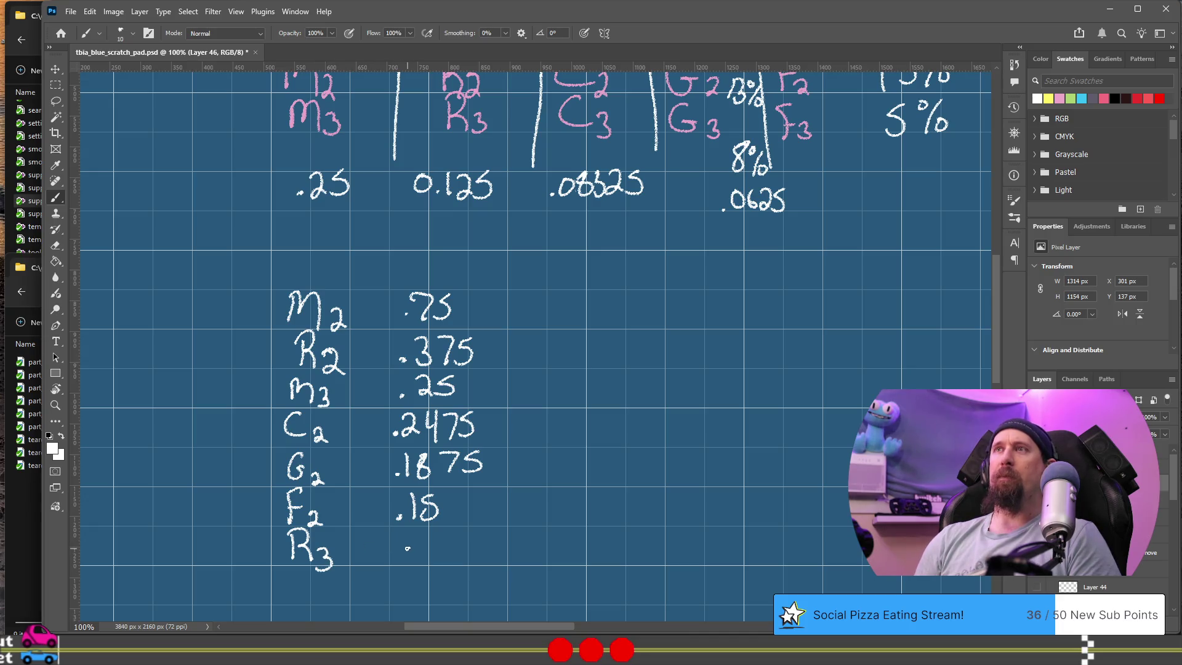
{"action": "left_click_drag", "start_coordinate": [431, 536], "coordinate": [449, 557]}
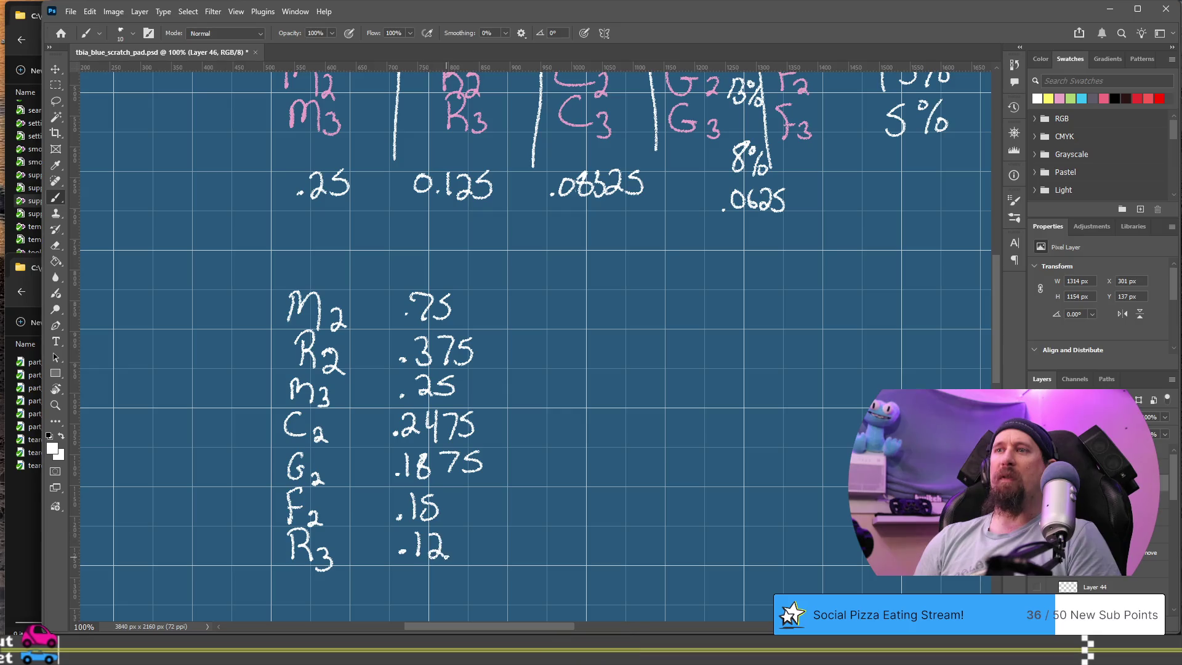
{"action": "left_click_drag", "start_coordinate": [375, 509], "coordinate": [389, 464]}
{"action": "mouse_move", "coordinate": [318, 528]}
{"action": "left_mouse_down"}
{"action": "mouse_move", "coordinate": [316, 548]}
{"action": "mouse_move", "coordinate": [330, 553]}
{"action": "left_mouse_up"}
{"action": "left_click", "coordinate": [407, 548]}
{"action": "mouse_move", "coordinate": [435, 533]}
{"action": "left_mouse_down"}
{"action": "mouse_move", "coordinate": [462, 535]}
{"action": "mouse_move", "coordinate": [463, 551]}
{"action": "mouse_move", "coordinate": [505, 552]}
{"action": "left_mouse_up"}
Write the G3 entry below C3, redrawing its G and starting its value with .0.
{"action": "mouse_move", "coordinate": [316, 569]}
{"action": "left_mouse_down"}
{"action": "mouse_move", "coordinate": [307, 587]}
{"action": "mouse_move", "coordinate": [312, 578]}
{"action": "left_mouse_up"}
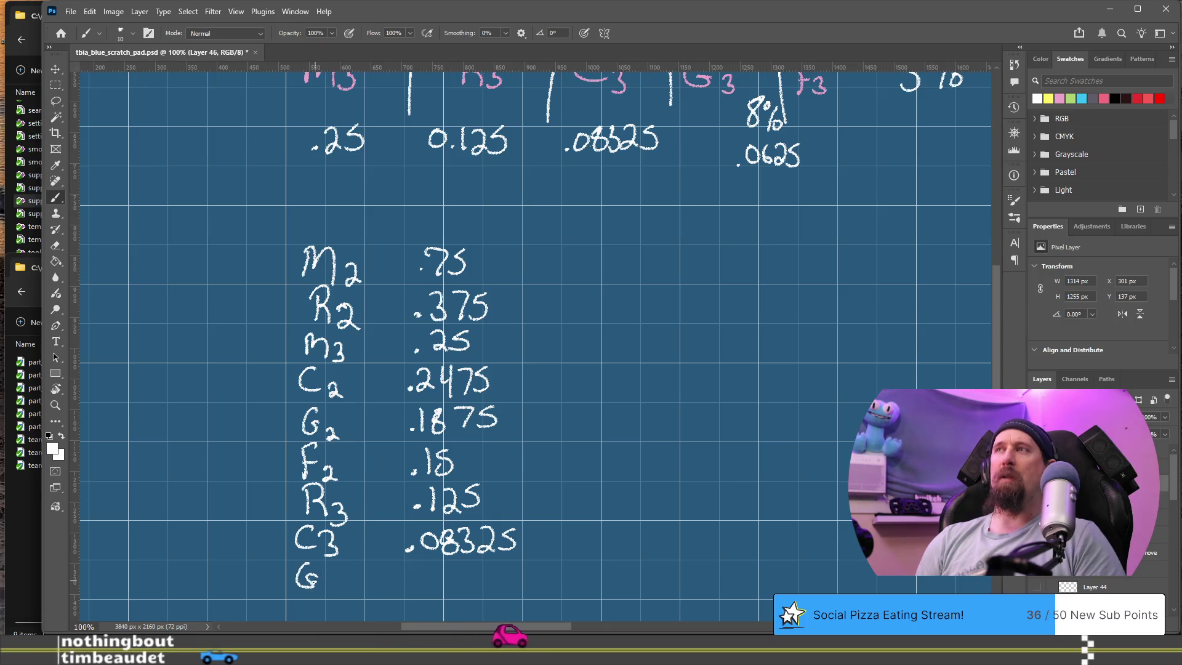
{"action": "key", "text": "ctrl+z"}
{"action": "key", "text": "ctrl+z"}
{"action": "mouse_move", "coordinate": [312, 565]}
{"action": "left_mouse_down"}
{"action": "mouse_move", "coordinate": [313, 589]}
{"action": "mouse_move", "coordinate": [330, 592]}
{"action": "left_mouse_up"}
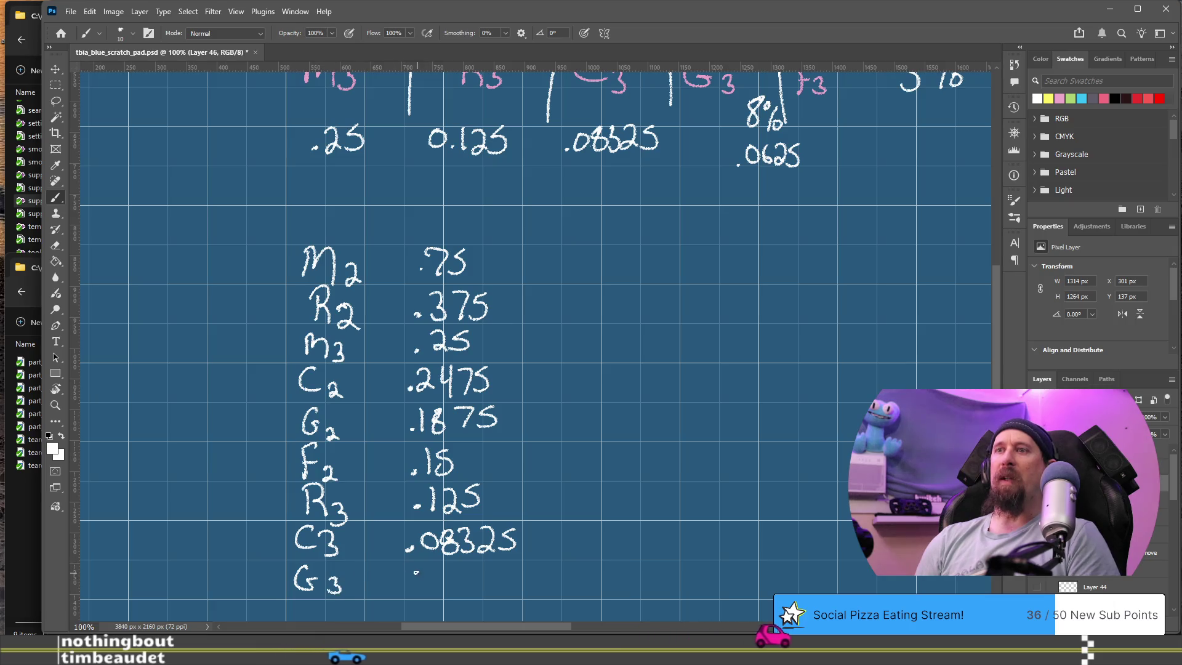
{"action": "left_click", "coordinate": [410, 590]}
{"action": "left_click_drag", "start_coordinate": [431, 569], "coordinate": [444, 580]}
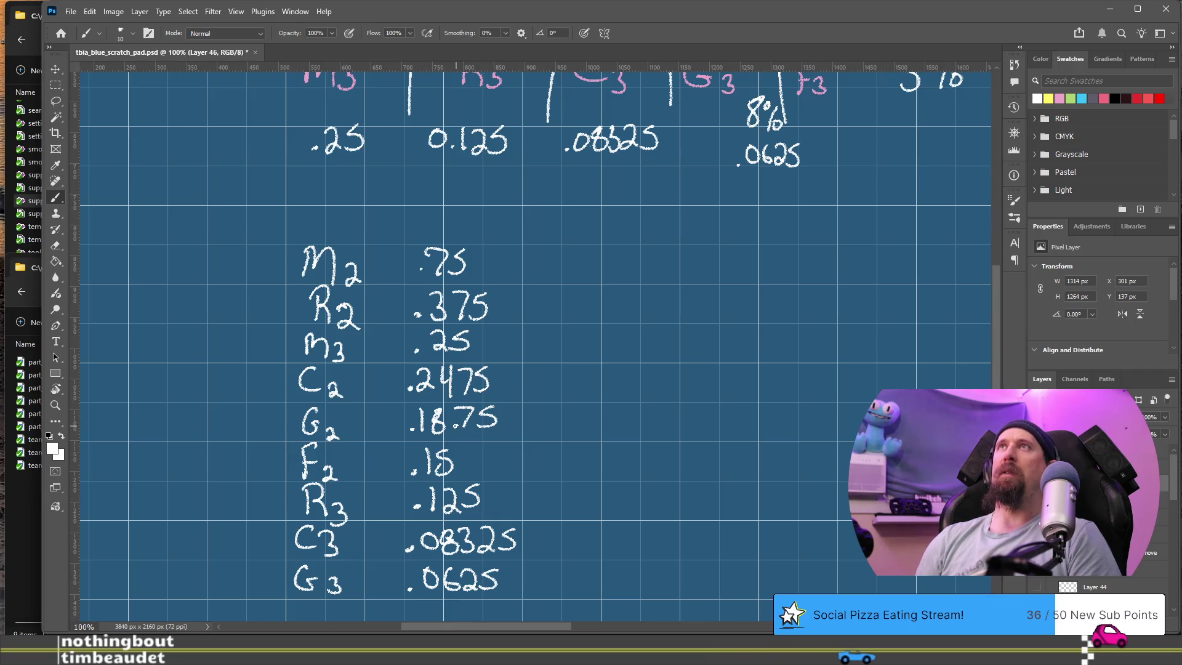
{"action": "mouse_move", "coordinate": [523, 374]}
{"action": "left_mouse_down"}
{"action": "mouse_move", "coordinate": [381, 437]}
{"action": "mouse_move", "coordinate": [395, 526]}
{"action": "mouse_move", "coordinate": [390, 509]}
{"action": "mouse_move", "coordinate": [382, 535]}
{"action": "mouse_move", "coordinate": [444, 437]}
{"action": "left_mouse_up"}
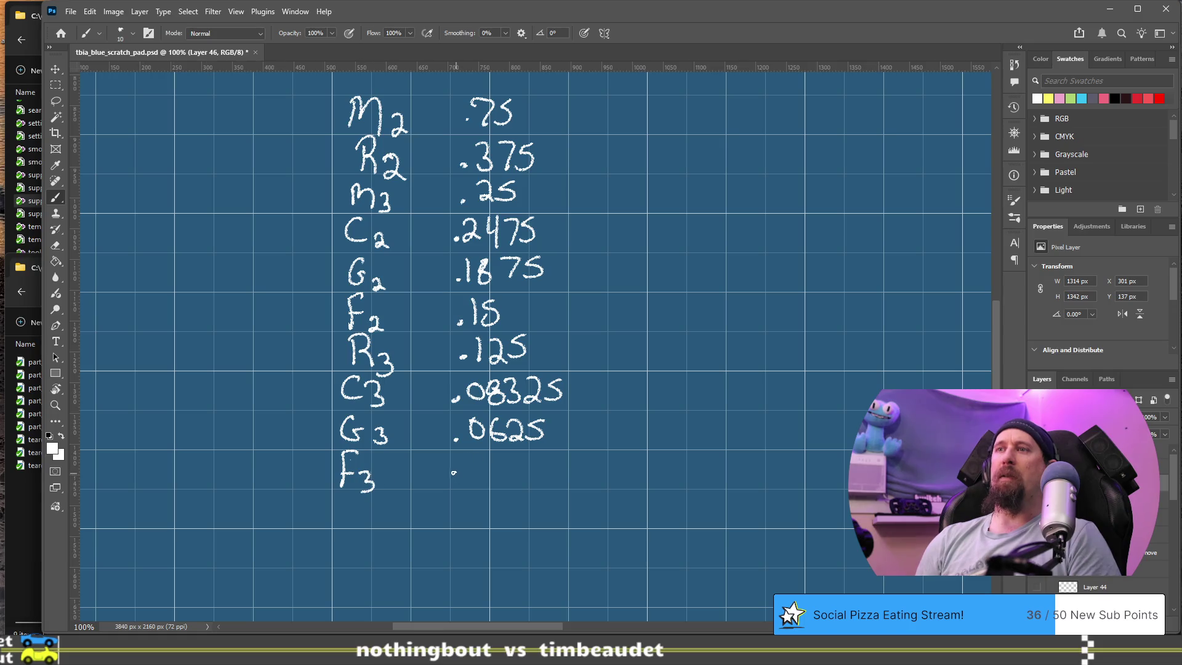
Add a decimal point beside F3 and draw an upward arrow beside the list.
{"action": "left_click", "coordinate": [455, 480]}
{"action": "mouse_move", "coordinate": [586, 357]}
{"action": "left_mouse_down"}
{"action": "mouse_move", "coordinate": [451, 567]}
{"action": "mouse_move", "coordinate": [525, 388]}
{"action": "mouse_move", "coordinate": [381, 521]}
{"action": "mouse_move", "coordinate": [407, 546]}
{"action": "left_mouse_up"}
{"action": "mouse_move", "coordinate": [571, 296]}
{"action": "left_mouse_down"}
{"action": "mouse_move", "coordinate": [432, 465]}
{"action": "mouse_move", "coordinate": [451, 487]}
{"action": "mouse_move", "coordinate": [628, 335]}
{"action": "mouse_move", "coordinate": [665, 275]}
{"action": "mouse_move", "coordinate": [671, 238]}
{"action": "mouse_move", "coordinate": [607, 247]}
{"action": "left_mouse_up"}
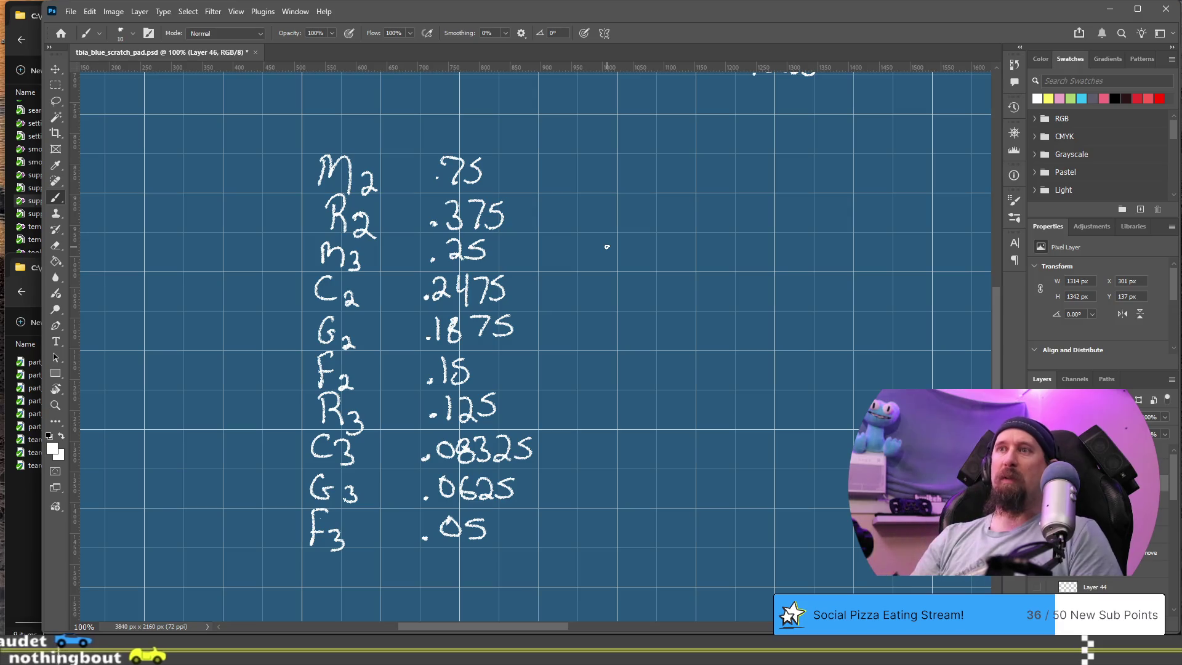
{"action": "mouse_move", "coordinate": [565, 571]}
{"action": "left_mouse_down"}
{"action": "mouse_move", "coordinate": [573, 521]}
{"action": "mouse_move", "coordinate": [589, 548]}
{"action": "left_mouse_up"}
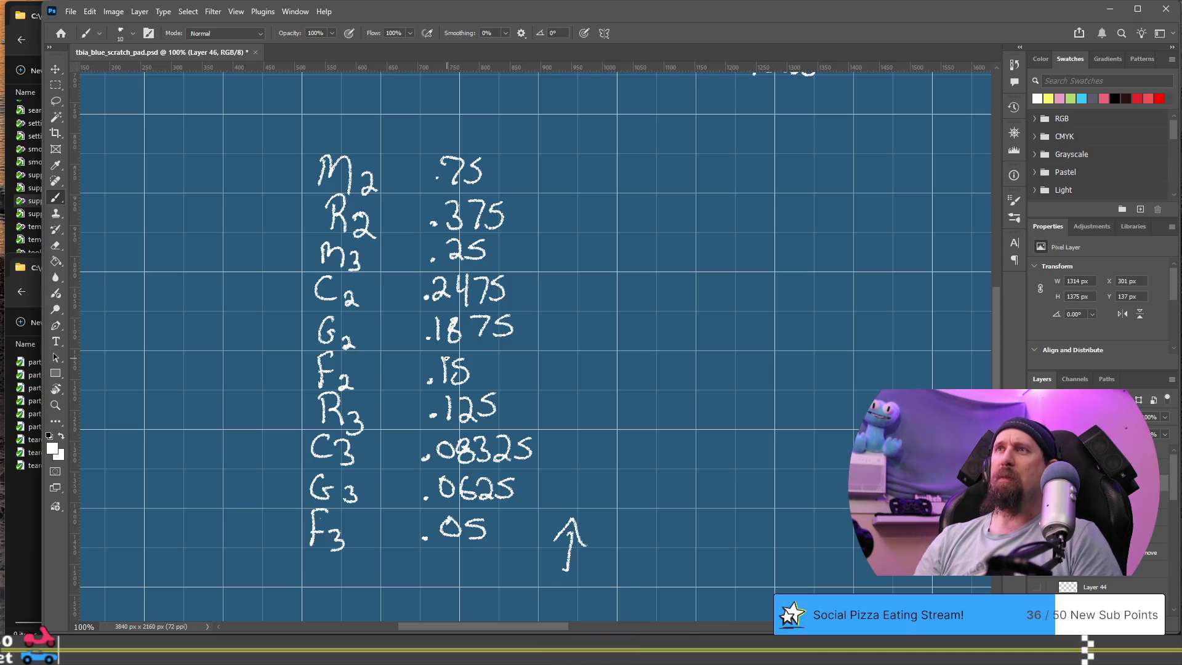
{"action": "mouse_move", "coordinate": [421, 290]}
{"action": "left_mouse_down"}
{"action": "mouse_move", "coordinate": [284, 468]}
{"action": "mouse_move", "coordinate": [292, 539]}
{"action": "mouse_move", "coordinate": [460, 386]}
{"action": "mouse_move", "coordinate": [369, 480]}
{"action": "left_mouse_up"}
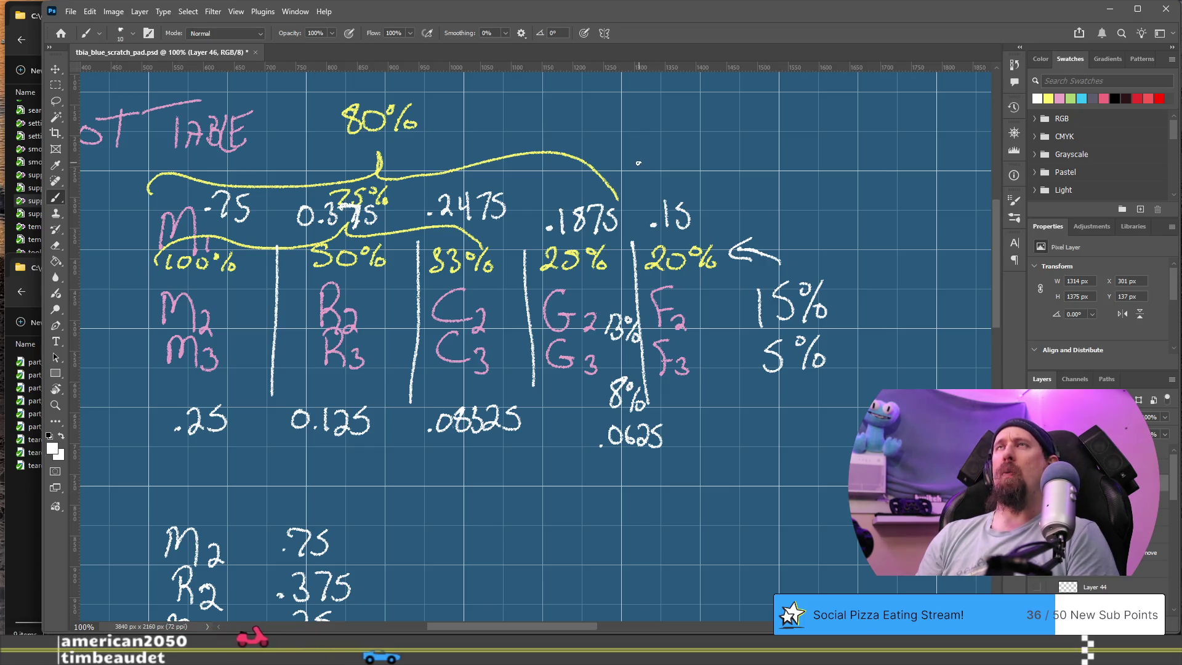
{"action": "key", "text": "alt+Tab"}
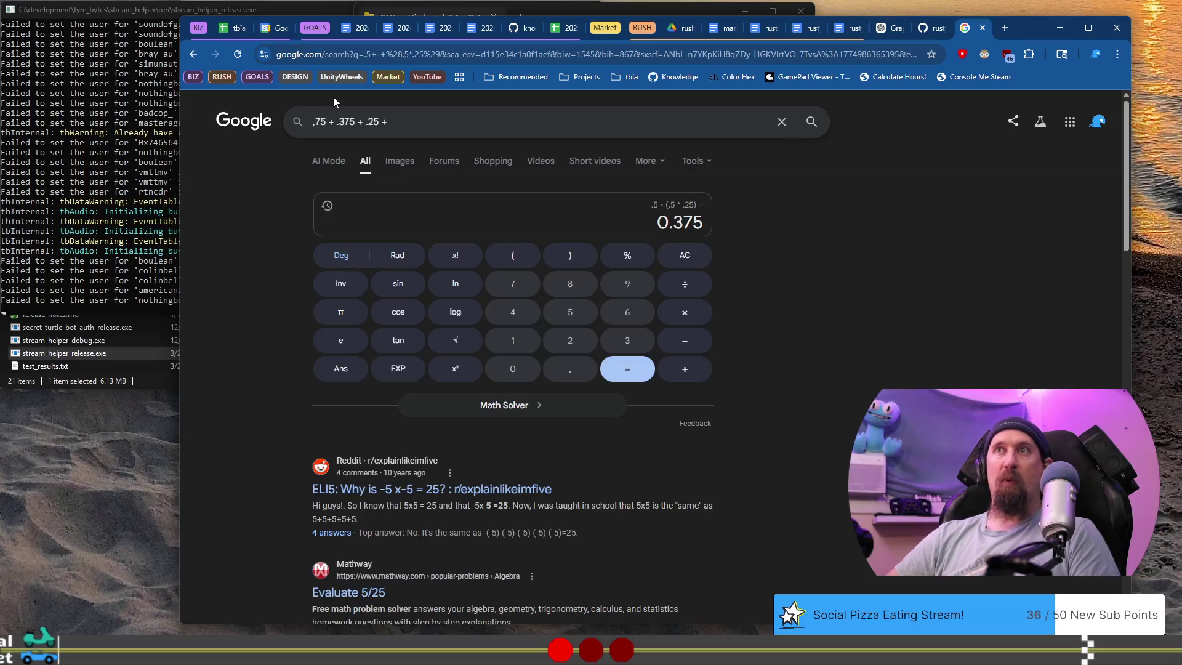
Enter the sum of the listed odds, from .75 through 0.0625, in Google.
{"action": "type", "text": ".2"}
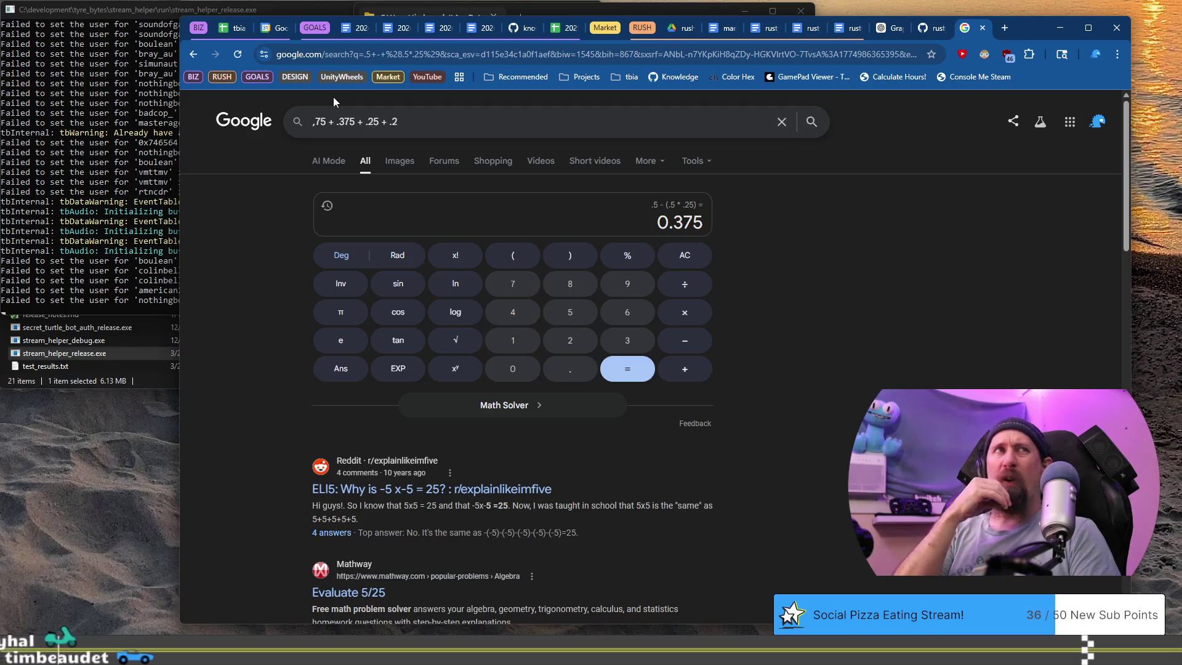
{"action": "type", "text": "5"}
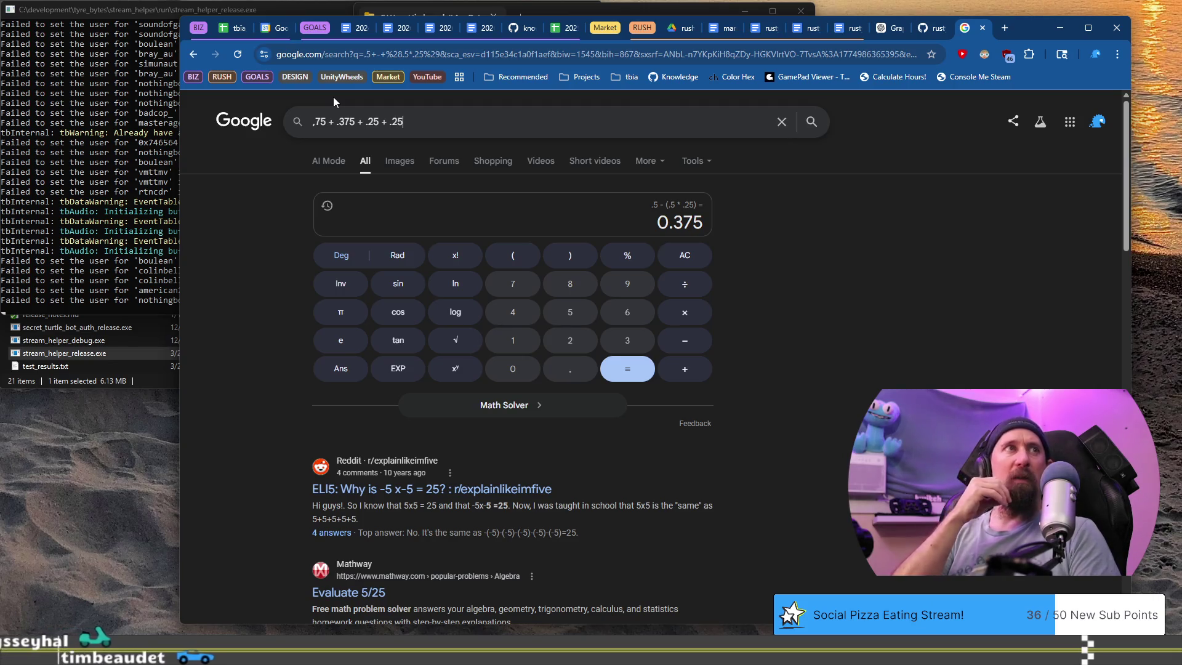
{"action": "key", "text": "BackSpace"}
{"action": "type", "text": "4"}
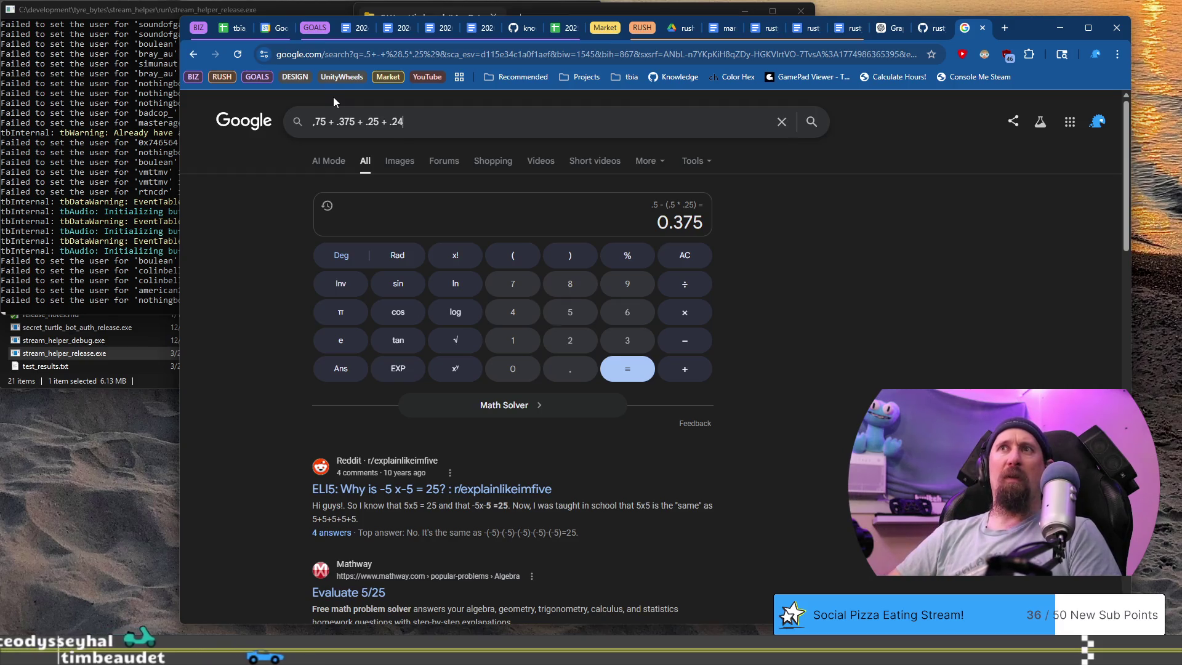
{"action": "type", "text": "75"}
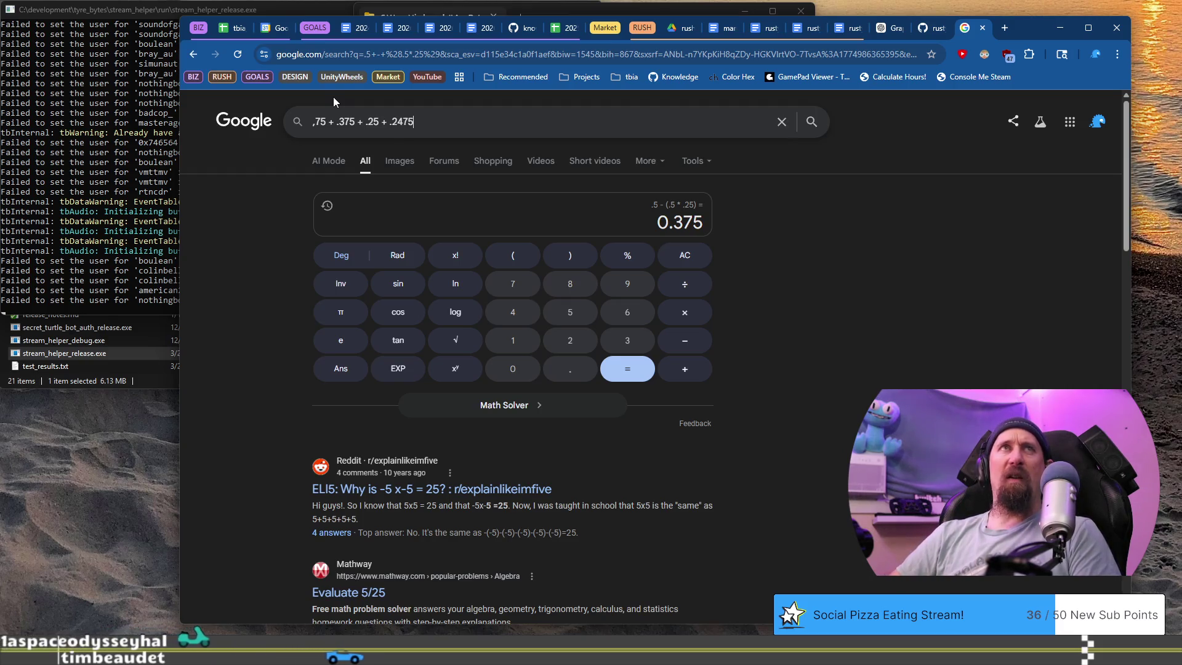
{"action": "type", "text": " + "}
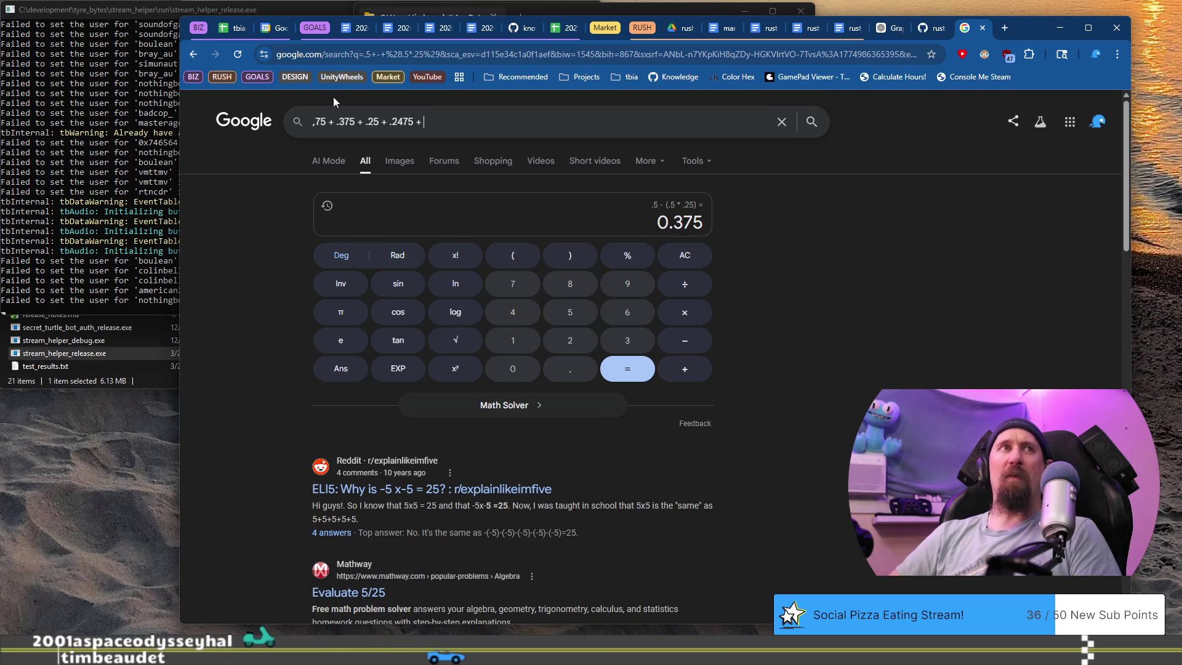
{"action": "type", "text": ".18"}
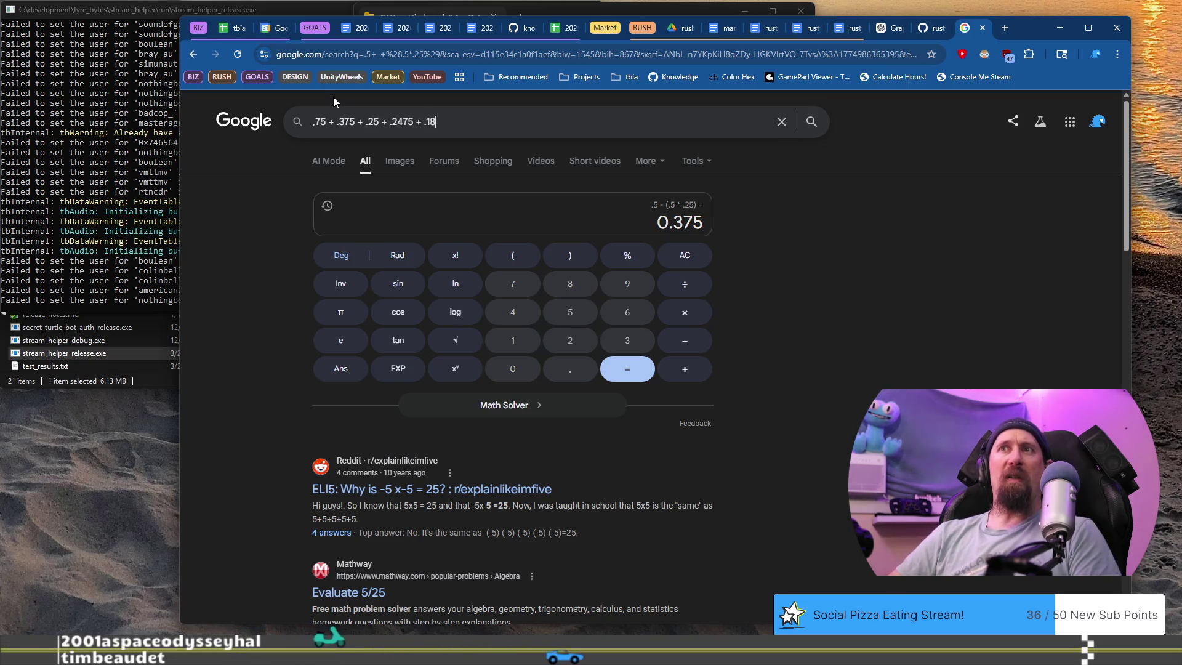
{"action": "type", "text": "75 + .15 "}
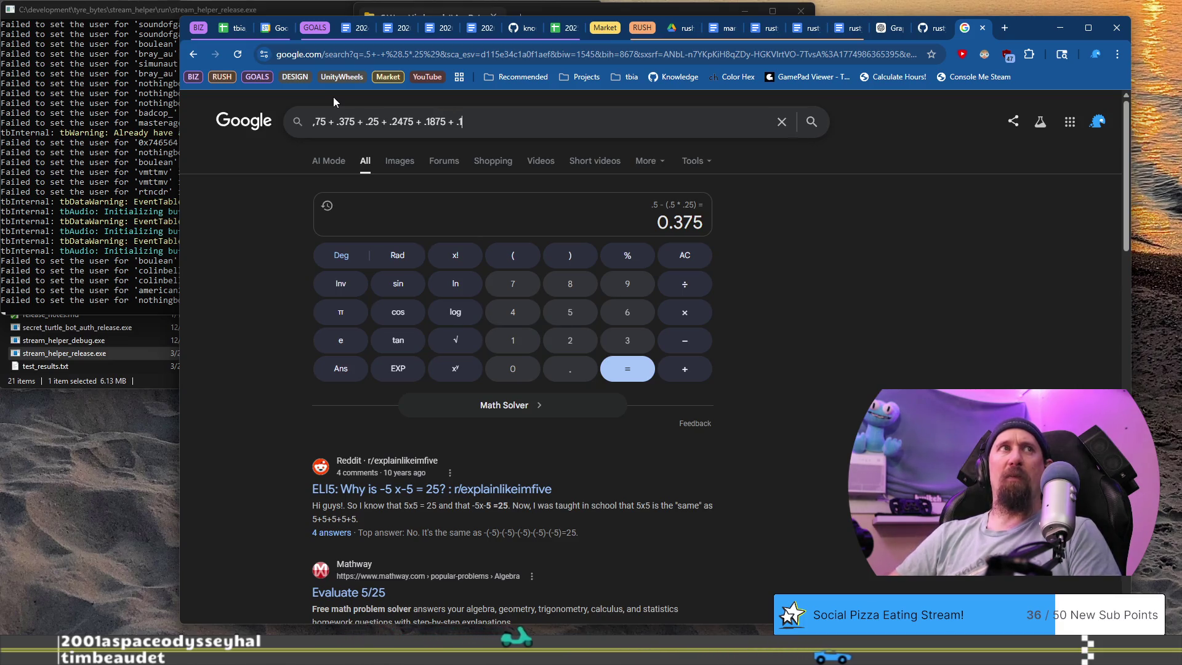
{"action": "type", "text": "+ .1"}
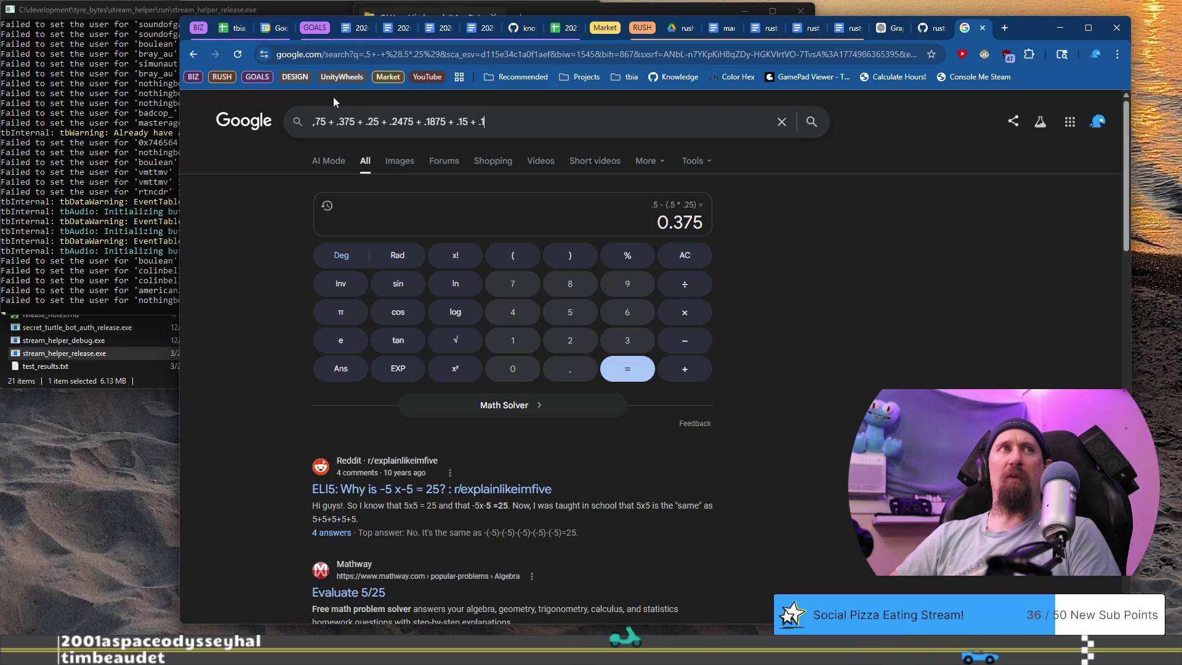
{"action": "type", "text": "25 + "}
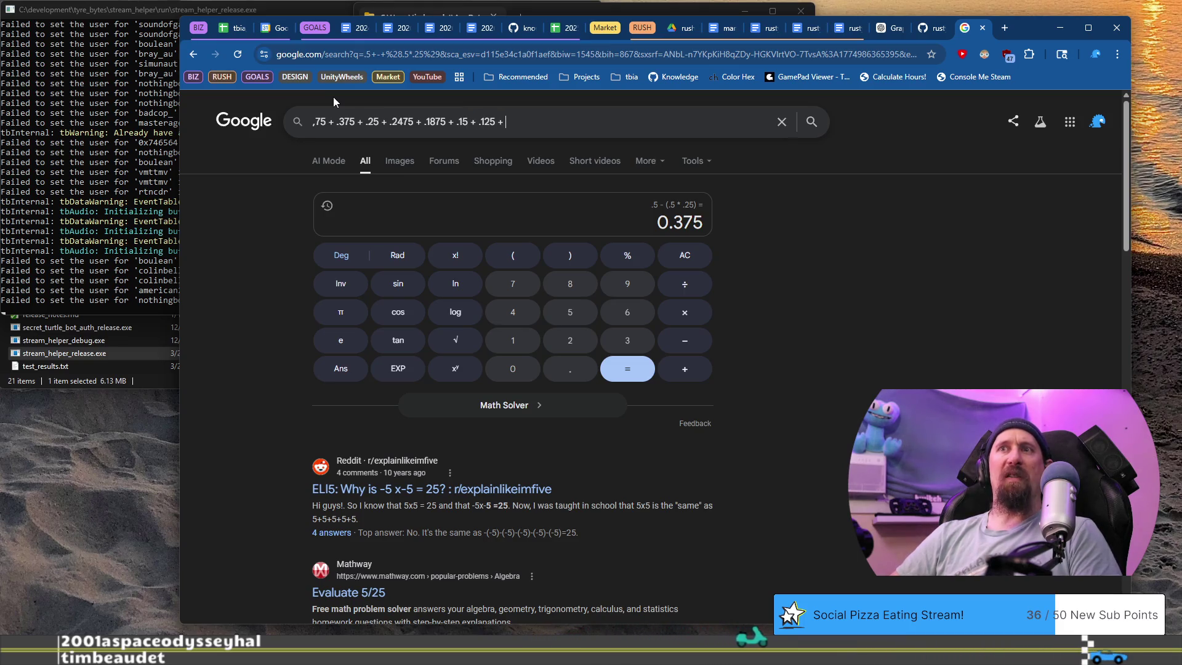
{"action": "type", "text": ".08"}
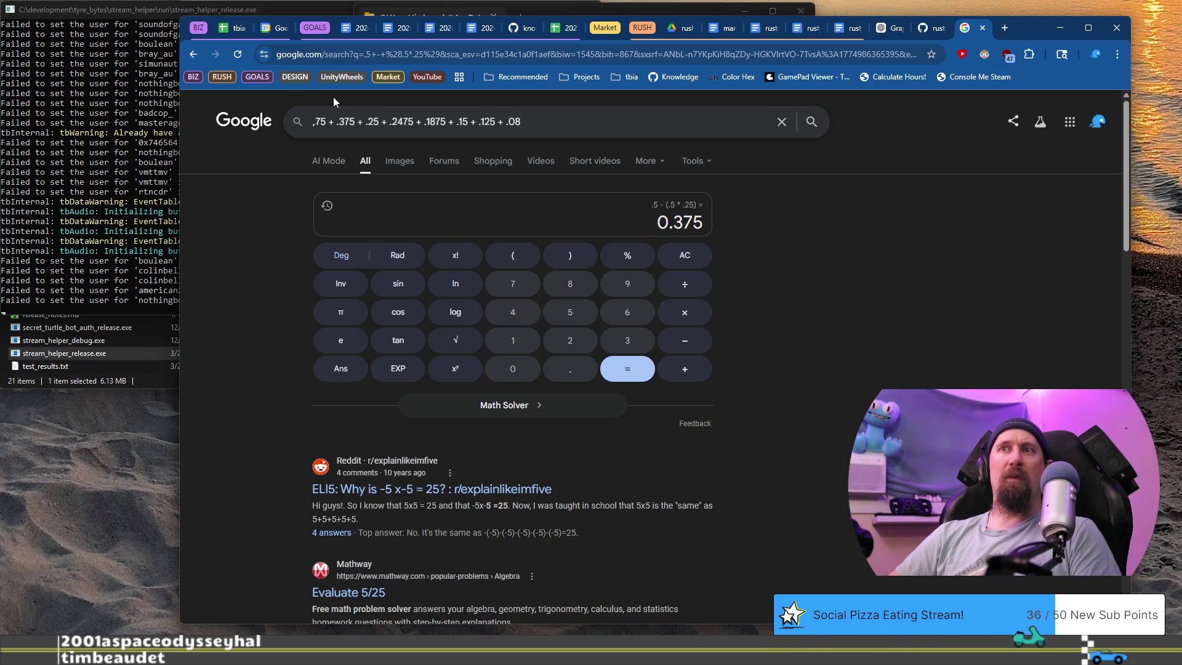
{"action": "type", "text": "325 + 0.062"}
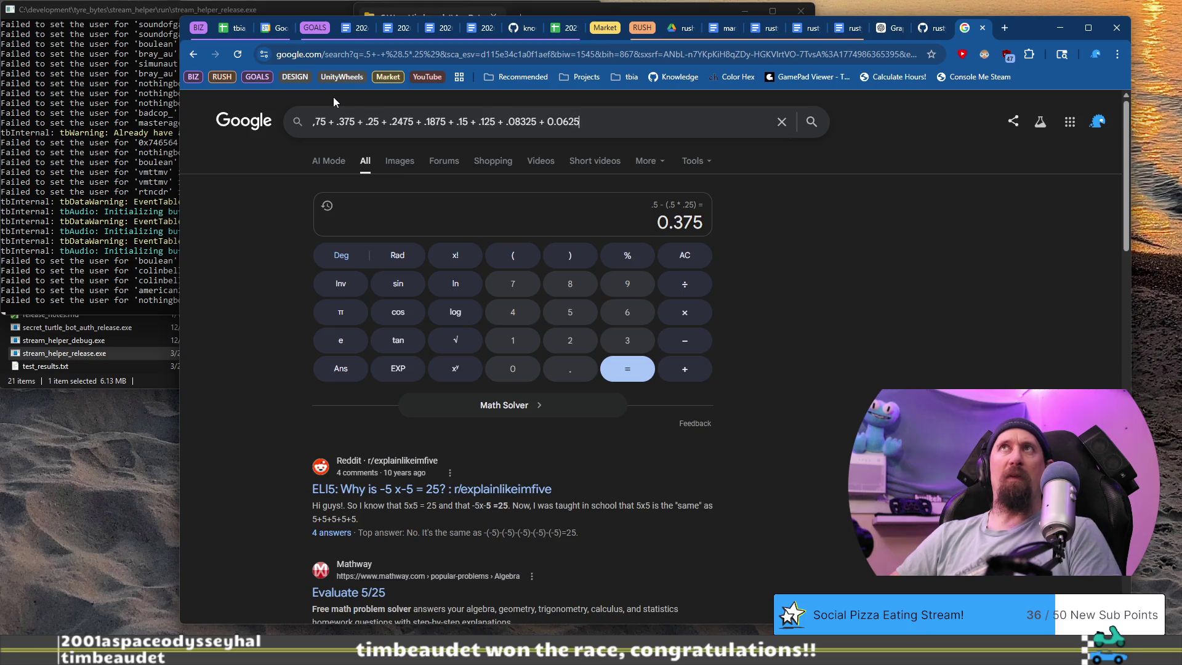
{"action": "type", "text": "5"}
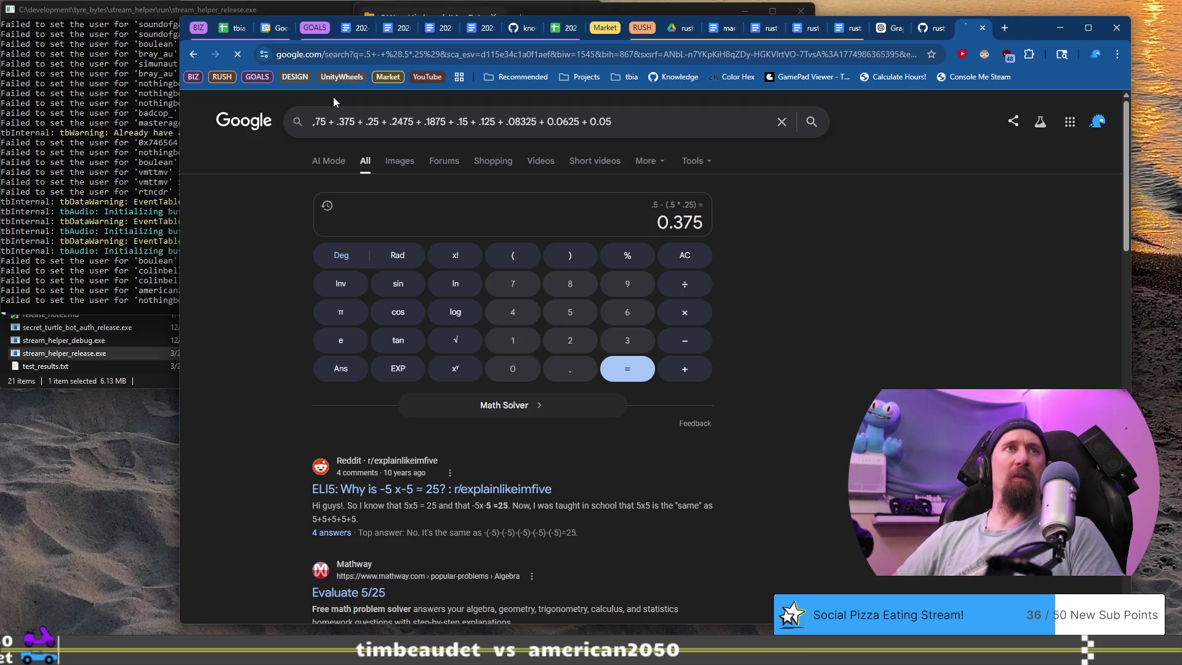
{"action": "key", "text": "Return"}
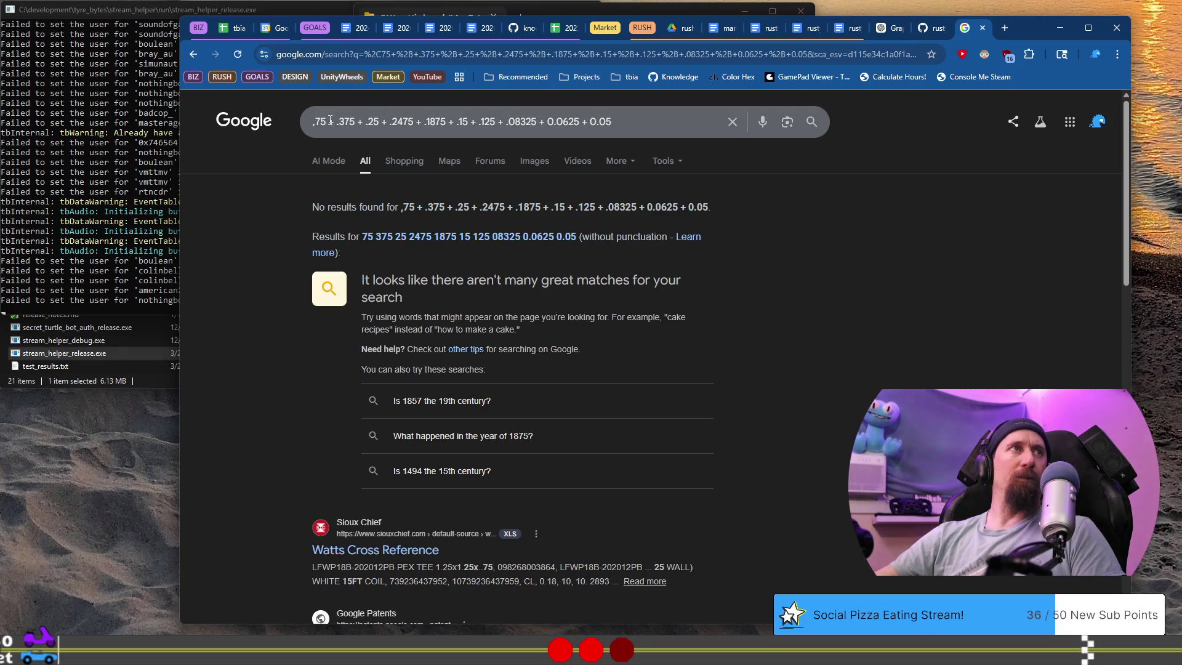
Correct the first term to 0.75 for a total of 2.28075, then return to Photoshop.
{"action": "left_click", "coordinate": [329, 121]}
{"action": "key", "text": "Delete"}
{"action": "type", "text": "0."}
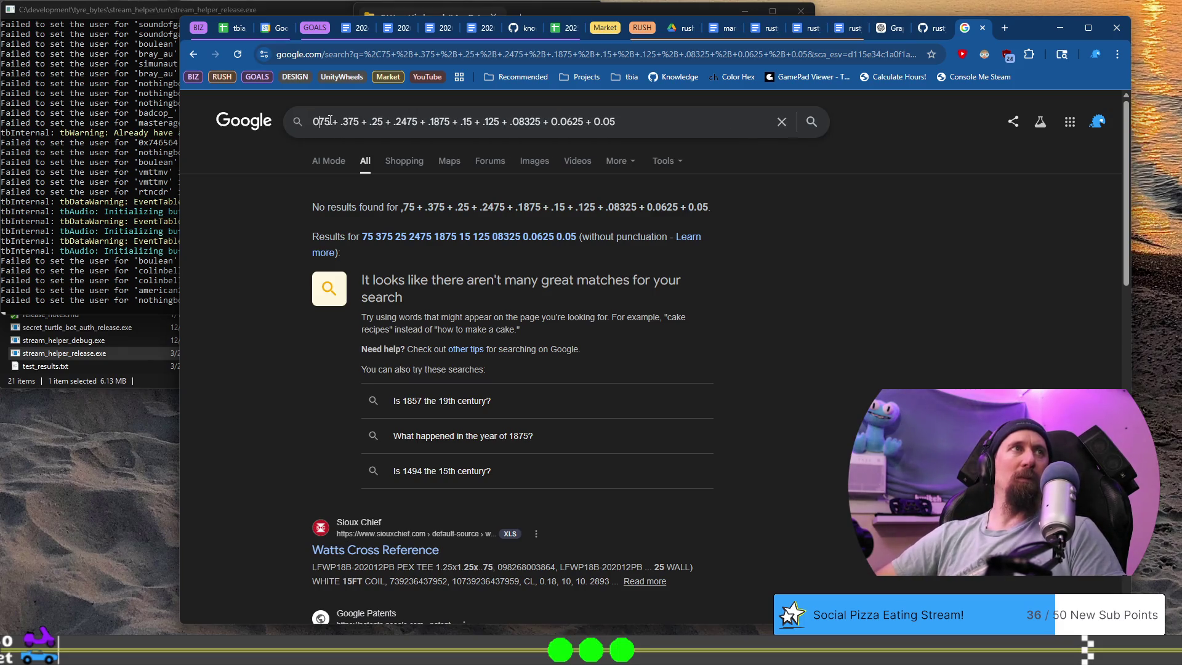
{"action": "key", "text": "Return"}
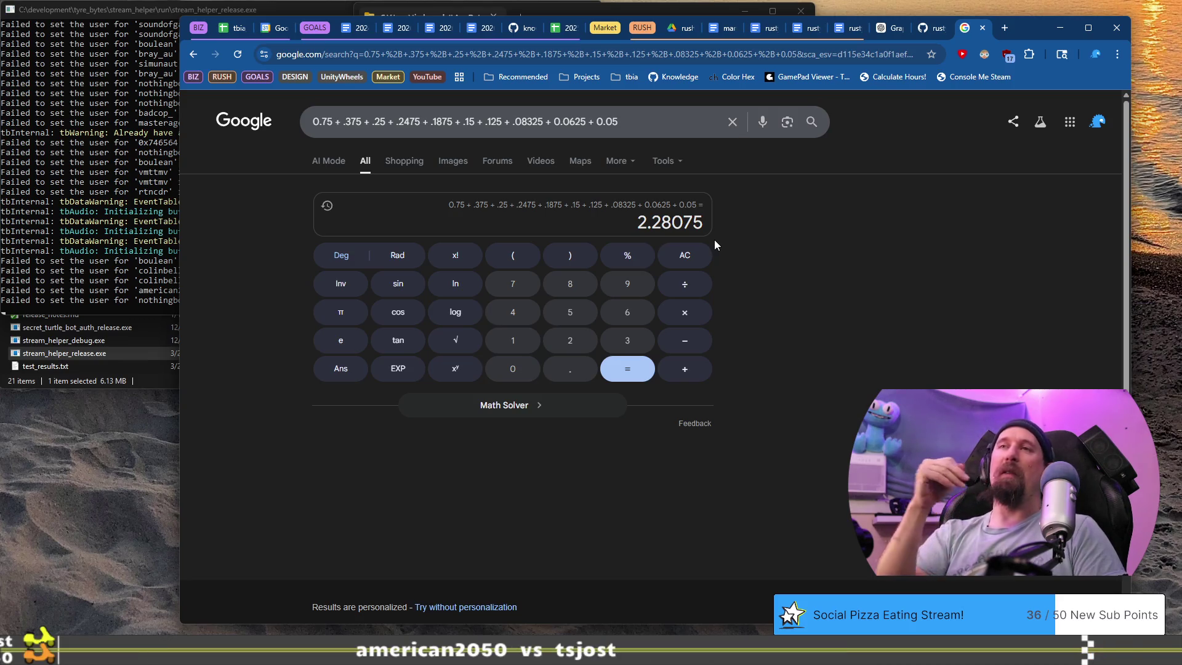
{"action": "key", "text": "alt+Tab"}
{"action": "scroll", "coordinate": [430, 259], "scroll_direction": "up", "scroll_amount": 5}
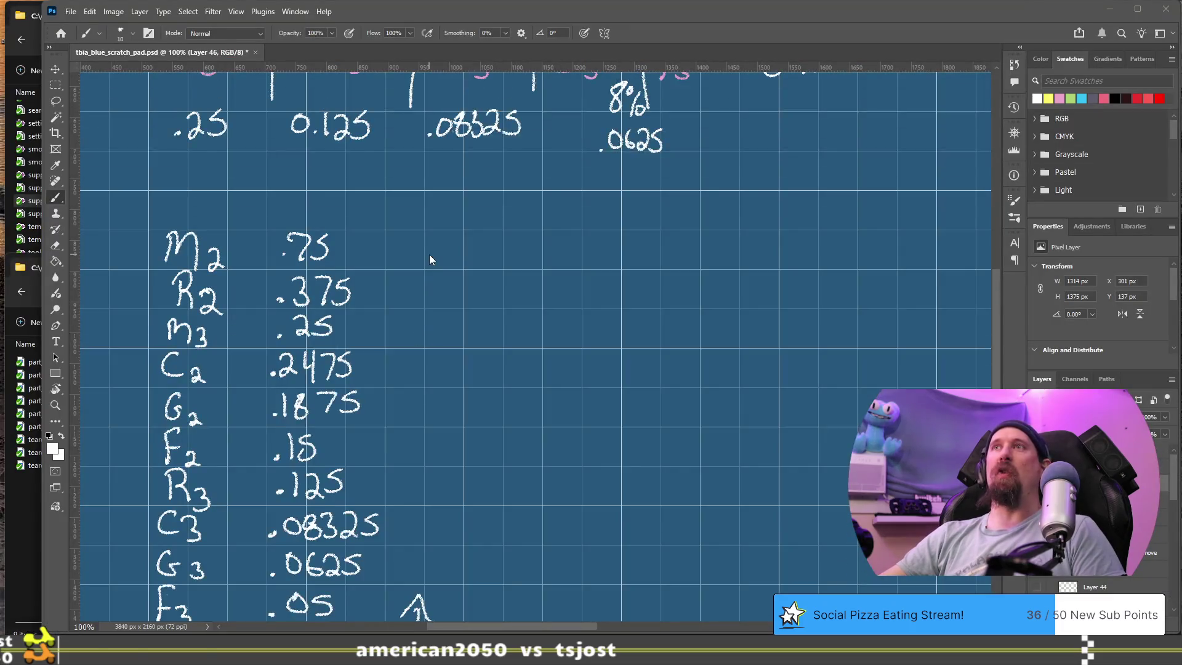
Open a new Chrome tab, type 0.15+.1875+, clear it, and return to Photoshop.
{"action": "scroll", "coordinate": [430, 258], "scroll_direction": "up", "scroll_amount": 3}
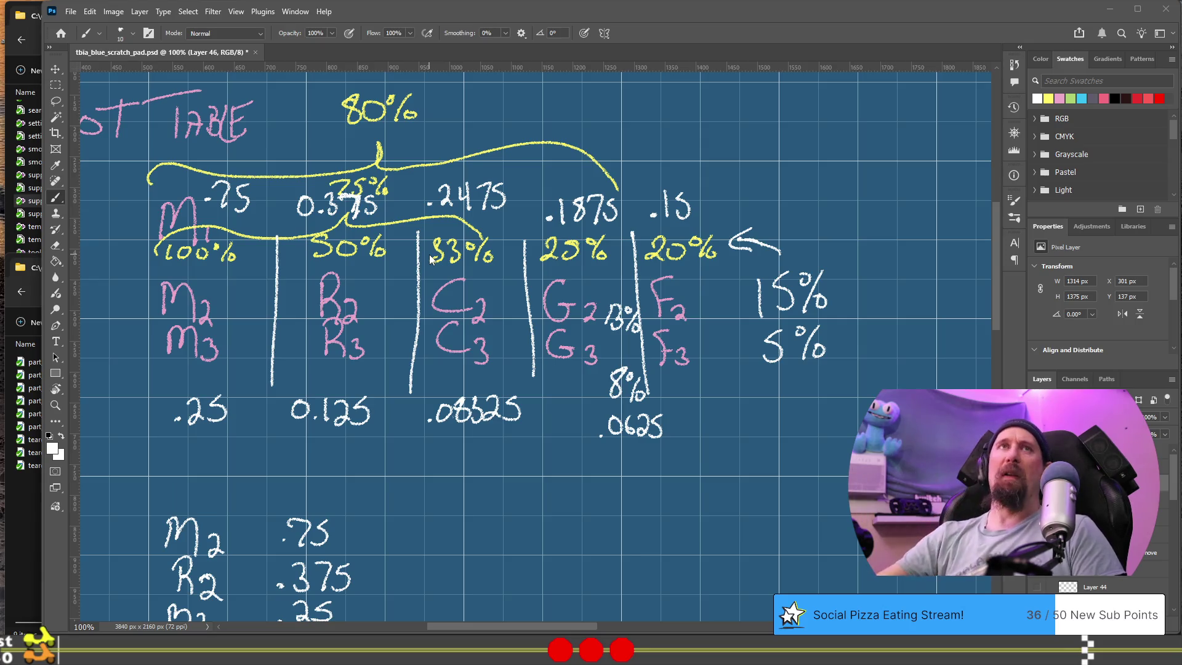
{"action": "key", "text": "alt+Tab"}
{"action": "key", "text": "ctrl+t"}
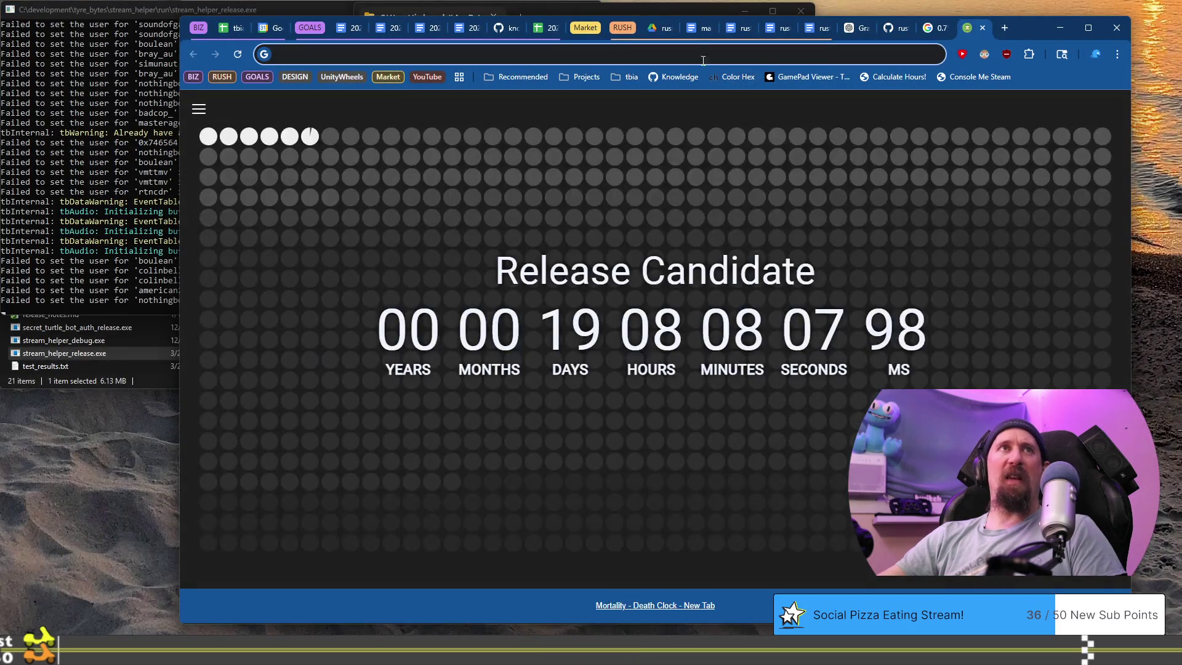
{"action": "left_click", "coordinate": [703, 55]}
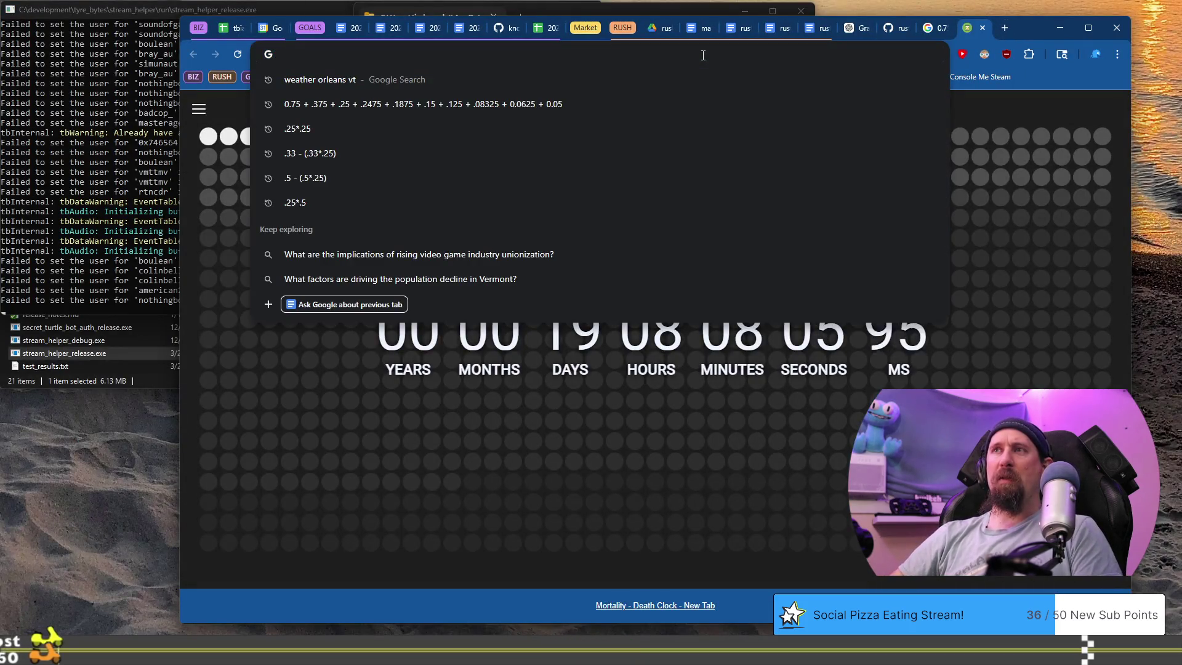
{"action": "type", "text": "0.15"}
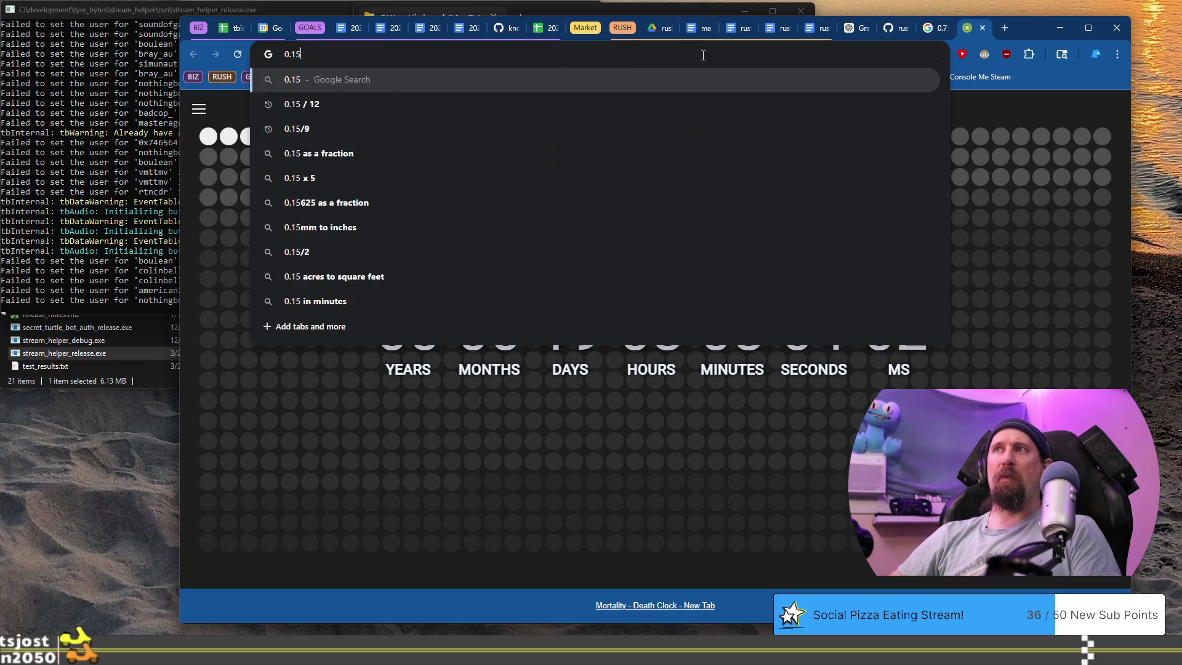
{"action": "type", "text": "+"}
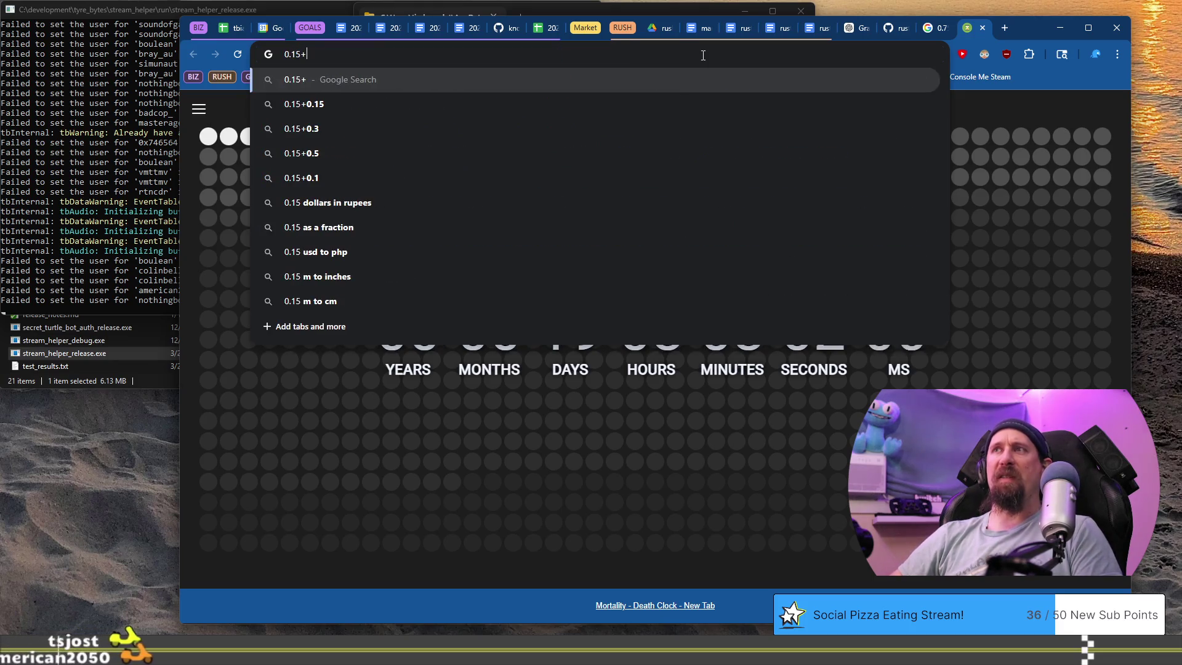
{"action": "type", "text": ".1875+"}
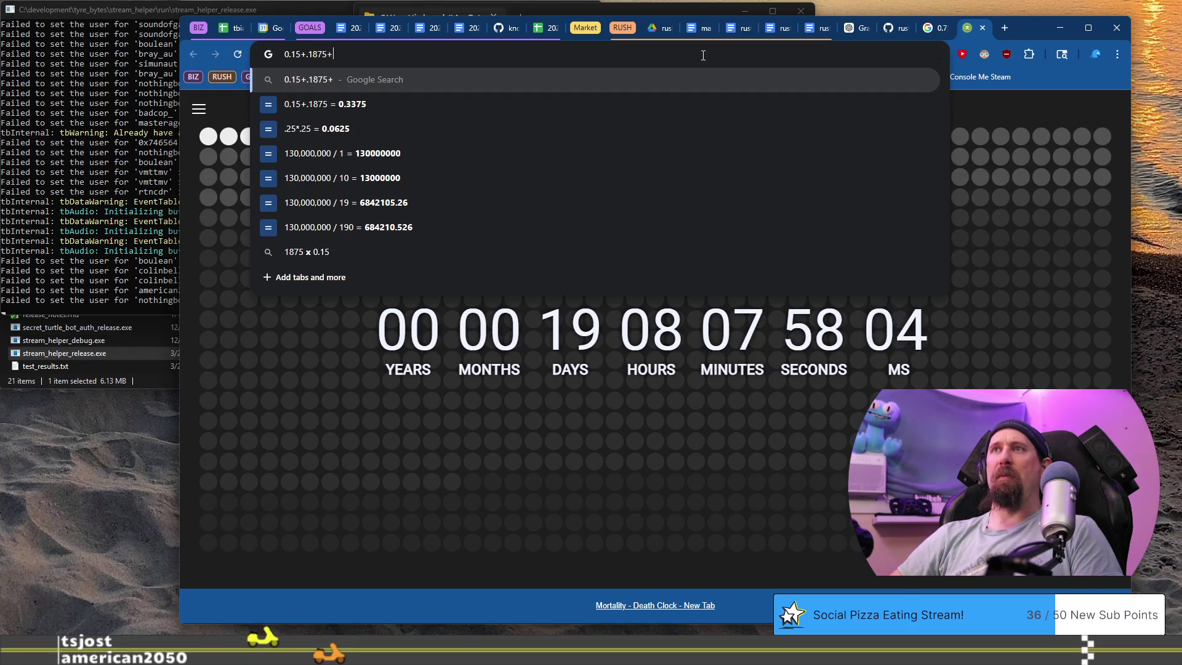
{"action": "key", "text": "ctrl+a"}
{"action": "key", "text": "BackSpace"}
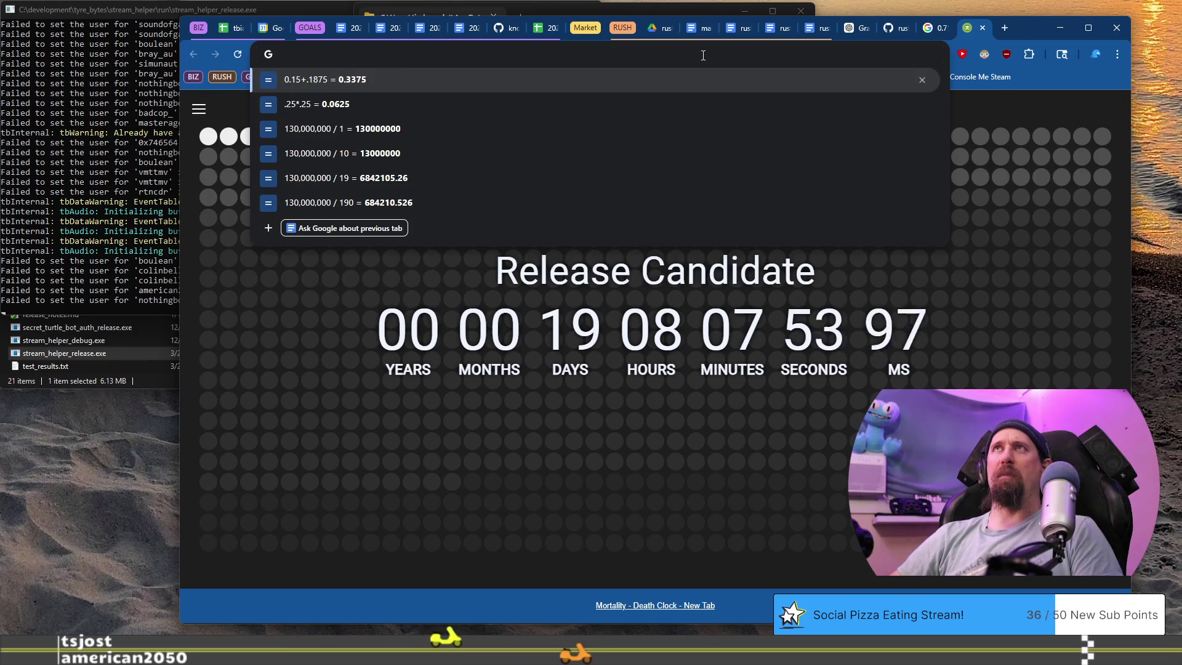
{"action": "key", "text": "alt+Tab"}
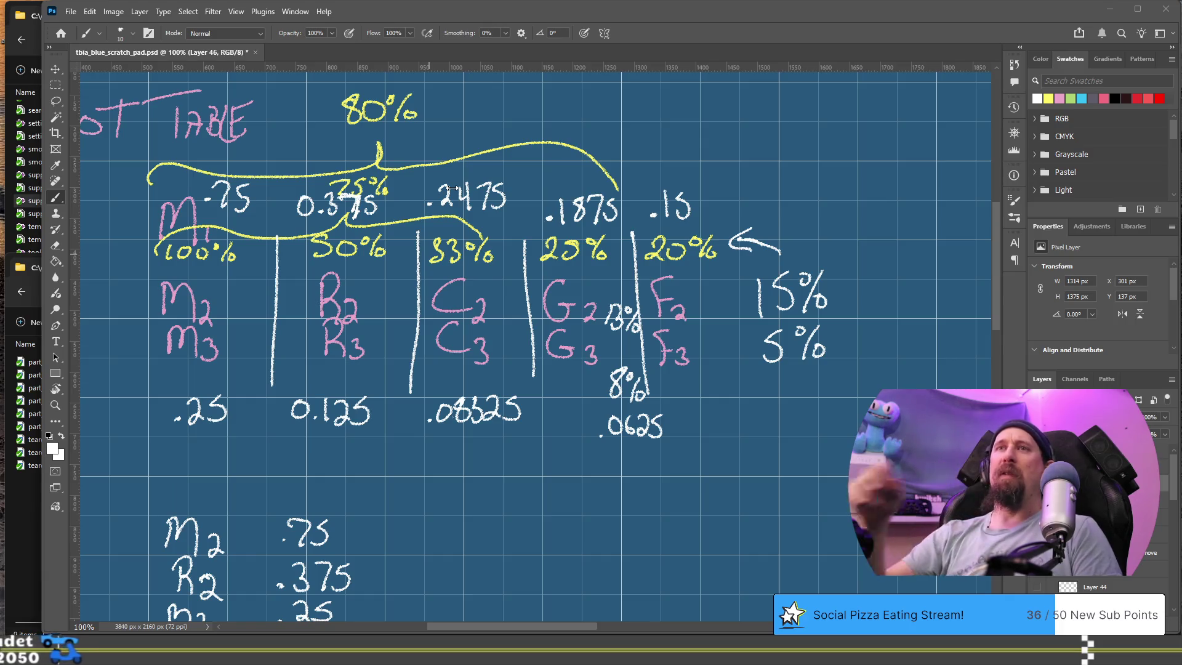
Switch from Chrome back to the Photoshop loot-table scratch pad showing the drop odds.
{"action": "key", "text": "alt+Tab"}
{"action": "key", "text": "alt+Tab"}
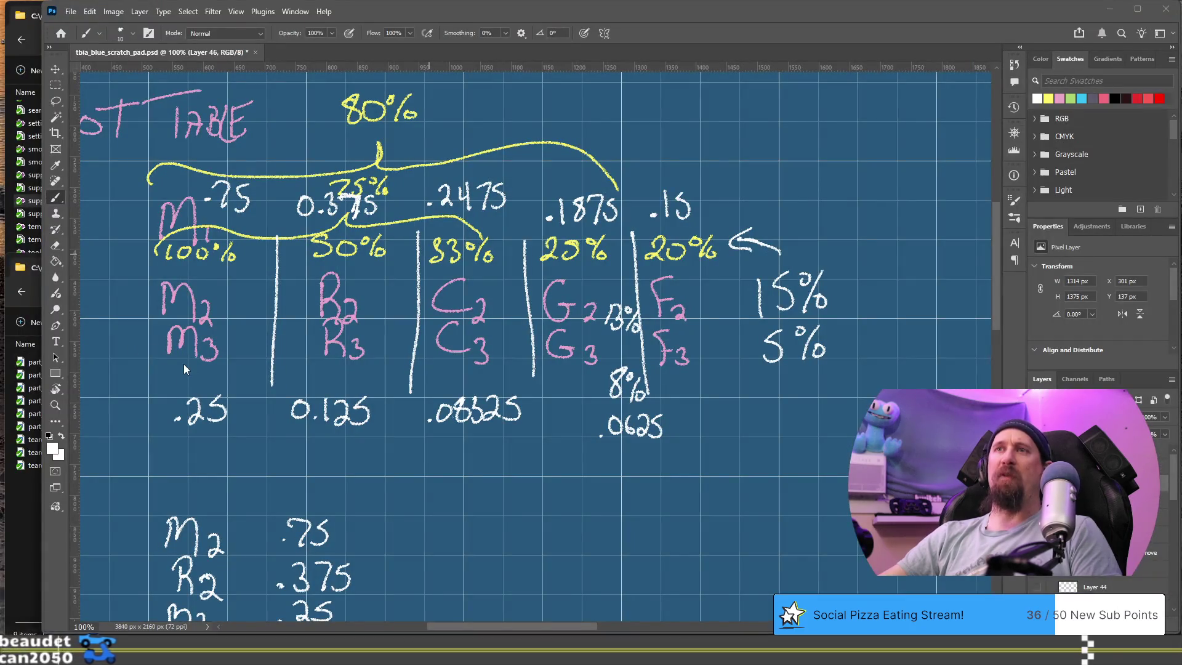
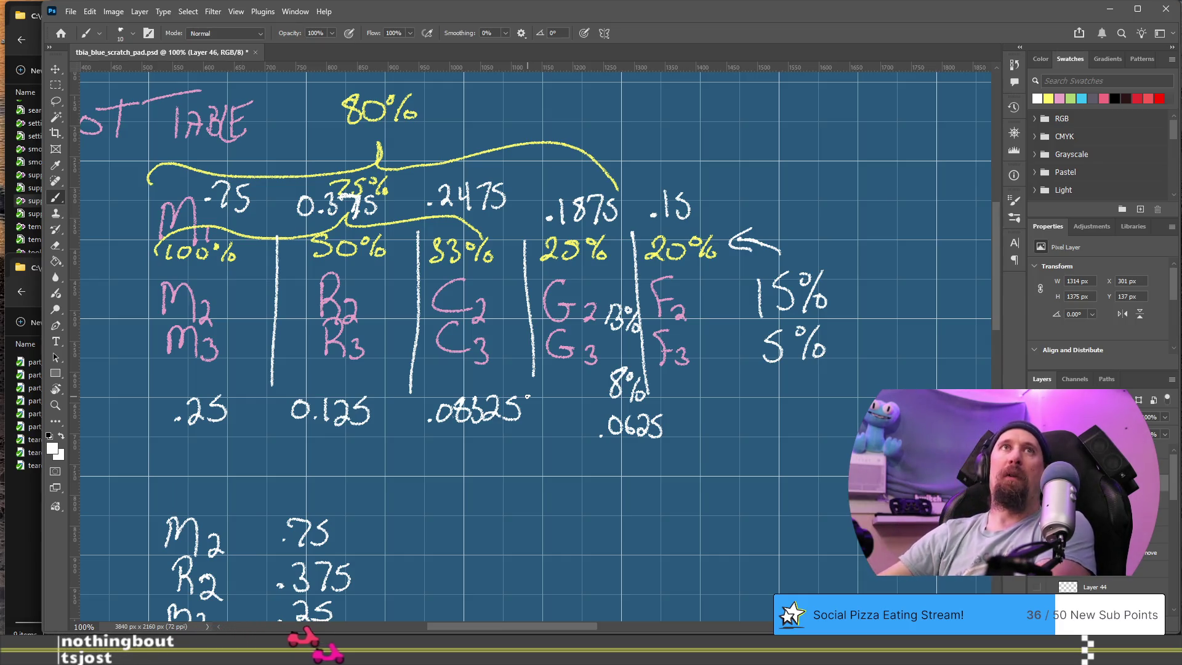
Start a new, empty ChatGPT chat from the browser.
{"action": "key", "text": "alt+Tab"}
{"action": "left_click", "coordinate": [854, 35]}
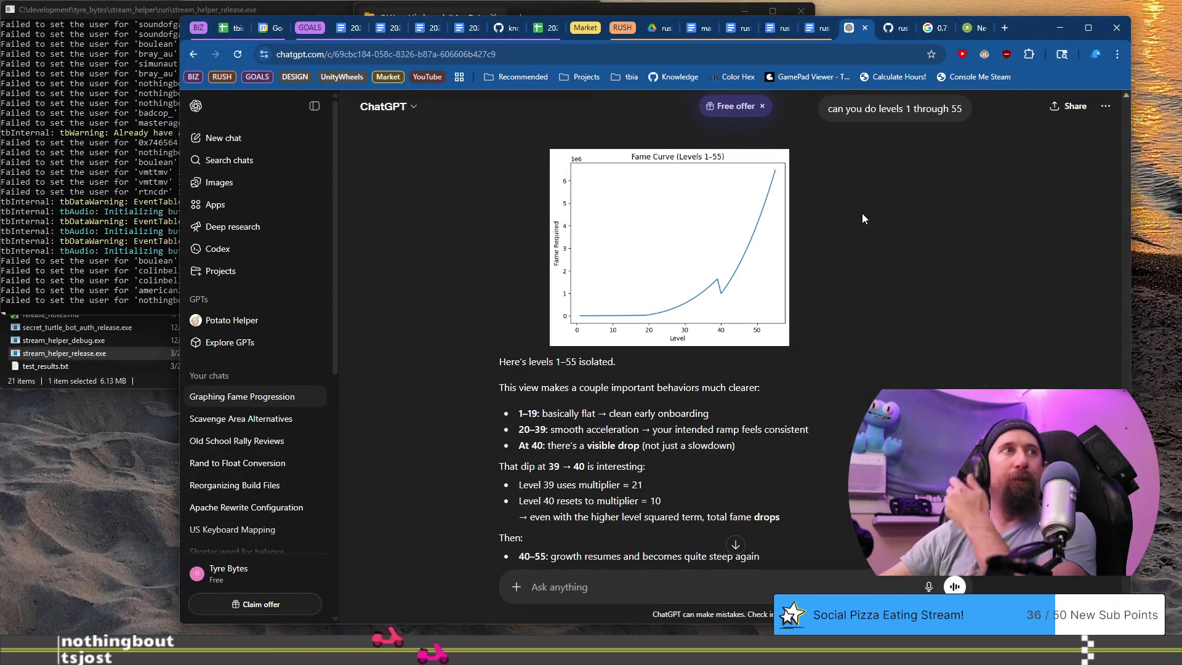
{"action": "left_click", "coordinate": [216, 138]}
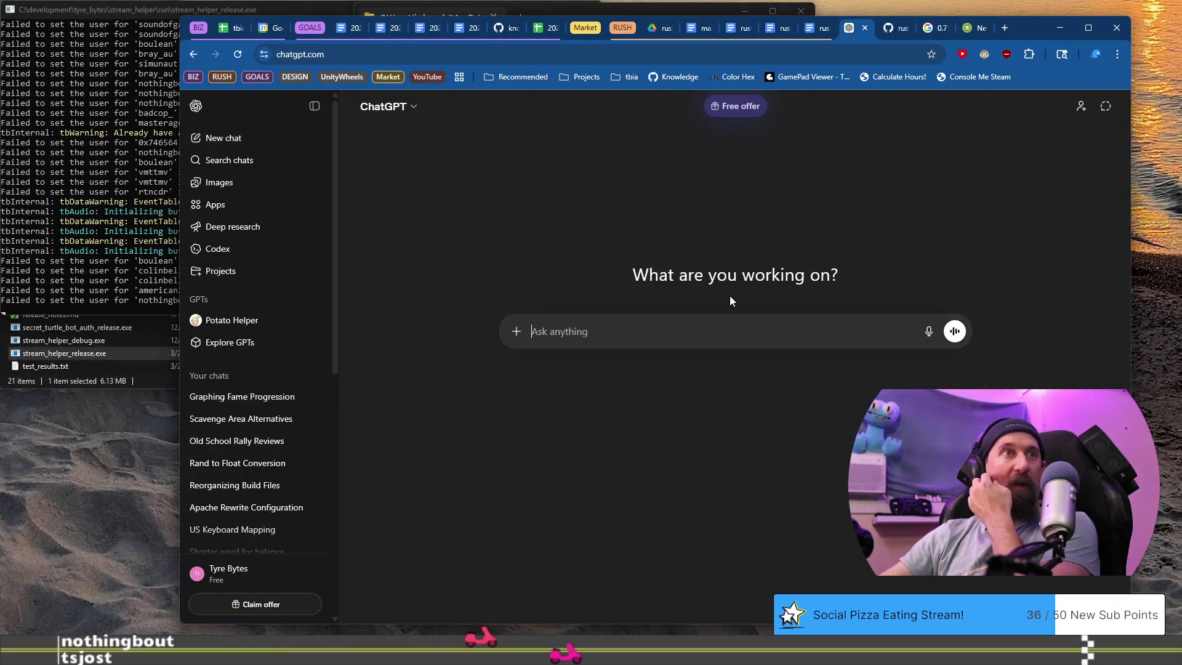
Draft a prompt describing five resources, Metal to Food, each with Fine and Pristine values.
{"action": "type", "text": "I have 5 resource"}
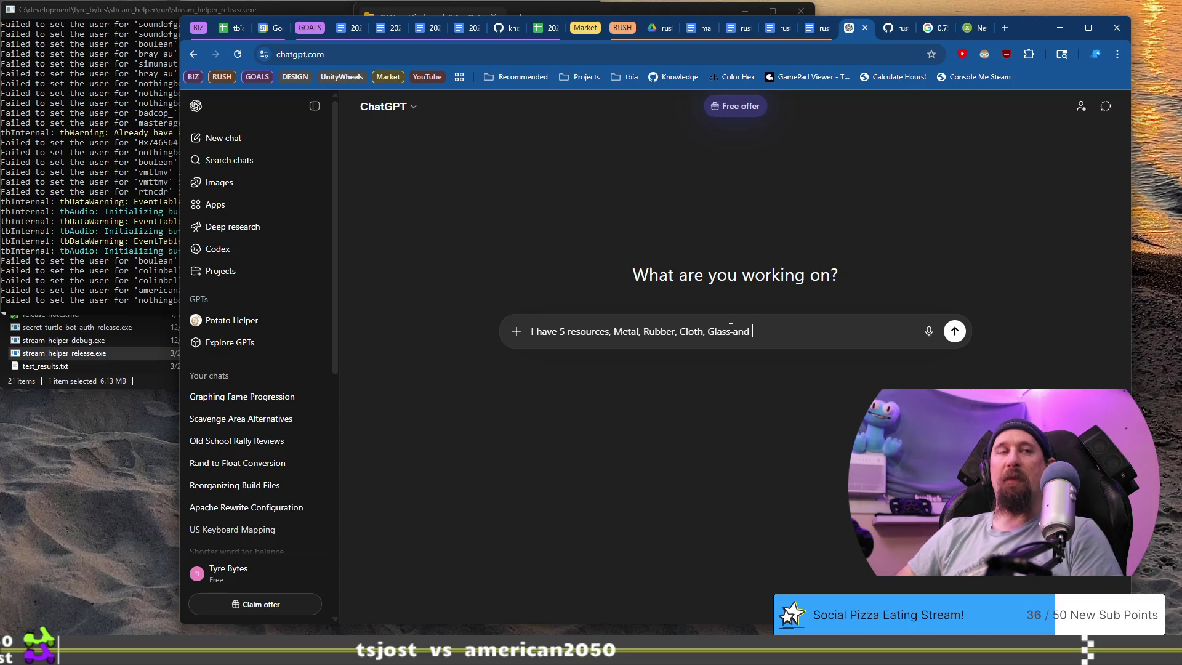
{"action": "type", "text": "Food. Each of "}
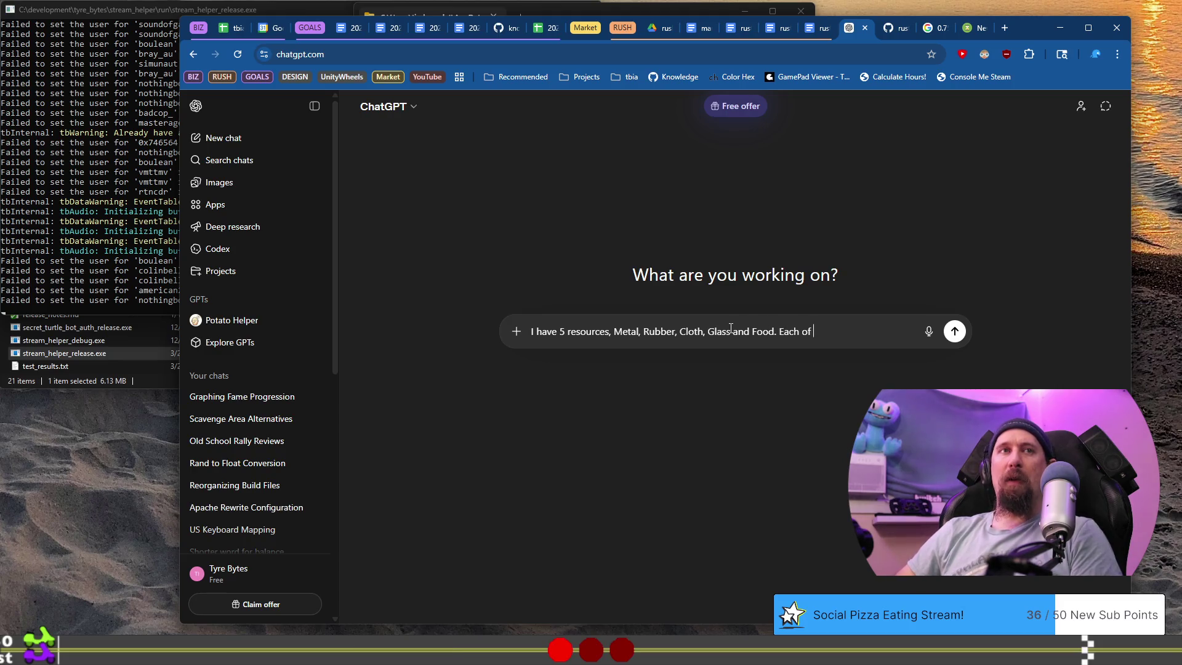
{"action": "type", "text": "them has "}
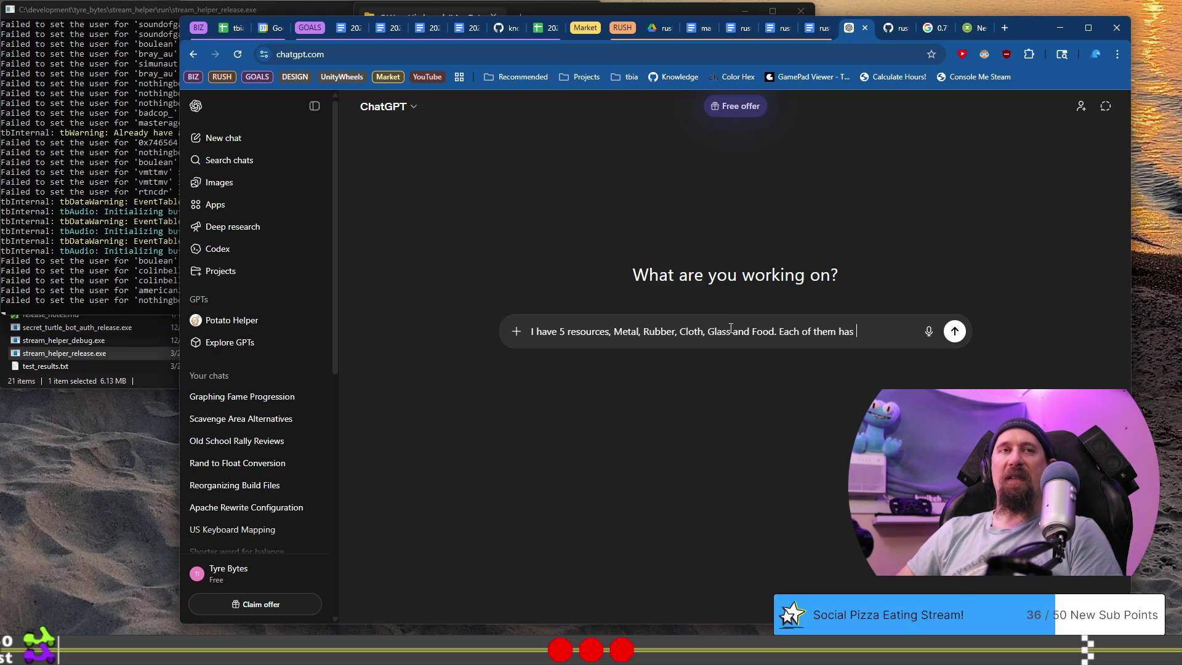
{"action": "type", "text": "a "}
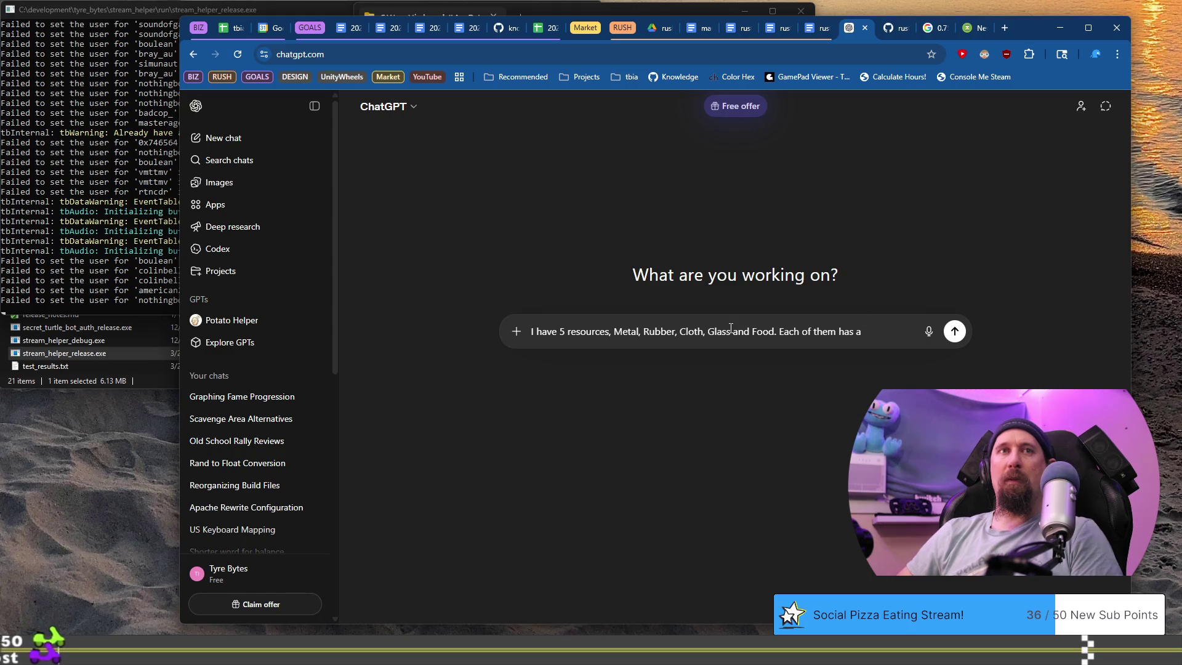
{"action": "type", "text": "Fine and a "}
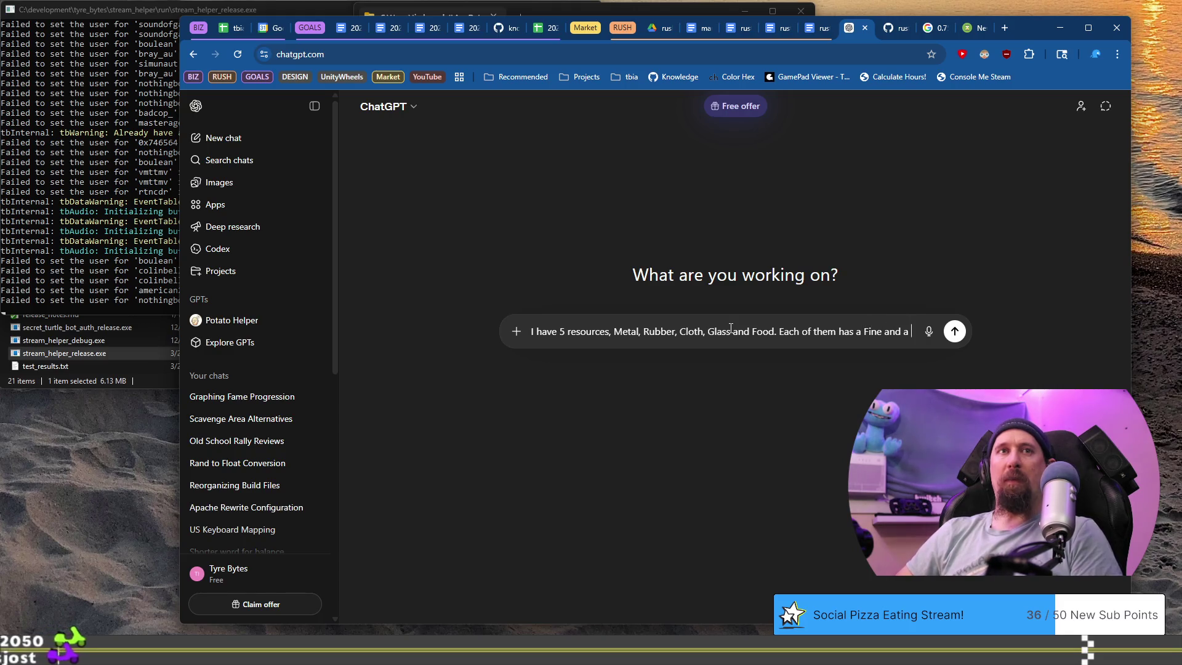
{"action": "type", "text": "Pristin"}
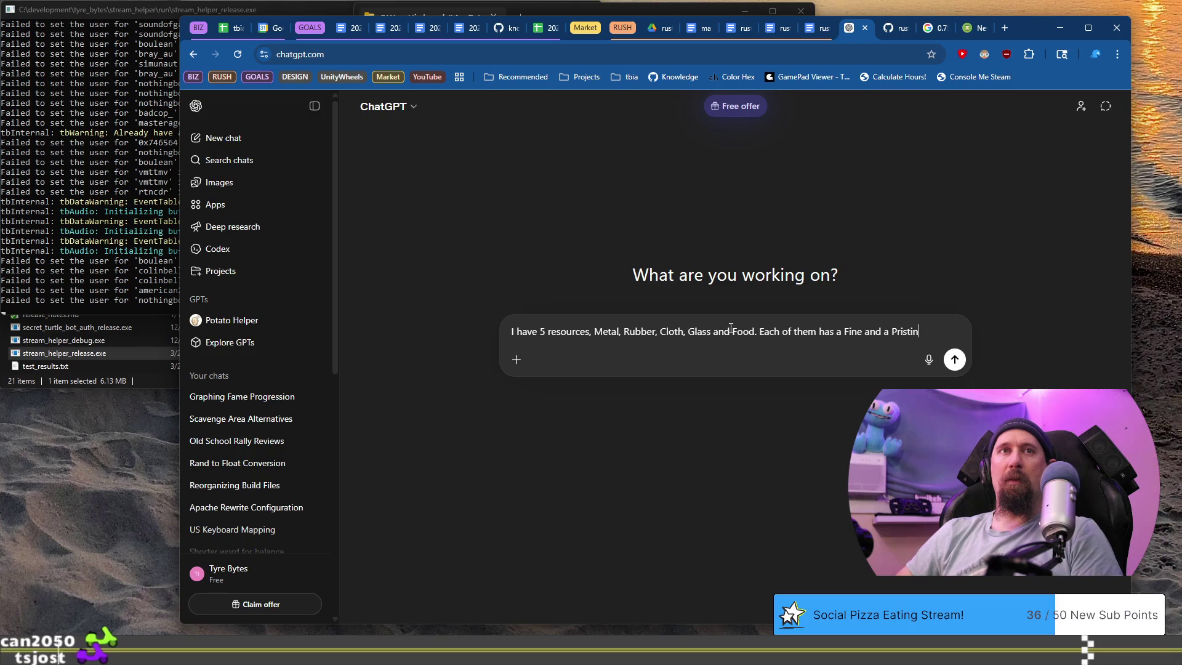
{"action": "type", "text": "e "}
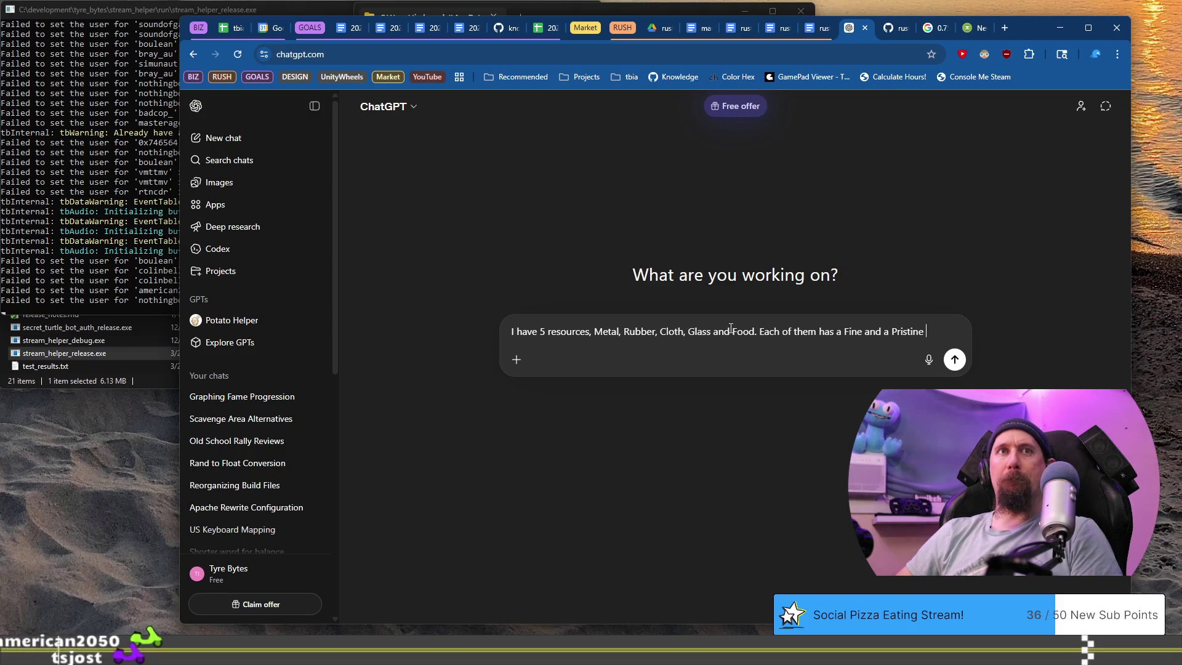
{"action": "type", "text": "value."}
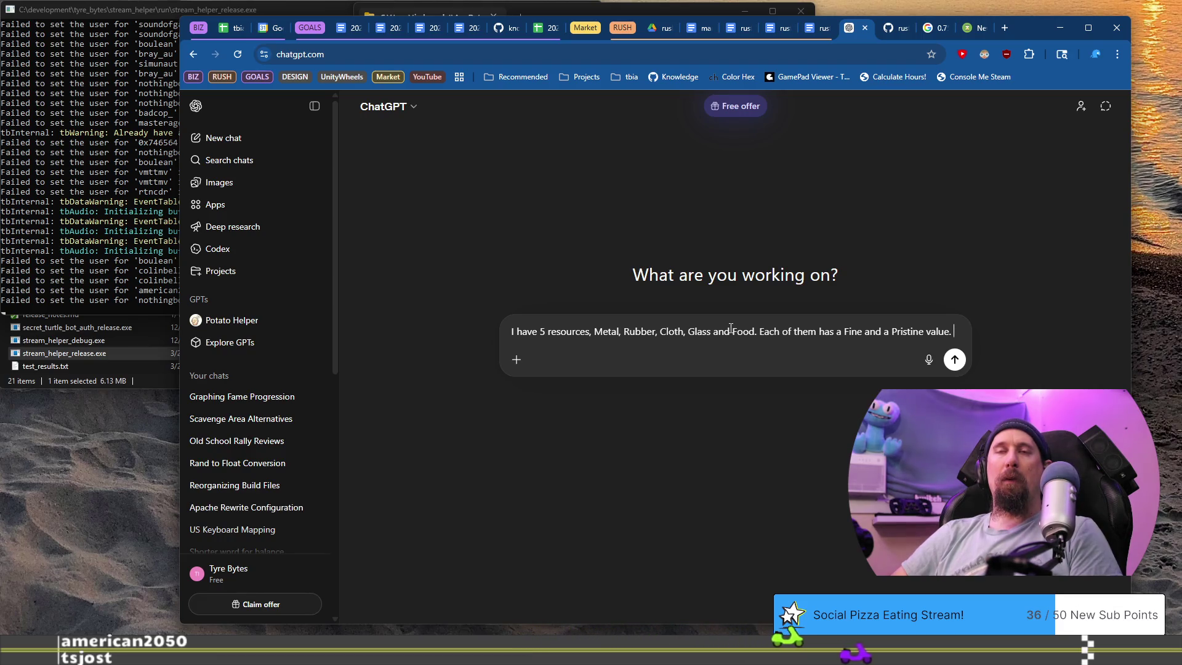
{"action": "type", "text": "Currently"}
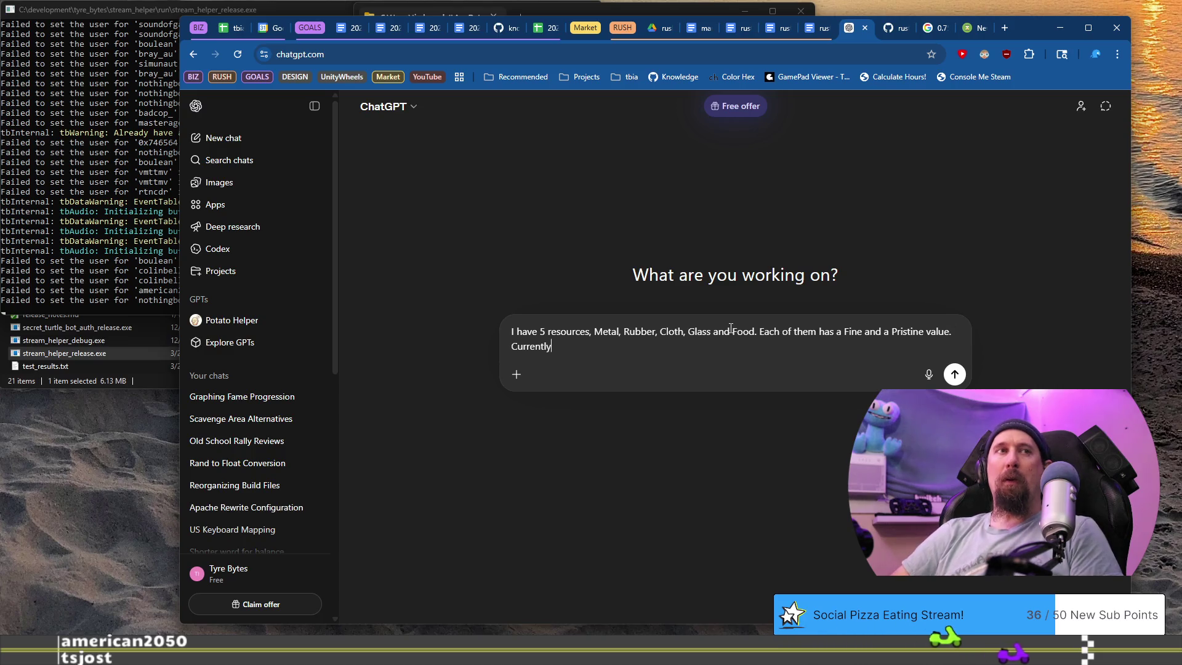
{"action": "type", "text": " I have a"}
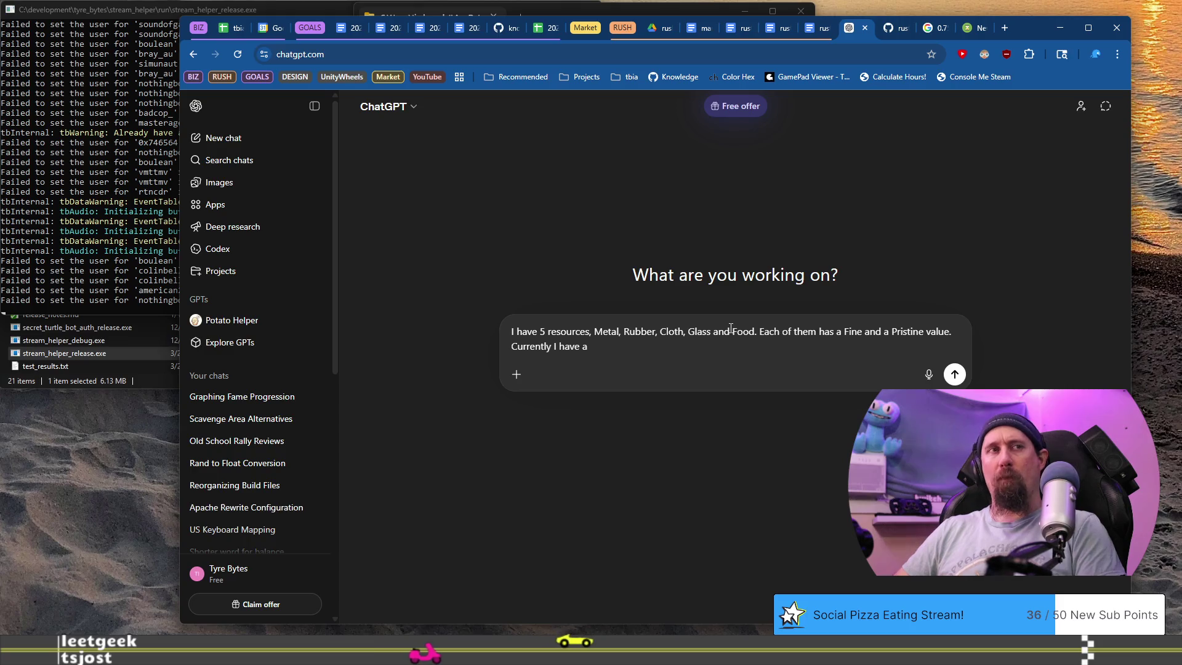
Explain in the prompt that a sorted chance table is rolled against to select resource and value.
{"action": "key", "text": "BackSpace"}
{"action": "key", "text": "BackSpace"}
{"action": "key", "text": "BackSpace"}
{"action": "key", "text": "BackSpace"}
{"action": "key", "text": "BackSpace"}
{"action": "key", "text": "BackSpace"}
{"action": "key", "text": "BackSpace"}
{"action": "key", "text": "BackSpace"}
{"action": "type", "text": "the imp"}
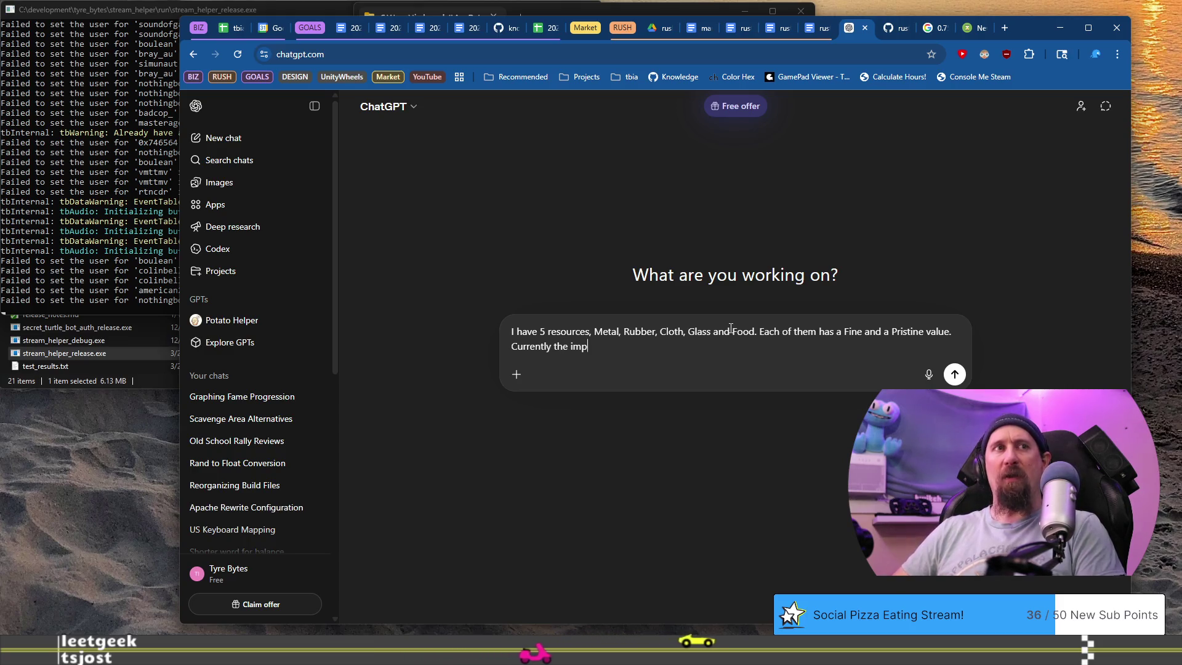
{"action": "type", "text": "lementatio"}
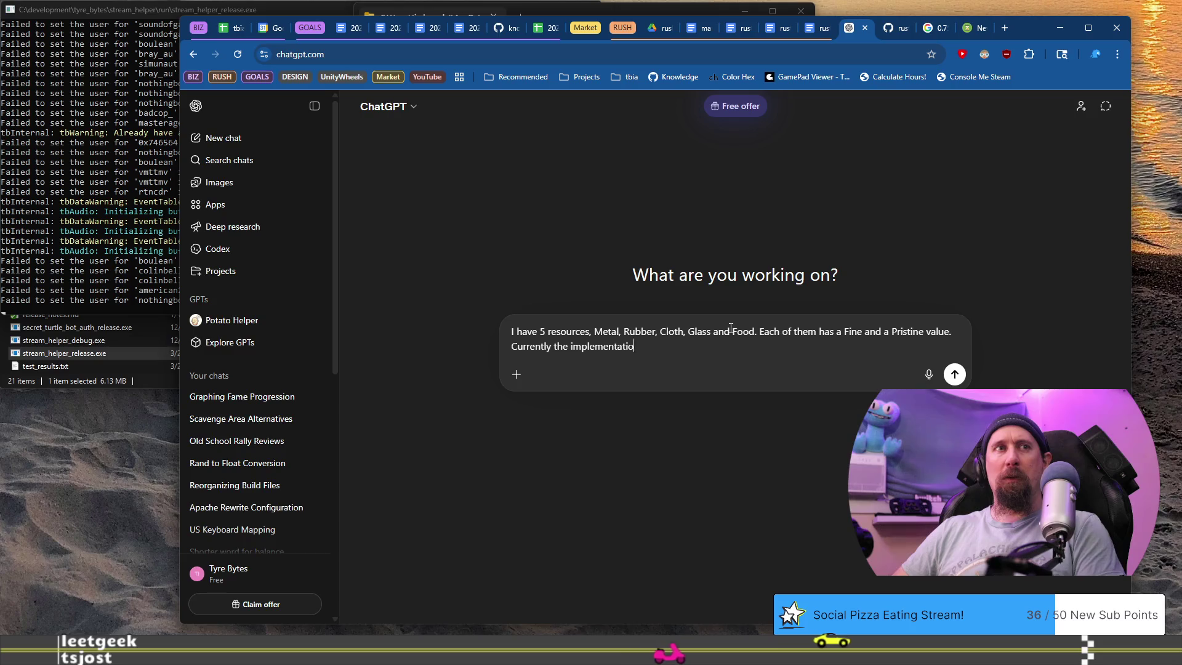
{"action": "type", "text": "n has a table o"}
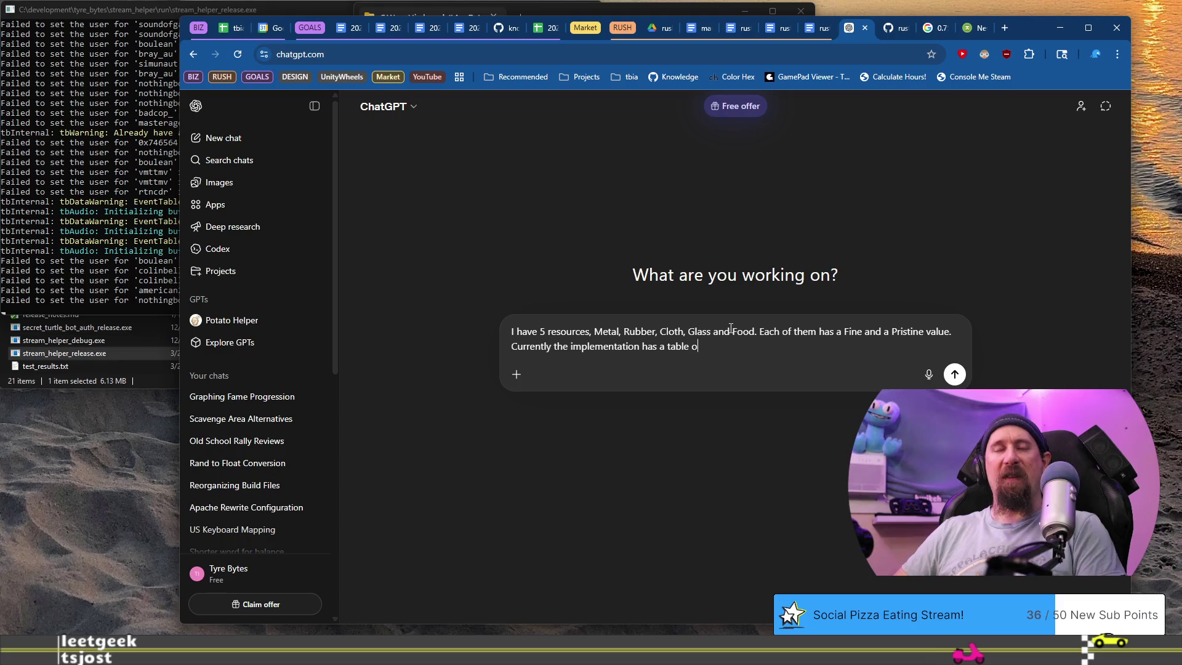
{"action": "type", "text": ", wh"}
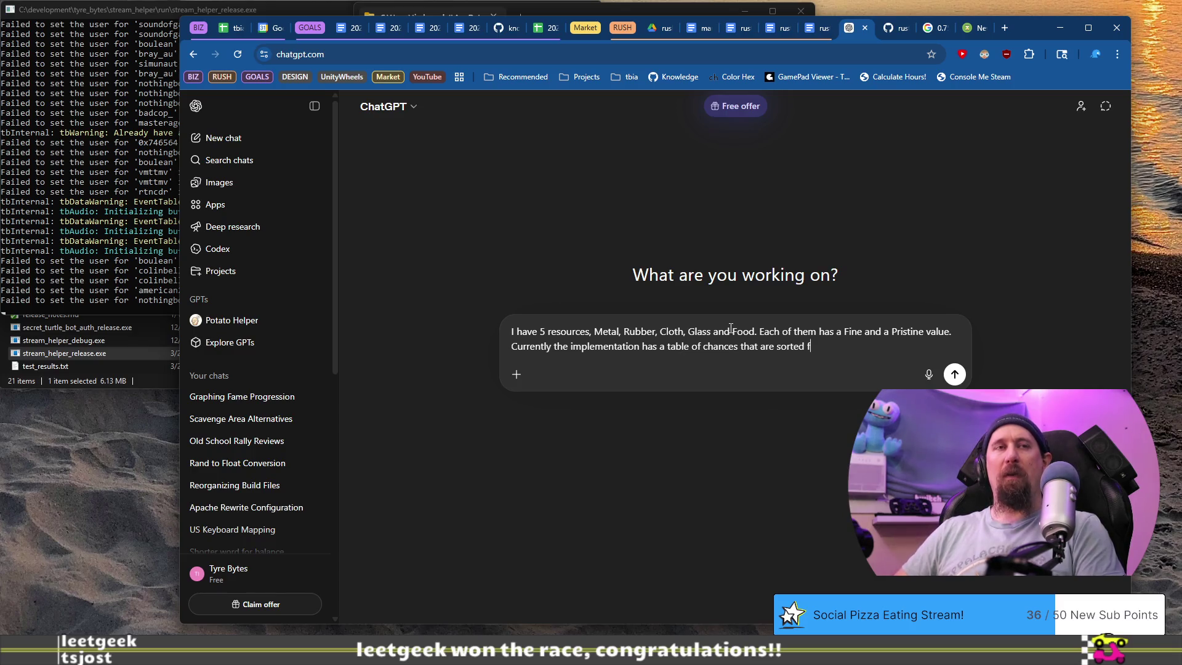
{"action": "type", "text": "lowest to highest. I"}
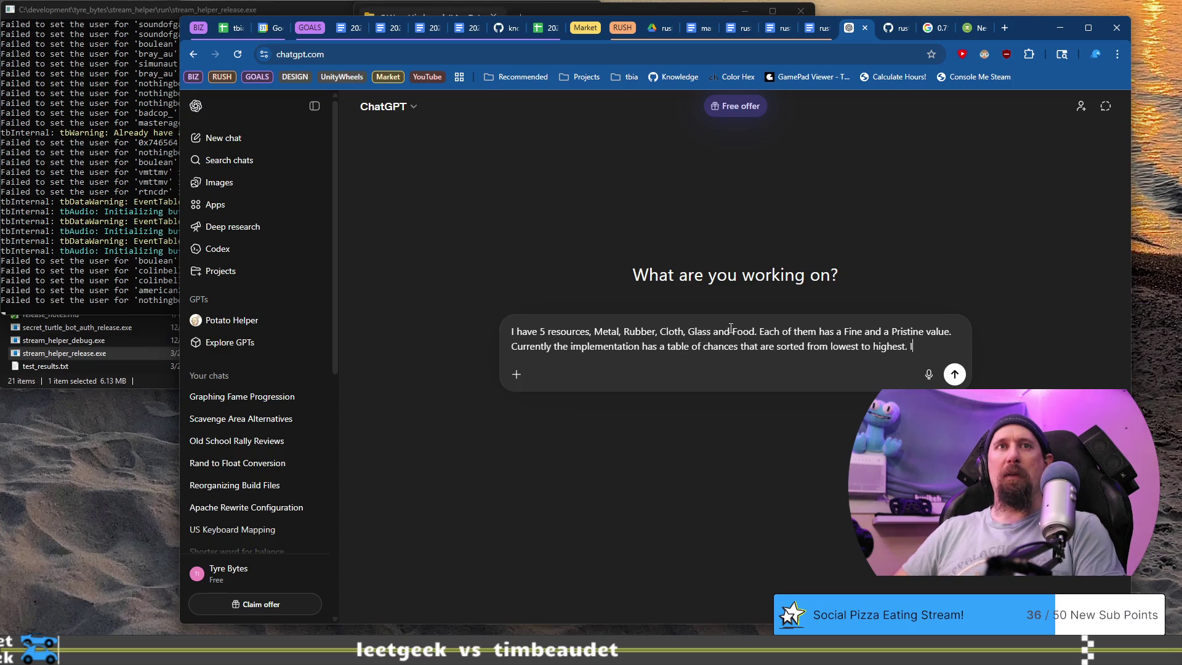
{"action": "type", "text": " then roll "}
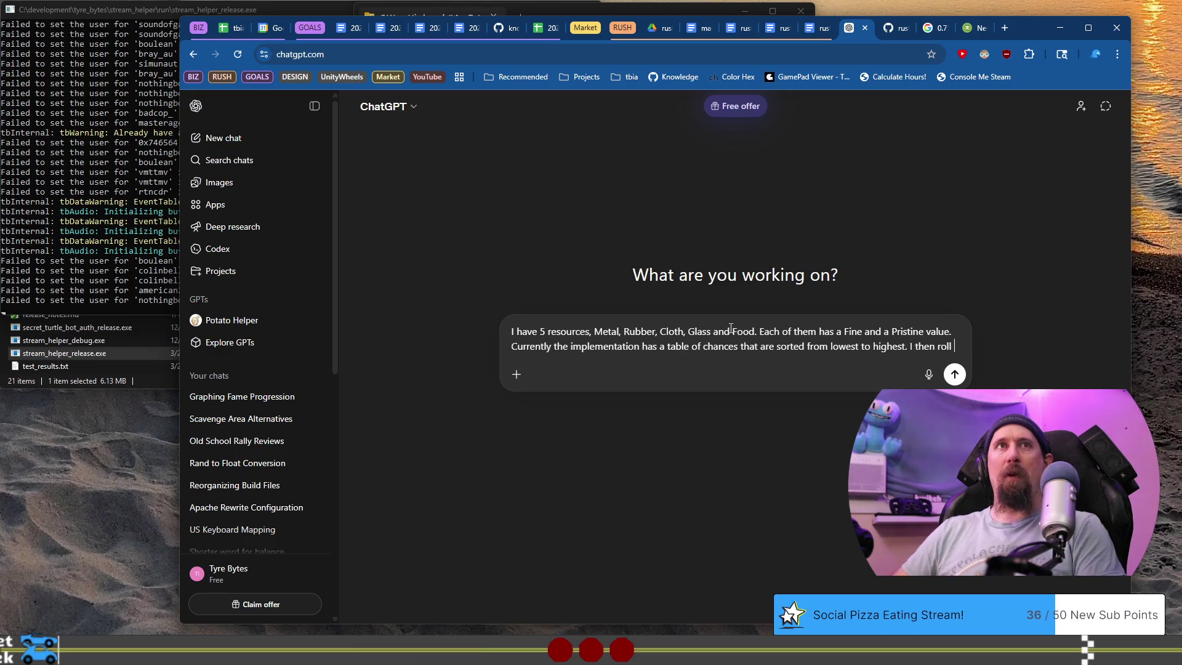
{"action": "type", "text": "a random"}
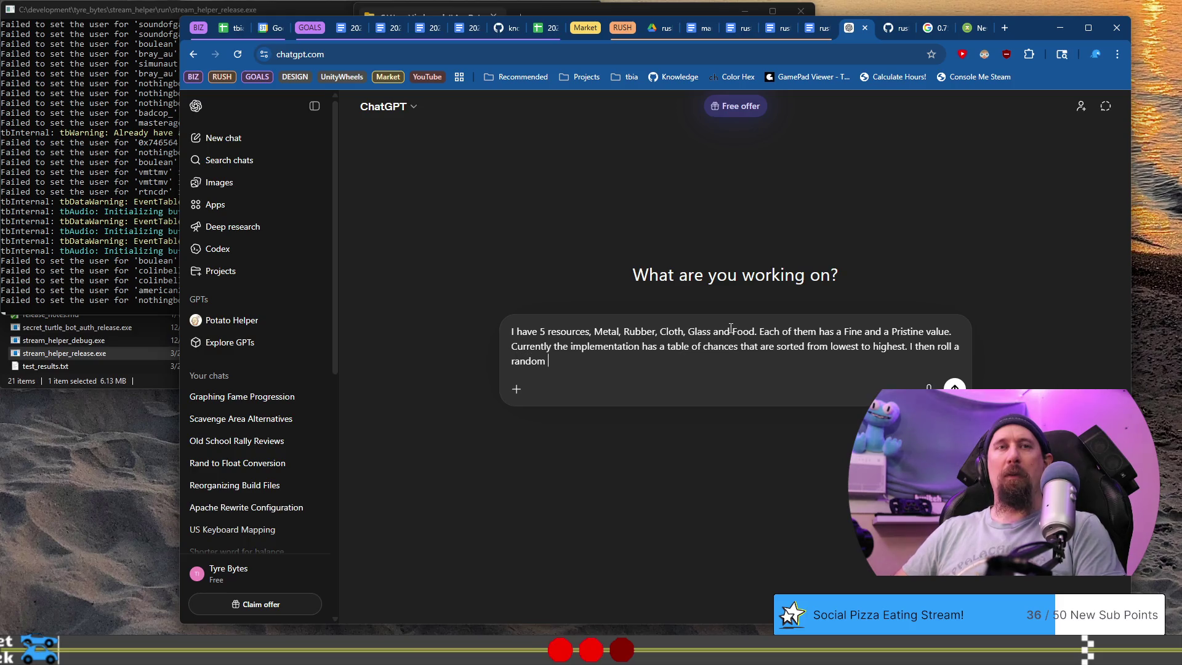
{"action": "type", "text": "er to"}
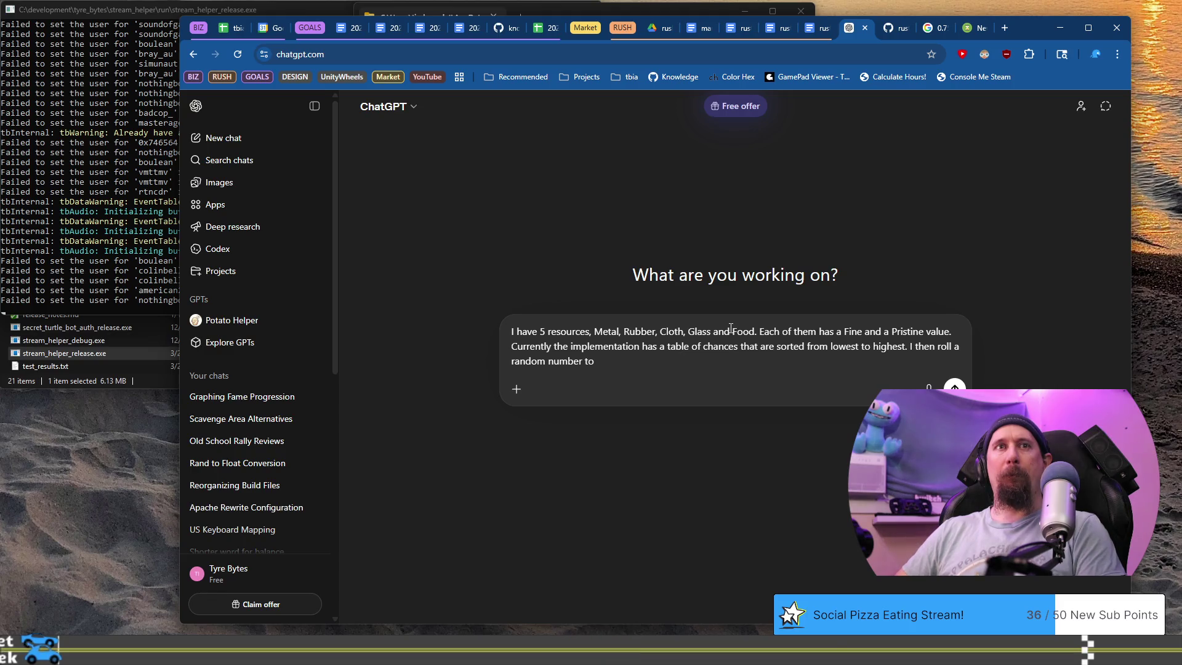
{"action": "key", "text": "BackSpace"}
{"action": "key", "text": "BackSpace"}
{"action": "key", "text": "BackSpace"}
{"action": "type", "text": ", c"}
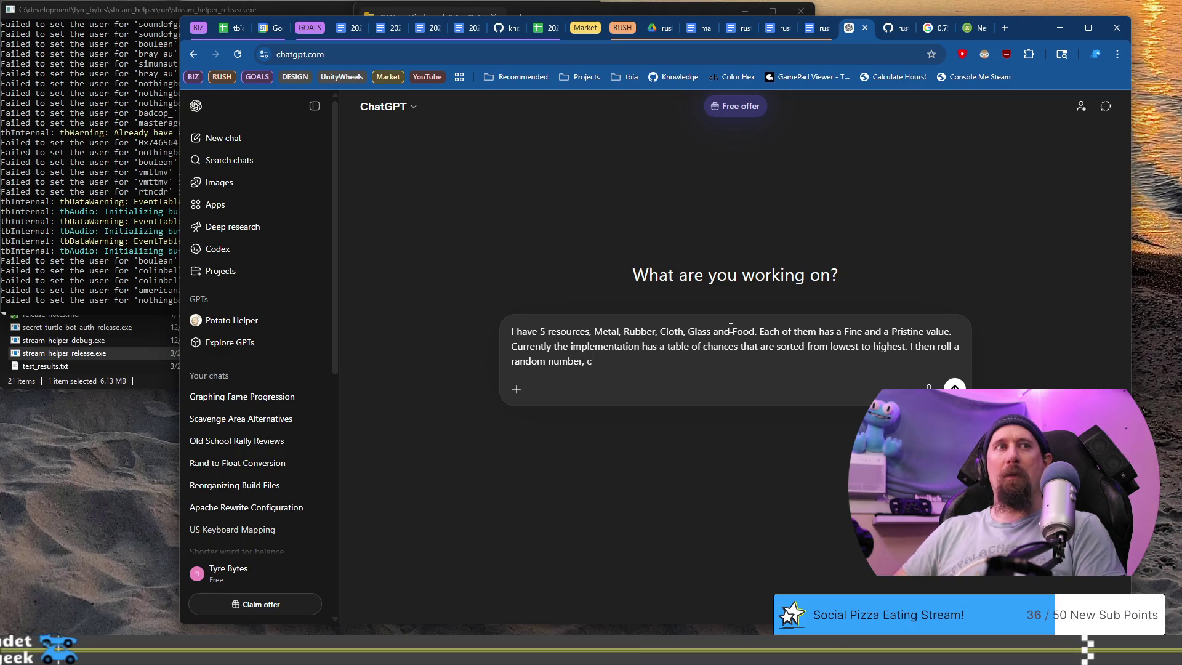
{"action": "type", "text": "heck if"}
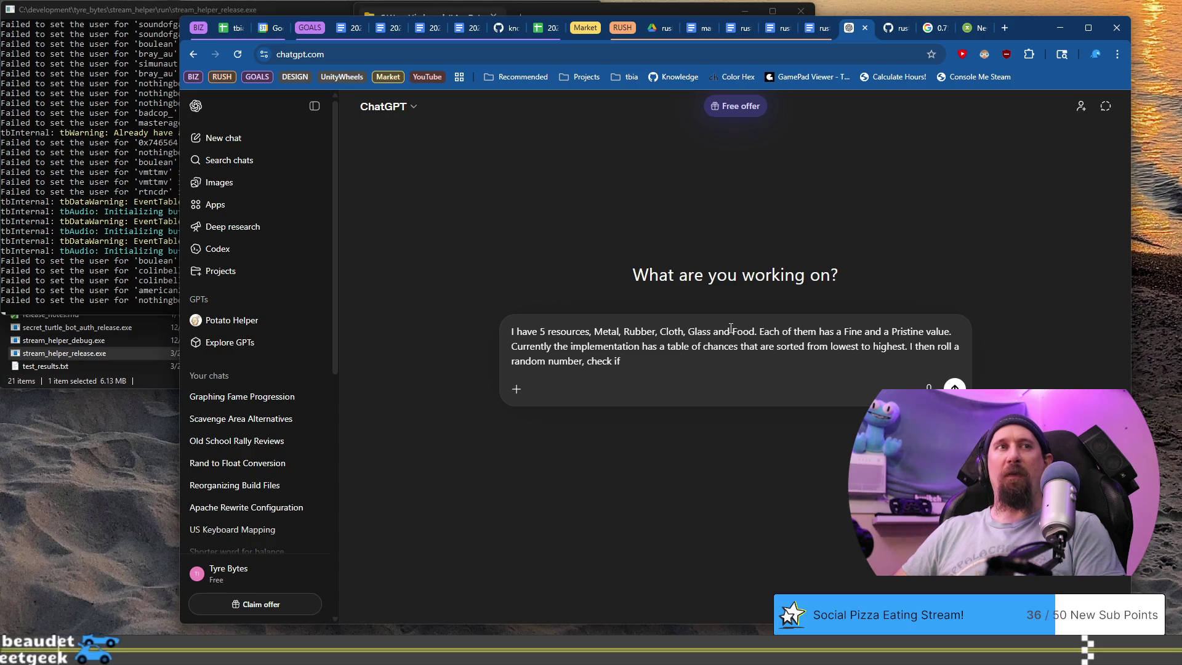
{"action": "type", "text": " it is less the "}
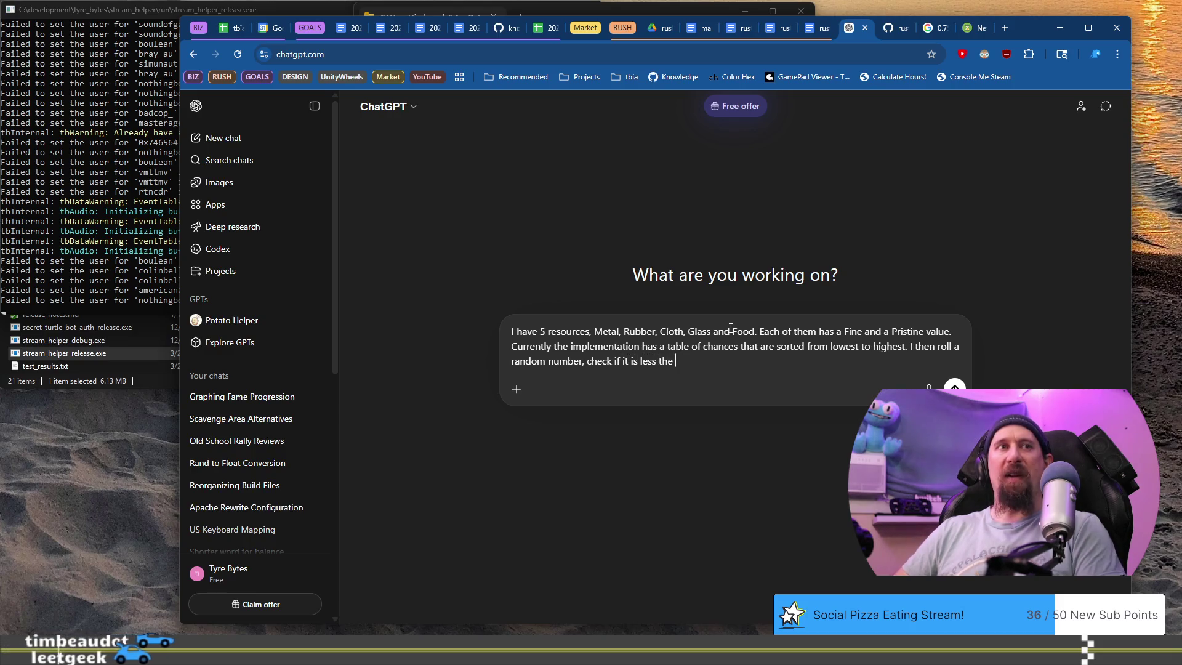
{"action": "type", "text": "chance"}
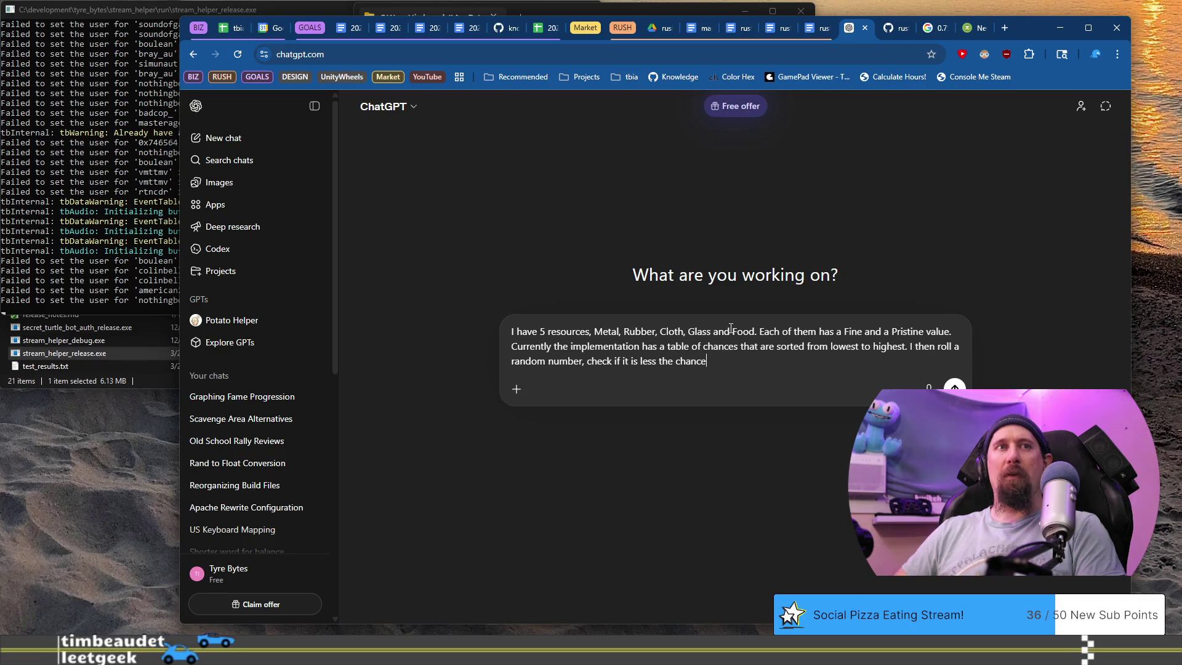
{"action": "type", "text": ", an"}
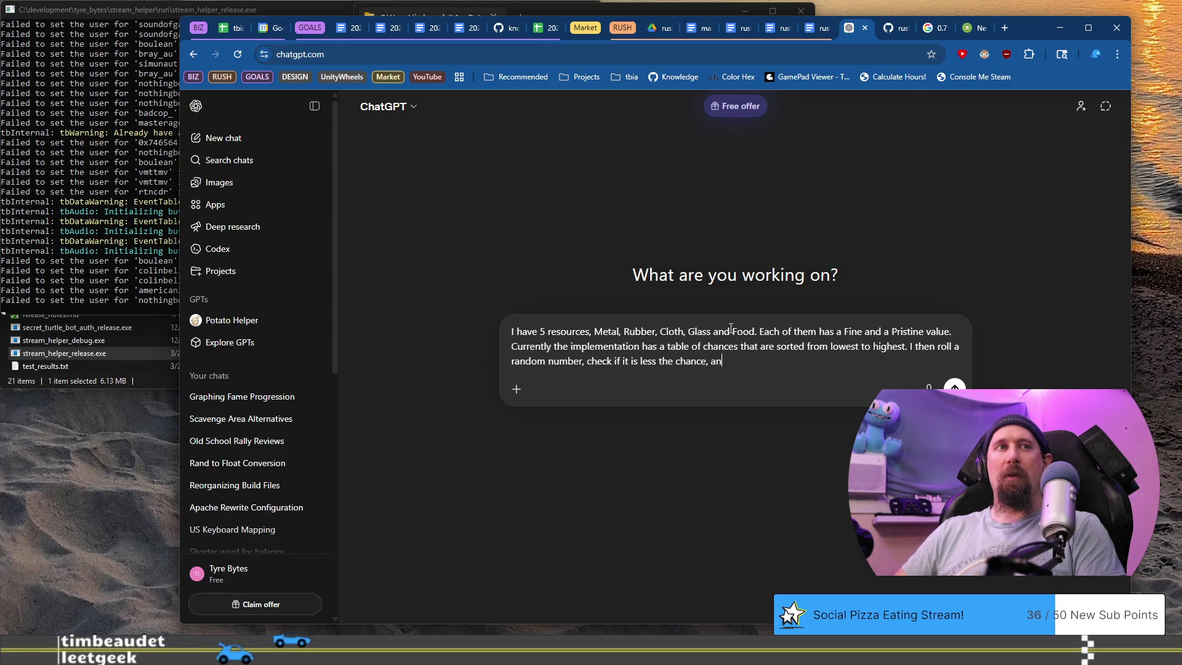
{"action": "key", "text": "BackSpace"}
{"action": "key", "text": "BackSpace"}
{"action": "key", "text": "BackSpace"}
{"action": "key", "text": "BackSpace"}
{"action": "type", "text": " to "}
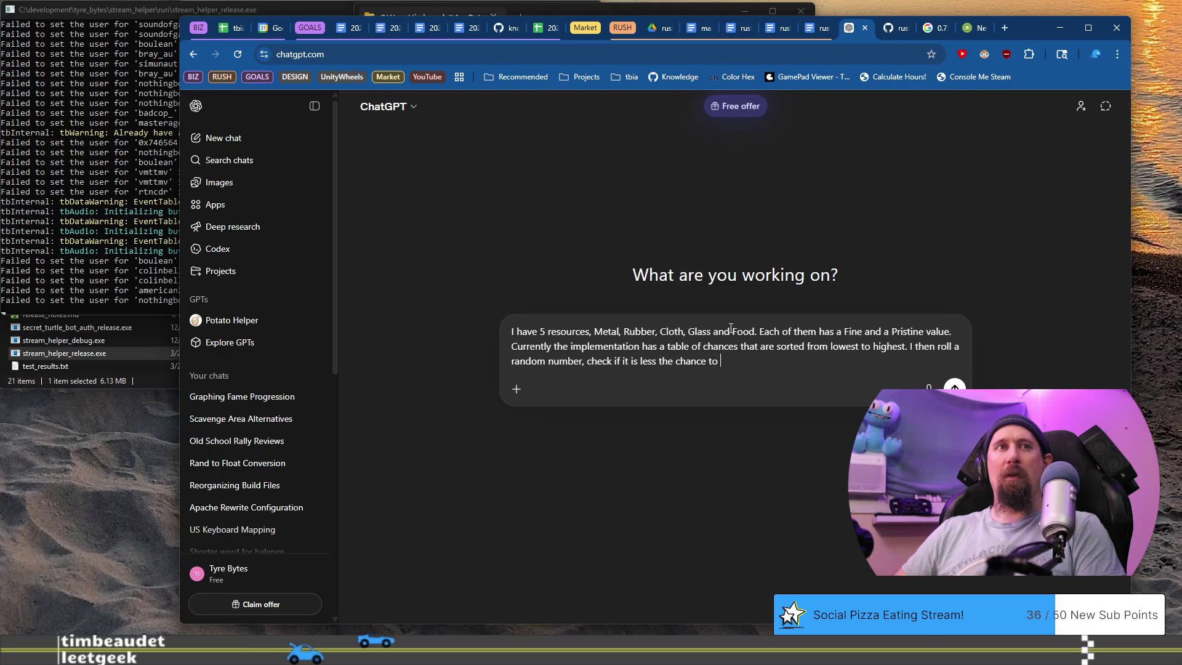
{"action": "type", "text": "selec"}
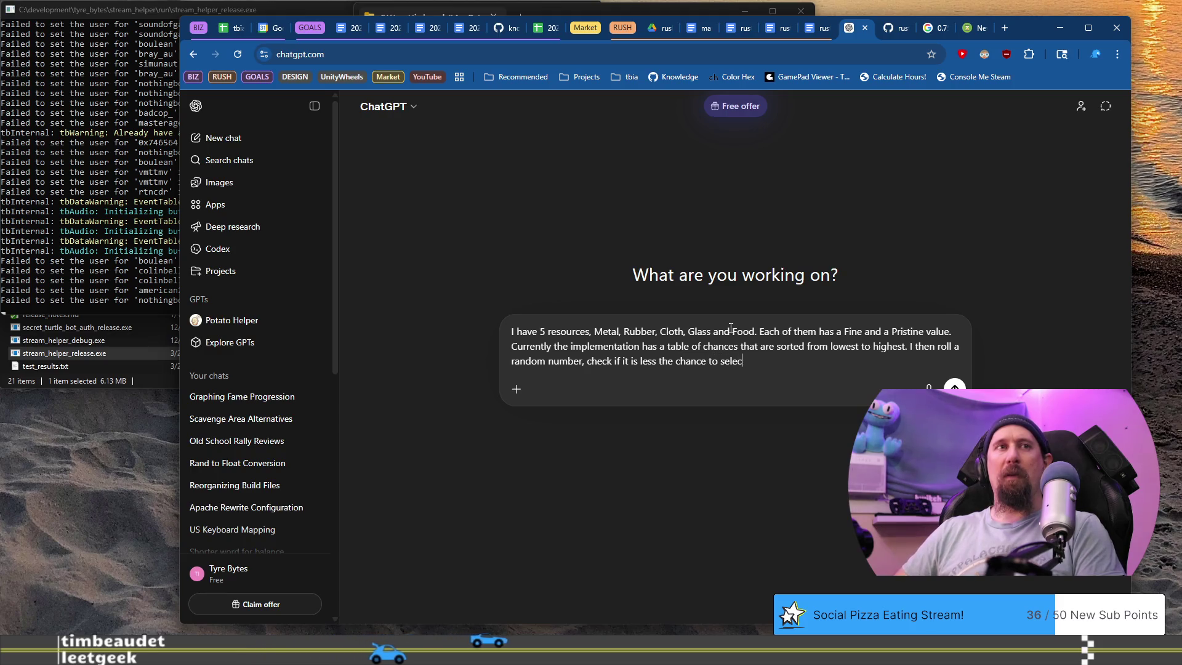
{"action": "type", "text": "t the resource and value."}
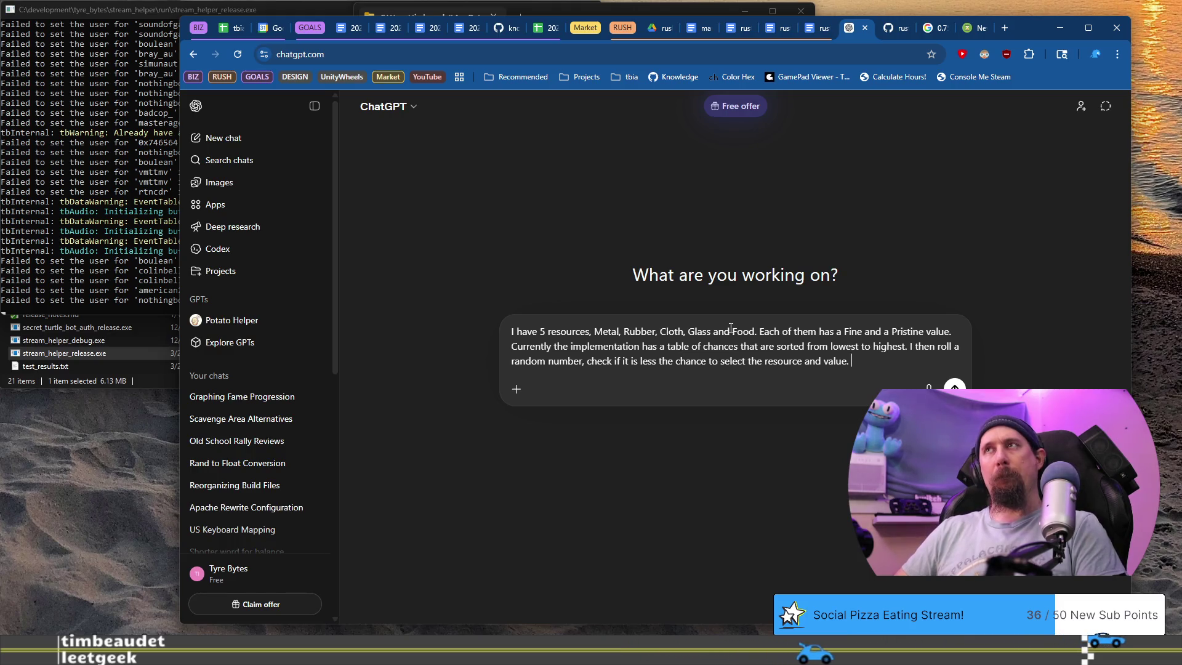
{"action": "key", "text": "alt+Tab"}
{"action": "key", "text": "alt+Tab"}
{"action": "key", "text": "alt+Tab"}
{"action": "key", "text": "alt+Tab"}
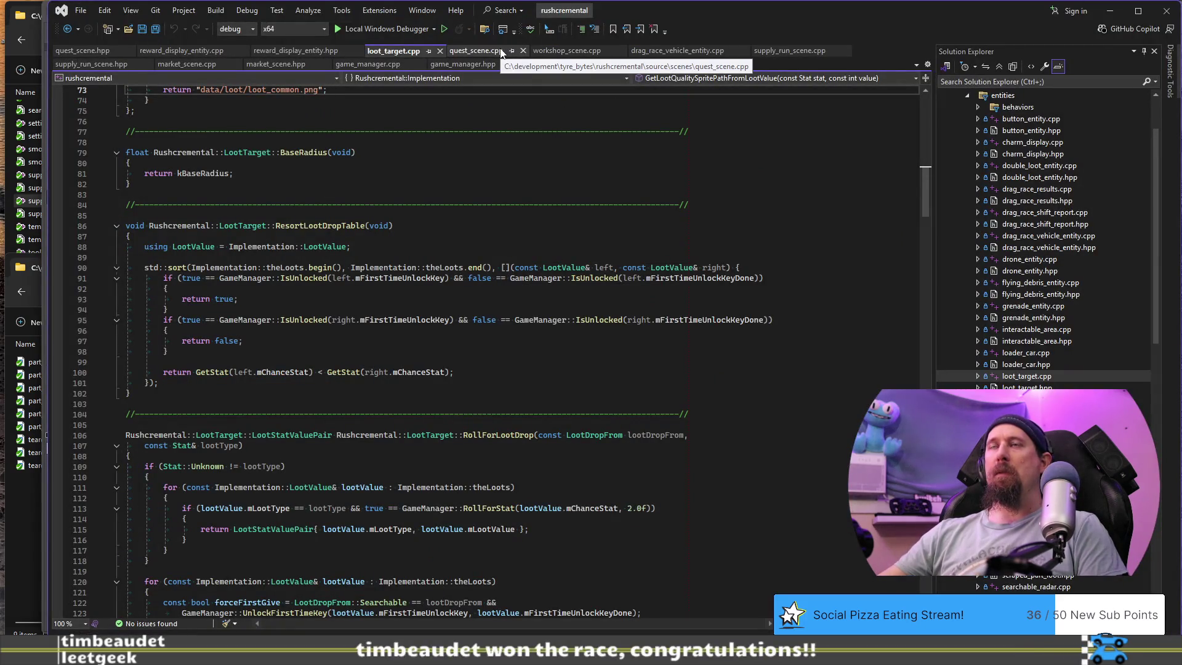
Copy lines 86–132 of loot_target.cpp, the ResortLootDropTable and RollForLootDrop code.
{"action": "scroll", "coordinate": [474, 278], "scroll_direction": "up", "scroll_amount": 12}
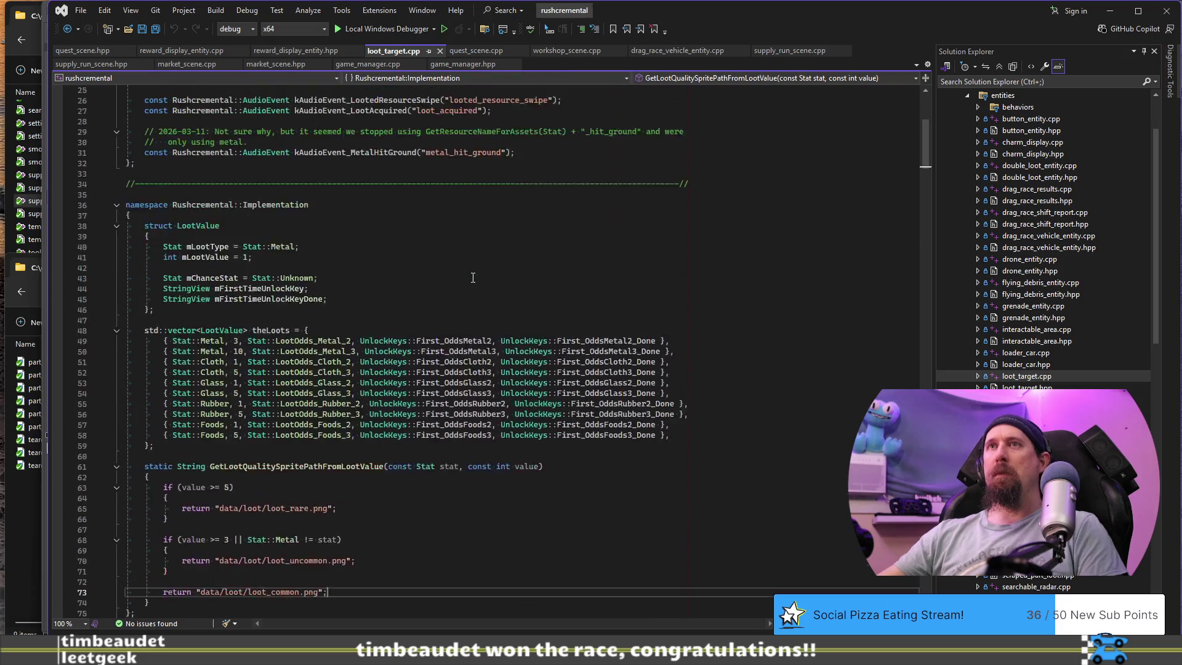
{"action": "mouse_move", "coordinate": [611, 314]}
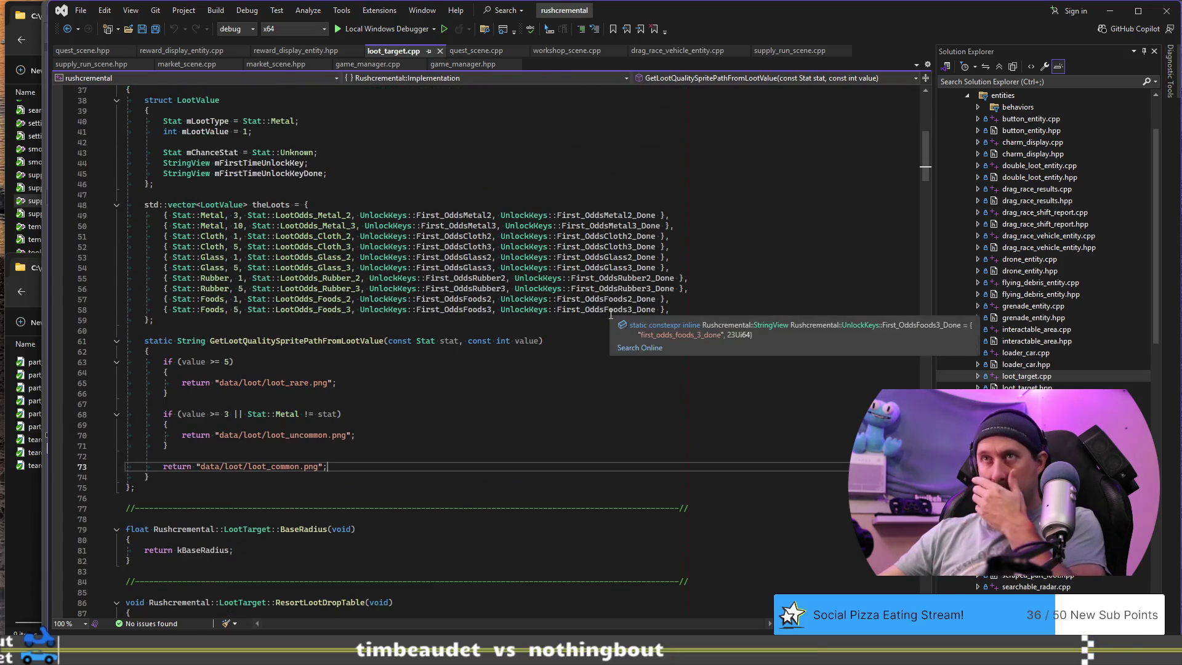
{"action": "scroll", "coordinate": [610, 317], "scroll_direction": "down", "scroll_amount": 16}
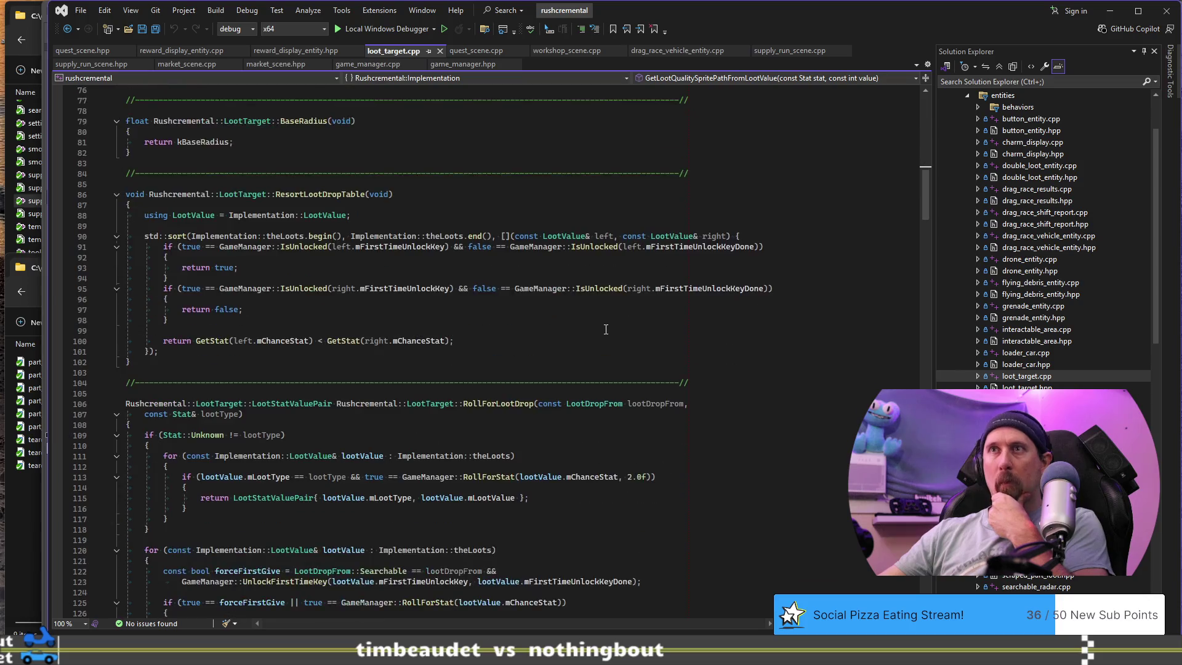
{"action": "mouse_move", "coordinate": [160, 580]}
{"action": "left_mouse_down"}
{"action": "mouse_move", "coordinate": [127, 528]}
{"action": "mouse_move", "coordinate": [120, 199]}
{"action": "left_mouse_up"}
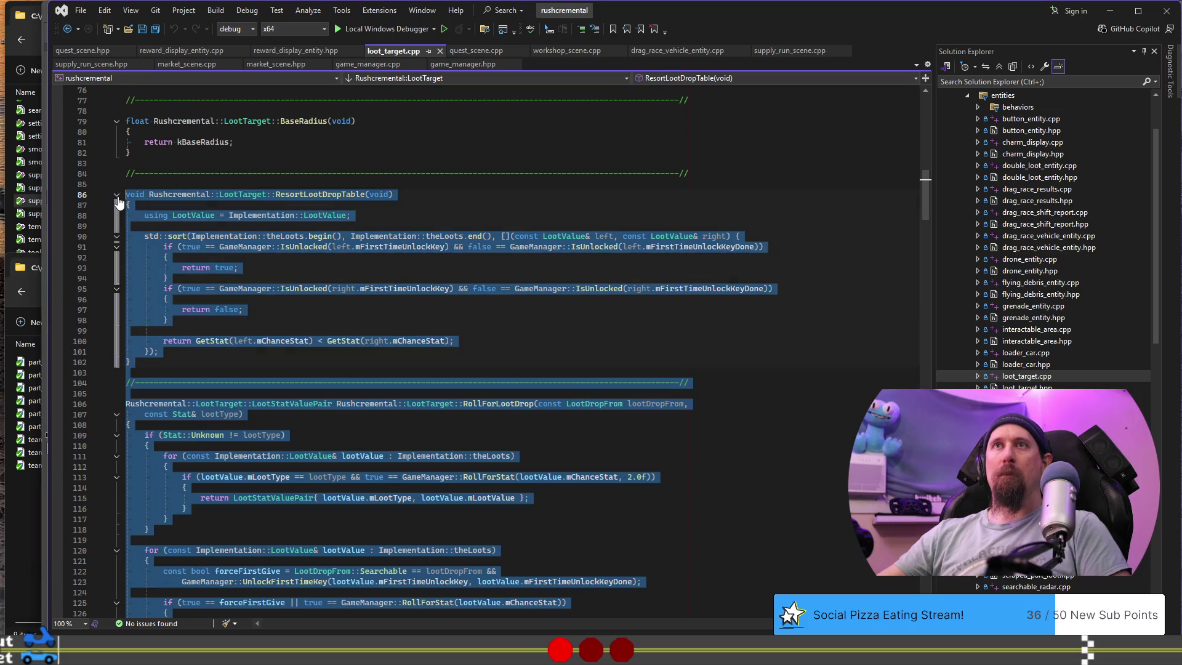
{"action": "key", "text": "alt+Tab"}
{"action": "left_click", "coordinate": [876, 359]}
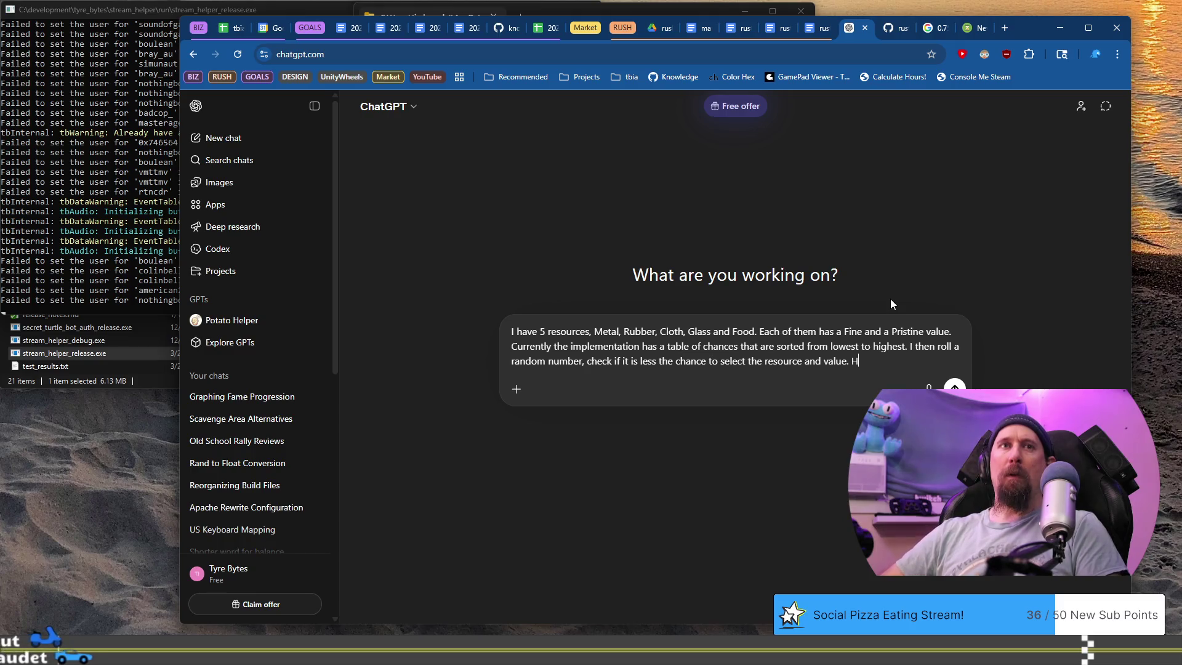
Ask how to make the odds of Fine Metal equal to Fine Food.
{"action": "type", "text": "How"}
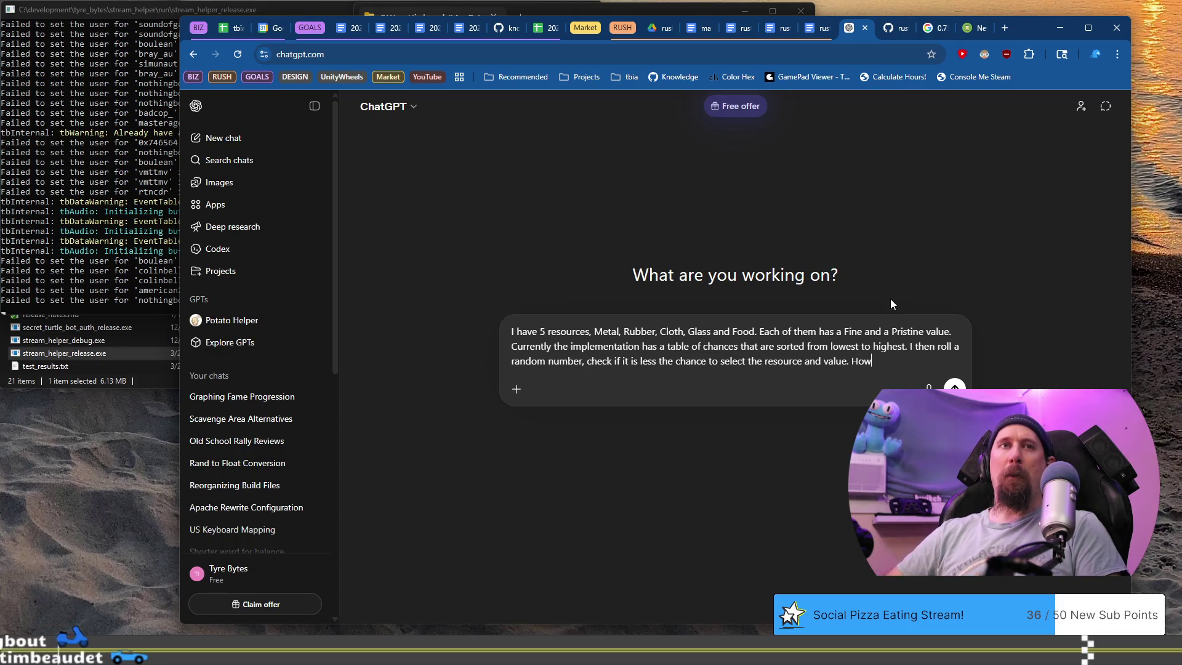
{"action": "type", "text": " can"}
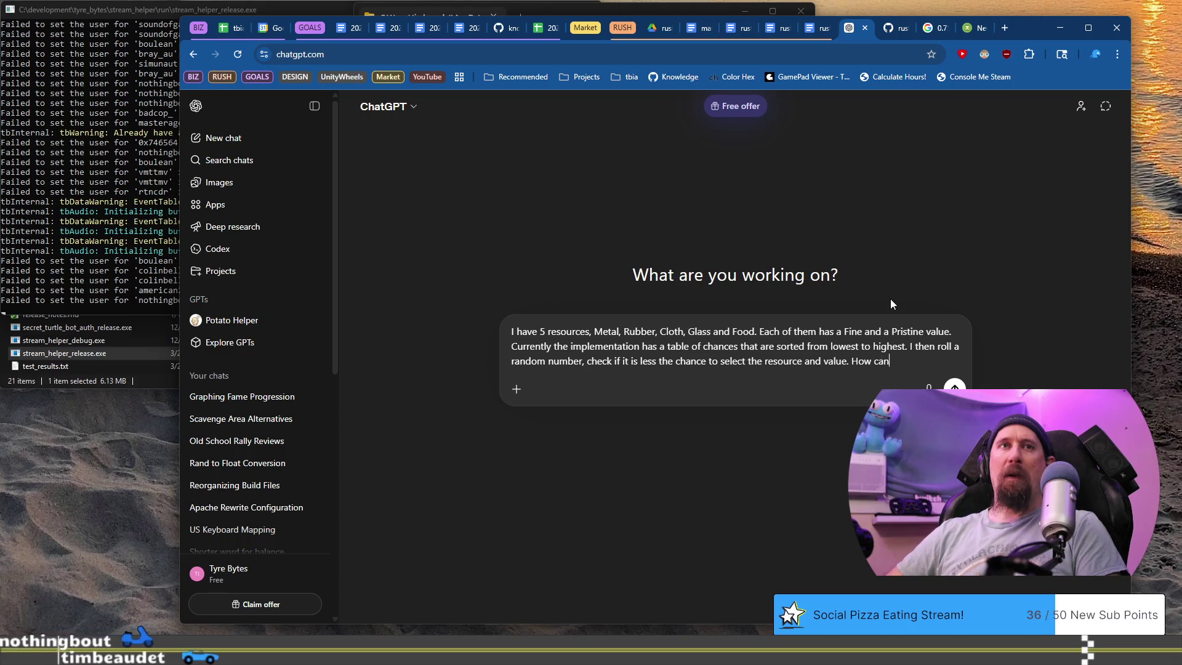
{"action": "type", "text": " I esn"}
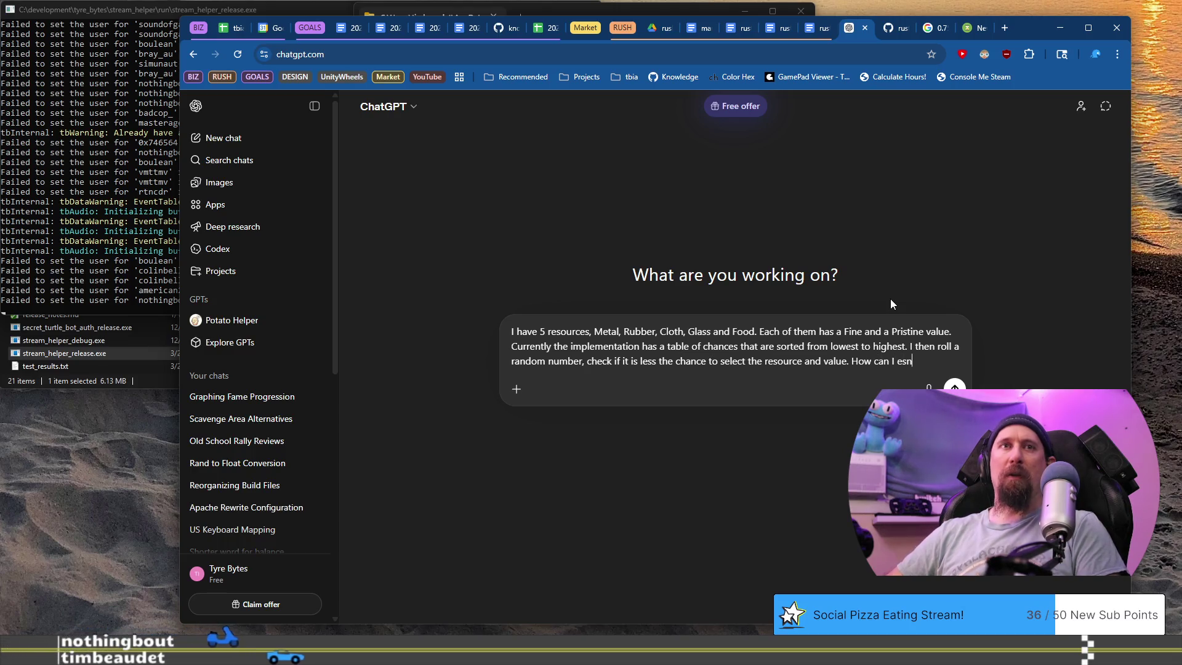
{"action": "key", "text": "BackSpace"}
{"action": "key", "text": "BackSpace"}
{"action": "type", "text": "nsure"}
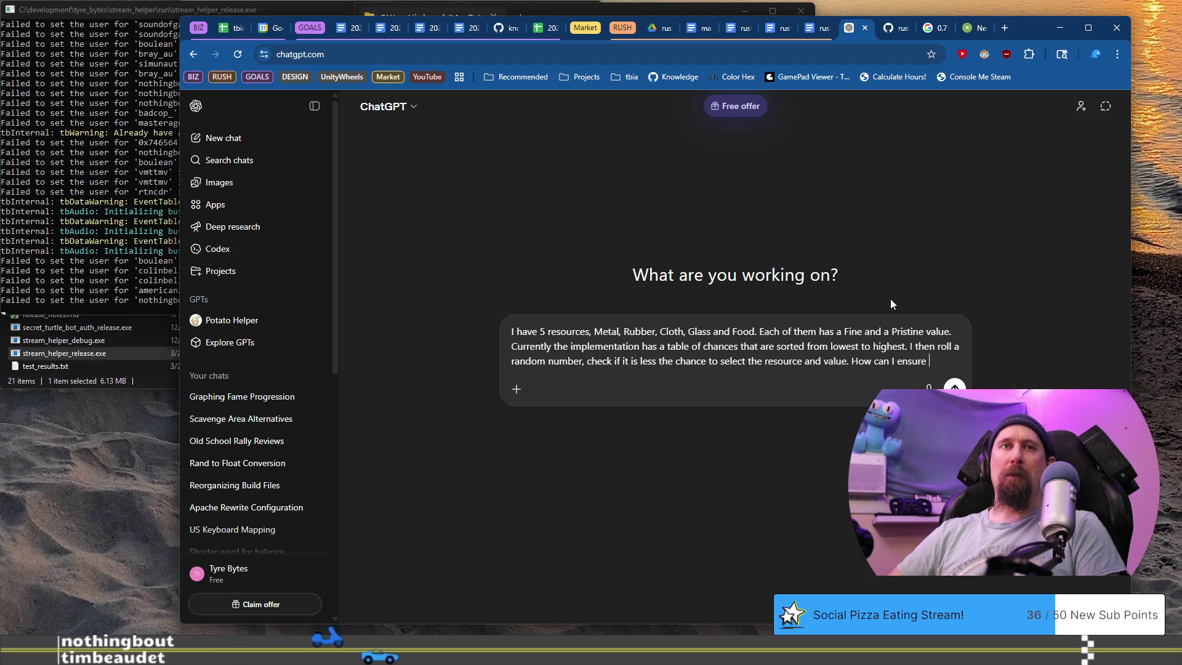
{"action": "type", "text": " each"}
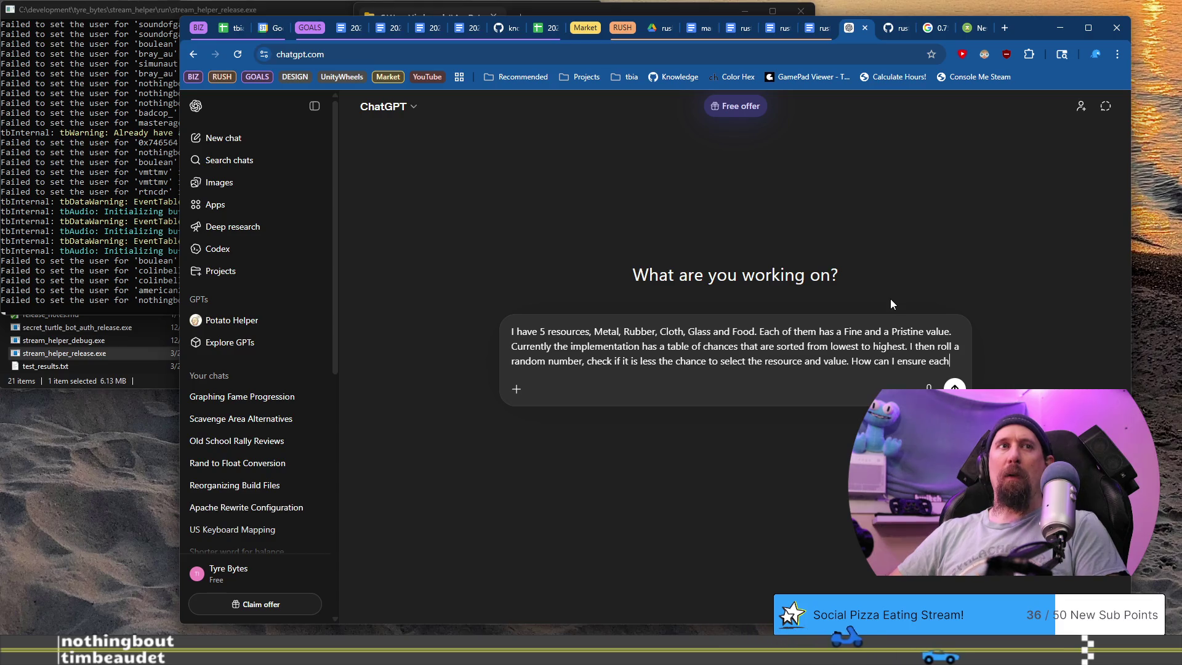
{"action": "key", "text": "BackSpace"}
{"action": "key", "text": "BackSpace"}
{"action": "key", "text": "BackSpace"}
{"action": "key", "text": "BackSpace"}
{"action": "type", "text": "the od"}
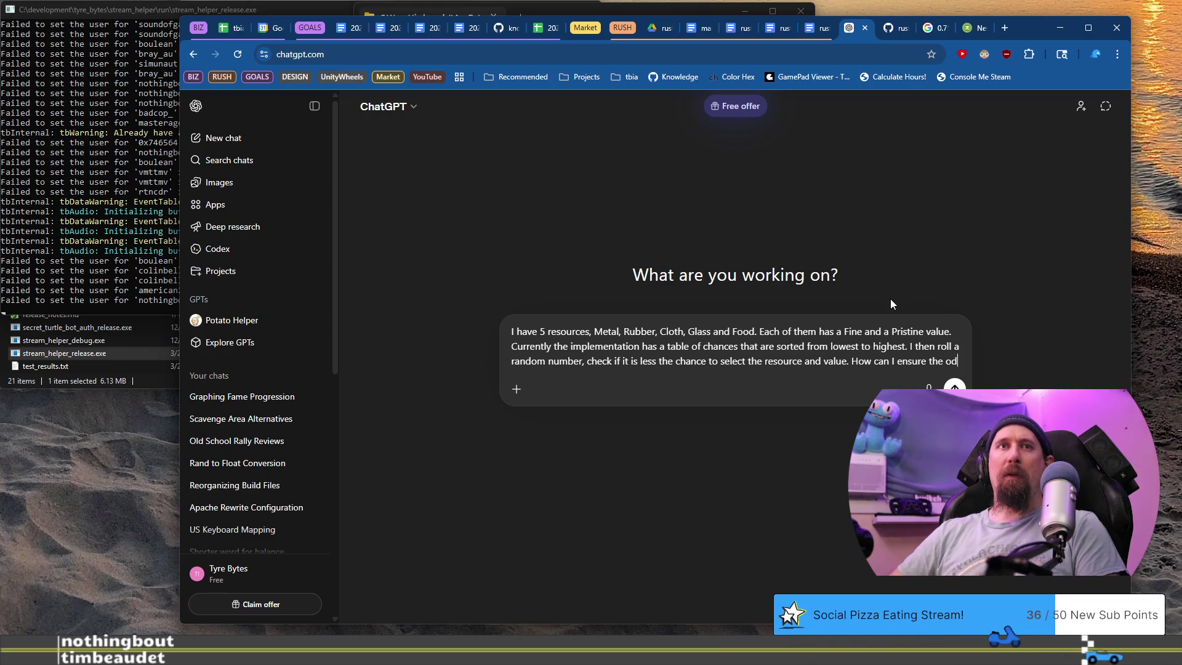
{"action": "type", "text": "ds of e"}
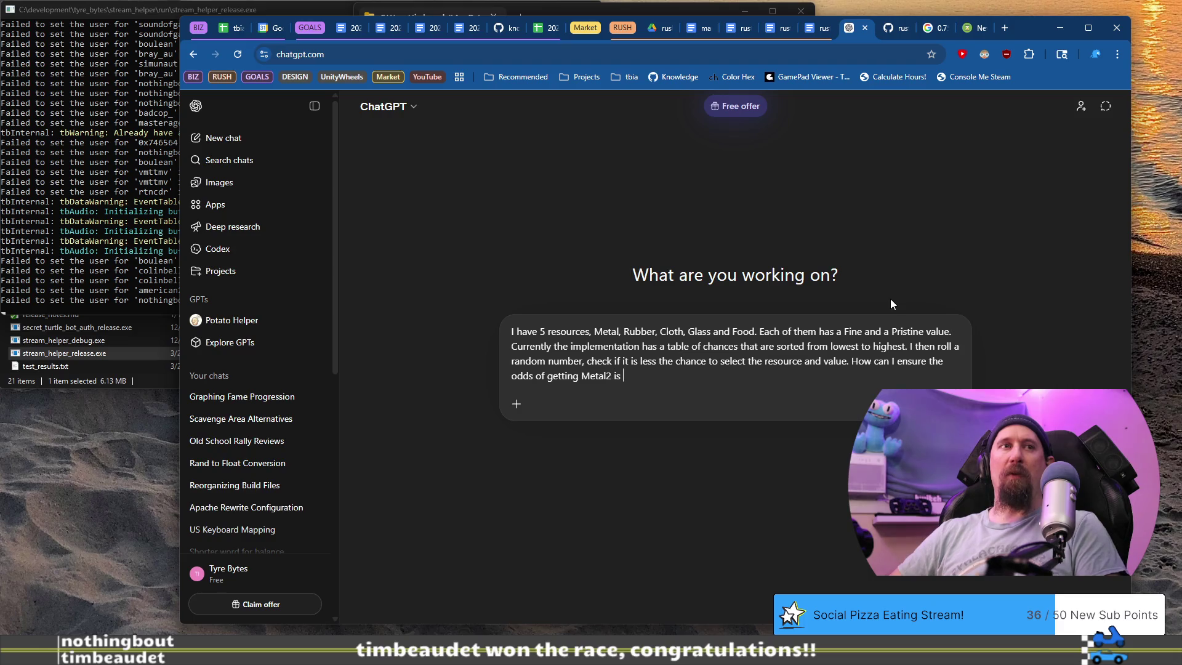
{"action": "type", "text": "the same a"}
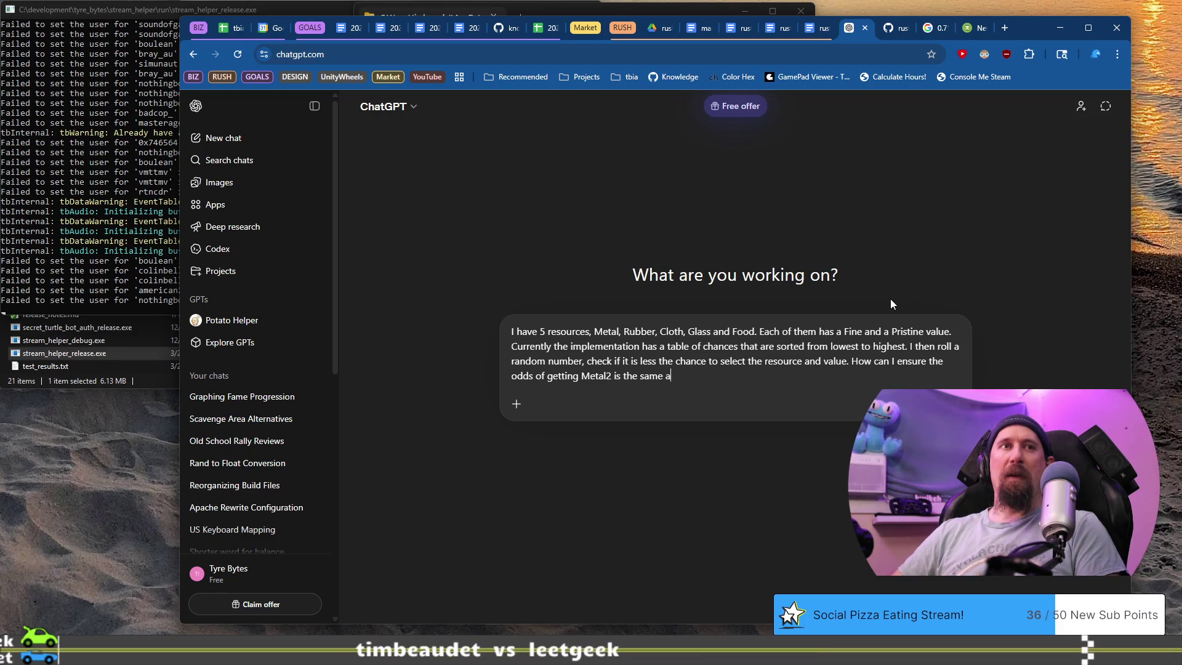
{"action": "type", "text": "Food"}
{"action": "key", "text": "ctrl+Left"}
{"action": "key", "text": "ctrl+Left"}
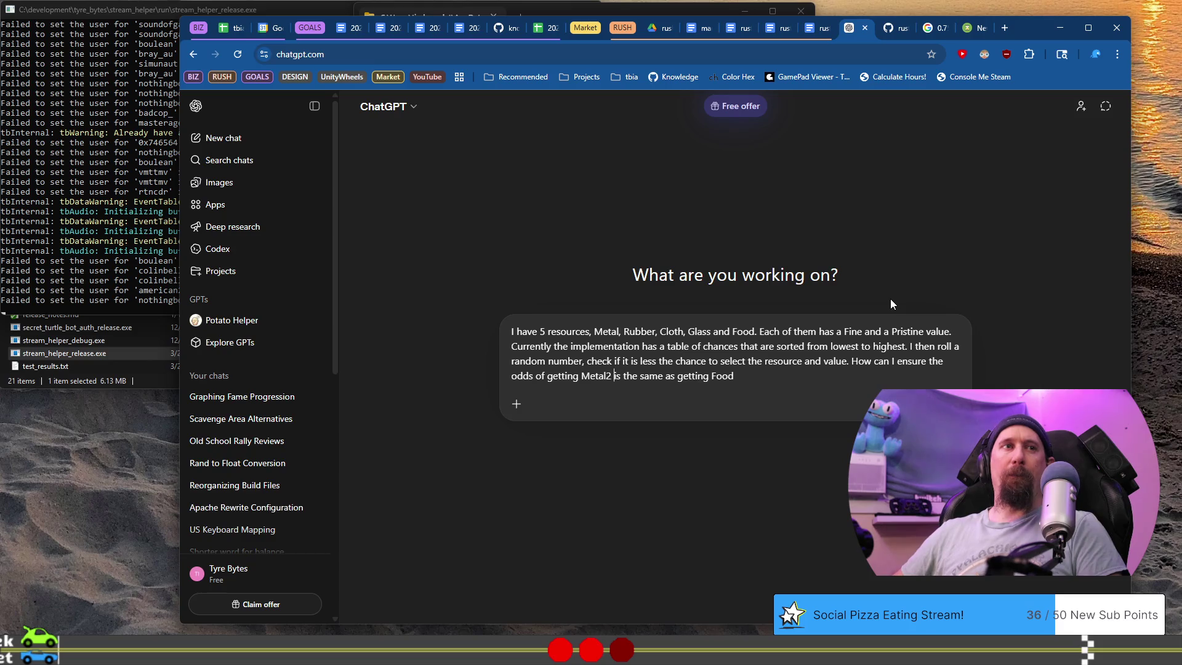
{"action": "type", "text": "Fine"}
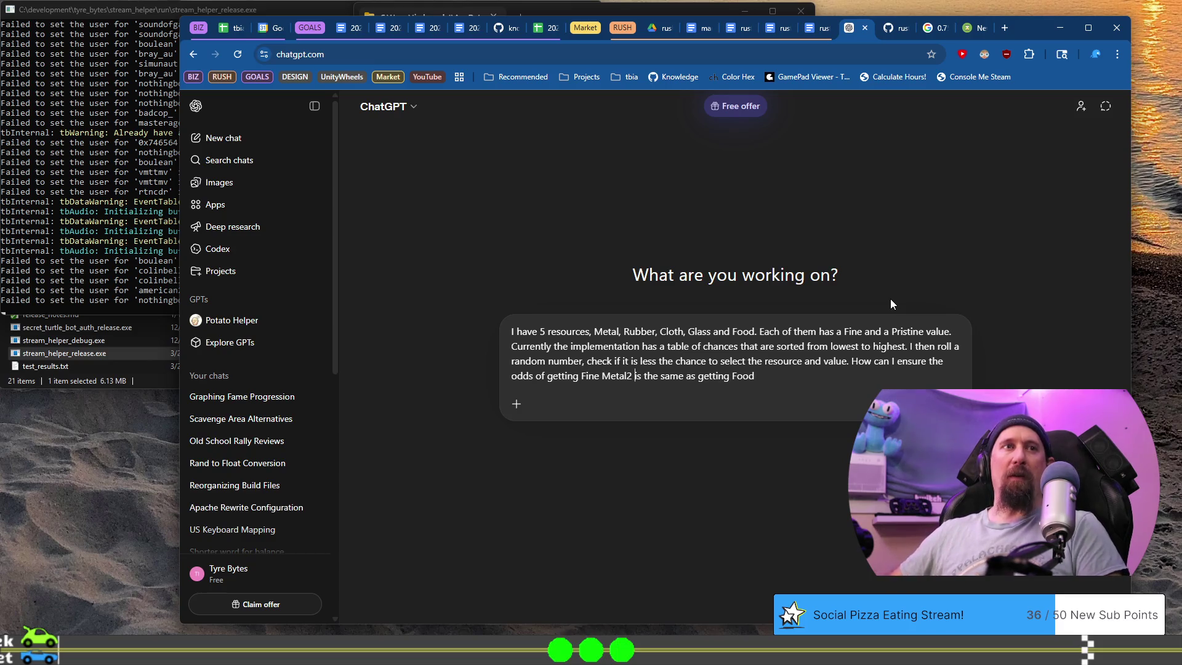
{"action": "key", "text": "ctrl+Right"}
{"action": "key", "text": "BackSpace"}
{"action": "key", "text": "BackSpace"}
{"action": "key", "text": "End"}
{"action": "type", "text": "Fine"}
{"action": "key", "text": "End"}
Add that Pristine Cloth should match Pristine Glass, and paste the sorting code below.
{"action": "type", "text": "and "}
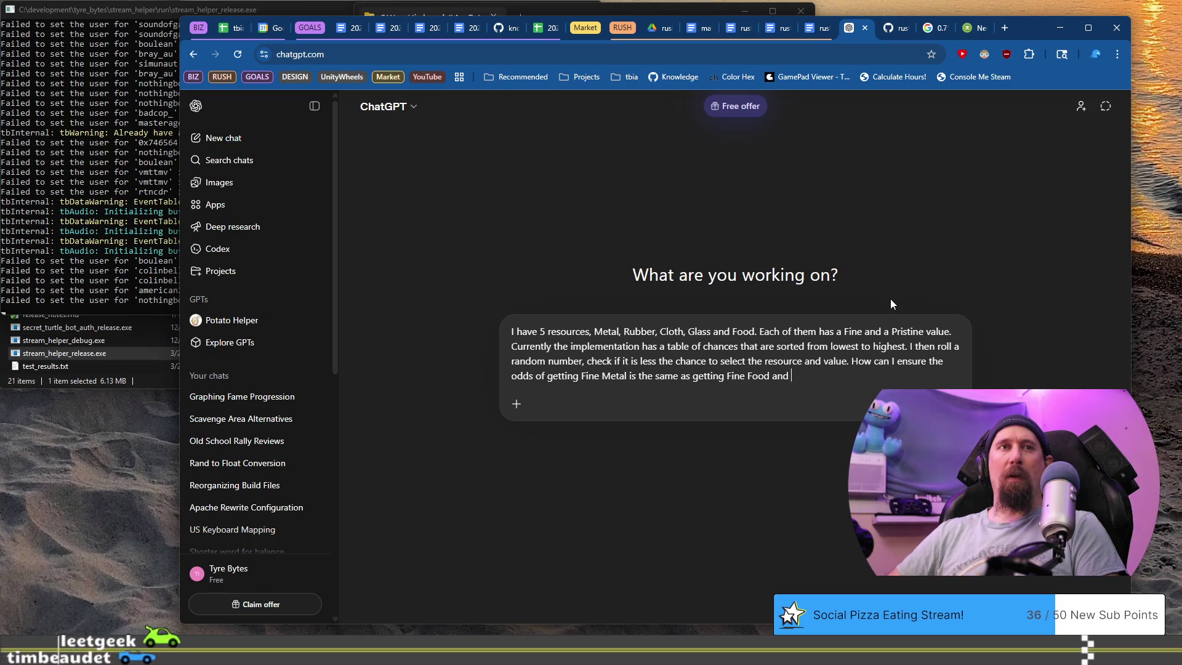
{"action": "type", "text": "at a lower chance"}
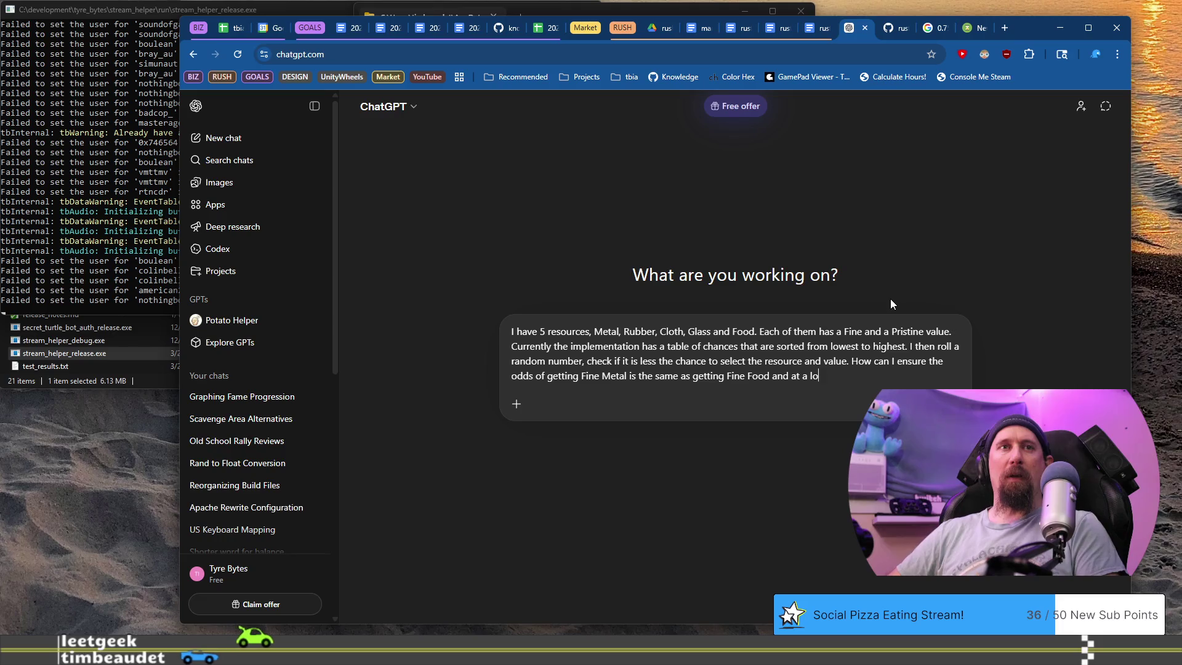
{"action": "type", "text": " that Pristine "}
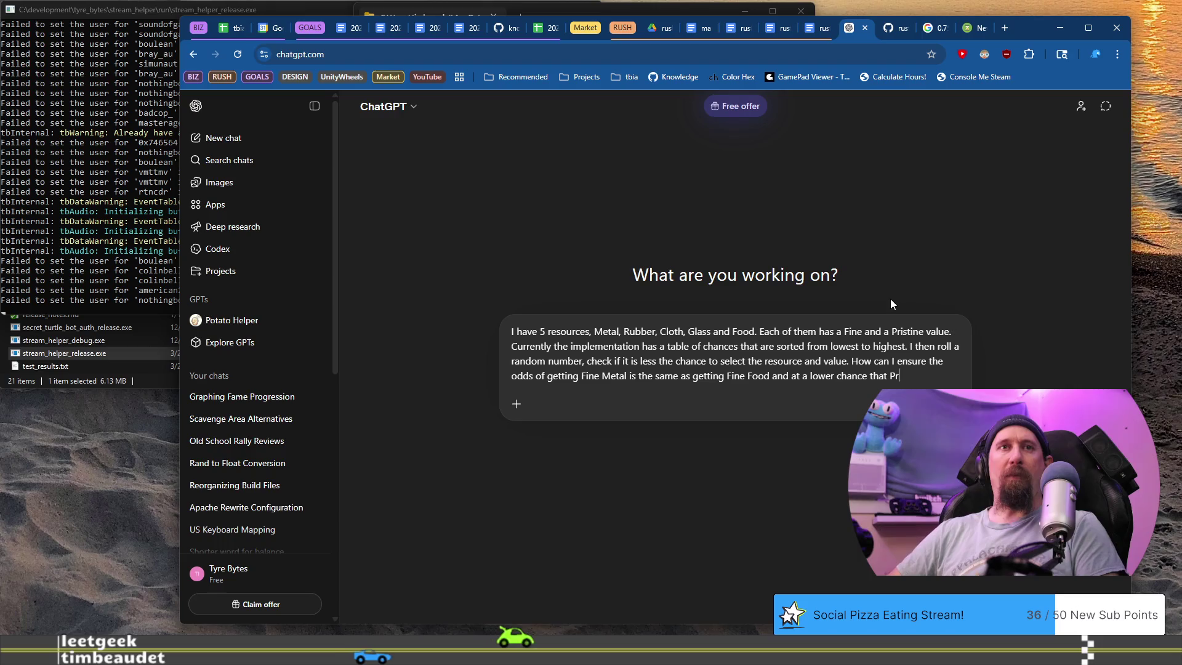
{"action": "type", "text": "Cloth isth the"}
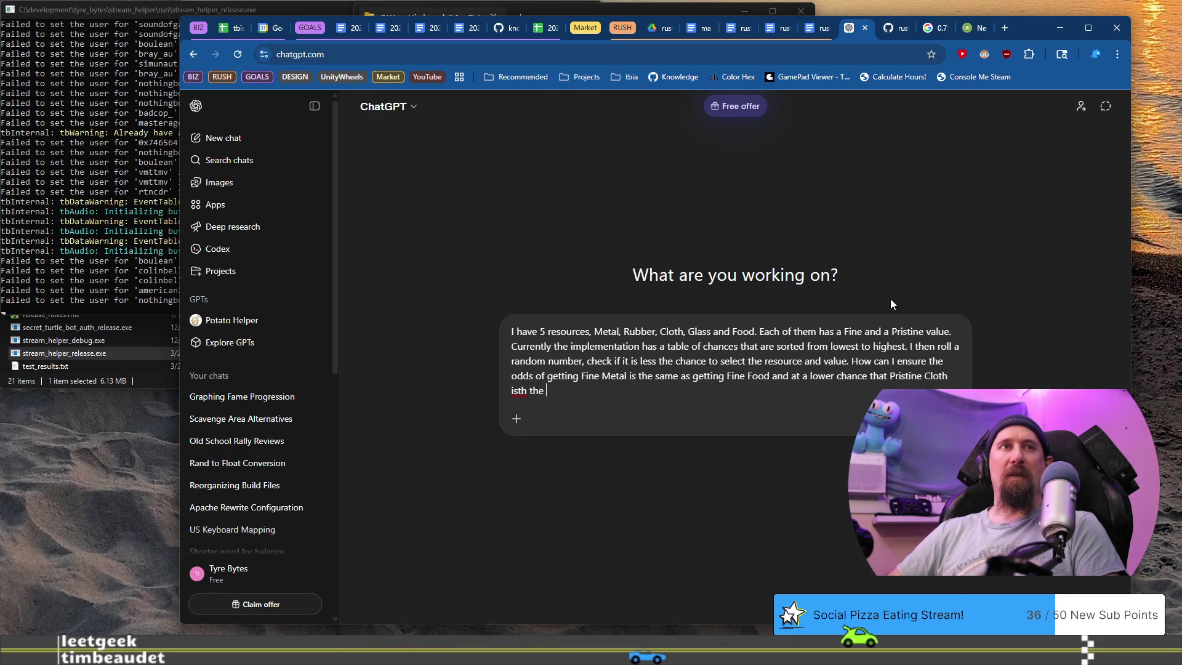
{"action": "key", "text": "BackSpace"}
{"action": "key", "text": "BackSpace"}
{"action": "key", "text": "BackSpace"}
{"action": "type", "text": "the same as P"}
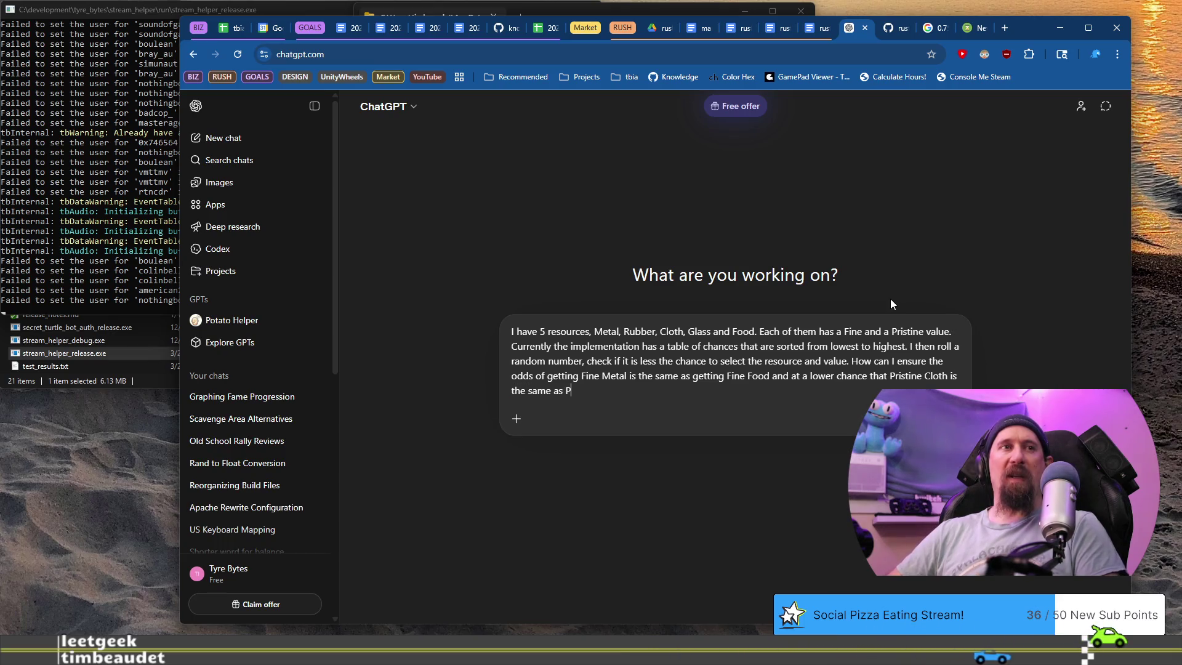
{"action": "type", "text": "ristine Glass"}
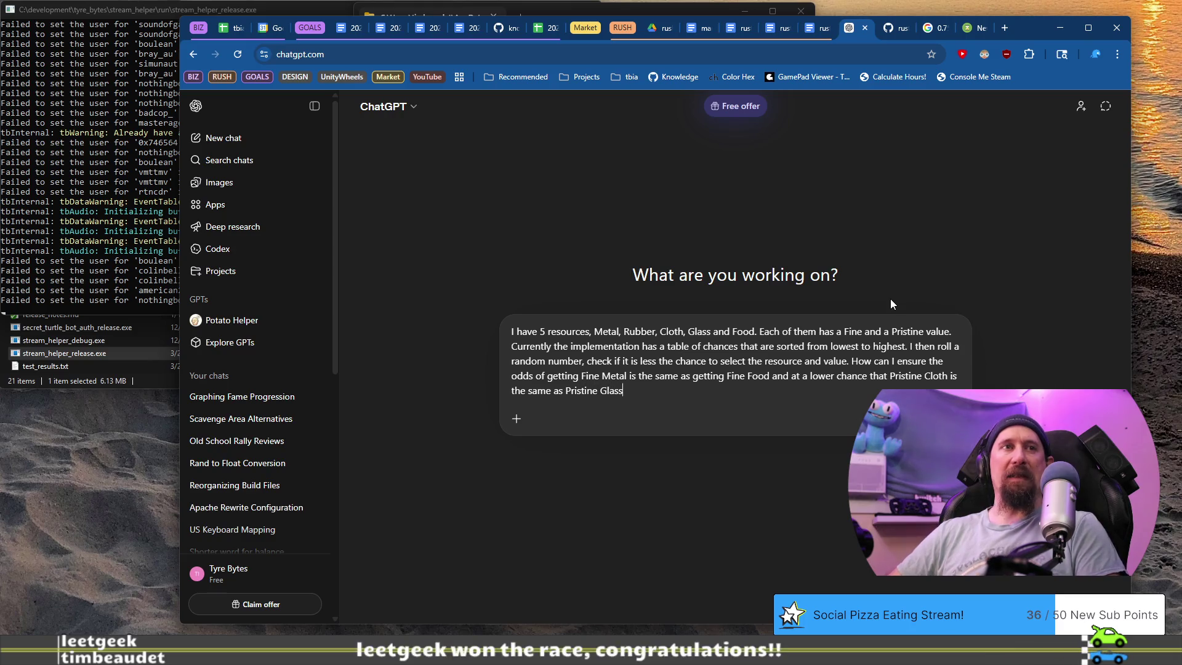
{"action": "key", "text": "shift+Return"}
{"action": "key", "text": "shift+Return"}
{"action": "key", "text": "ctrl+v"}
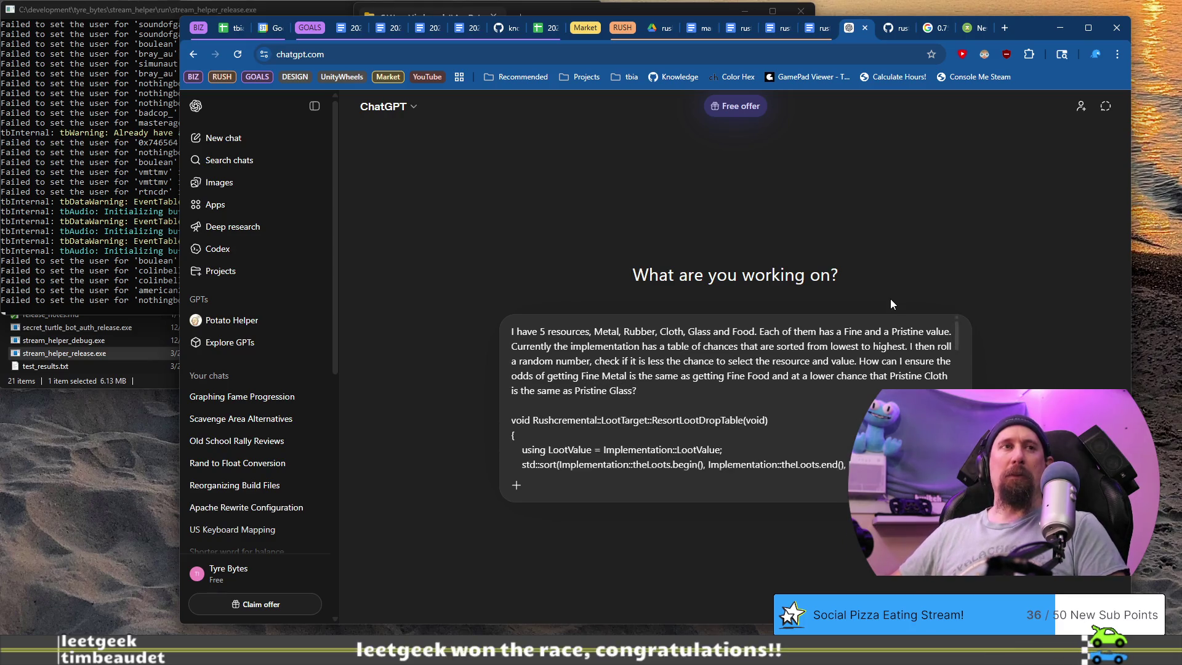
Paste the theLoots table (lines 48–59) into the question and send it.
{"action": "key", "text": "alt+Tab"}
{"action": "scroll", "coordinate": [393, 391], "scroll_direction": "up", "scroll_amount": 10}
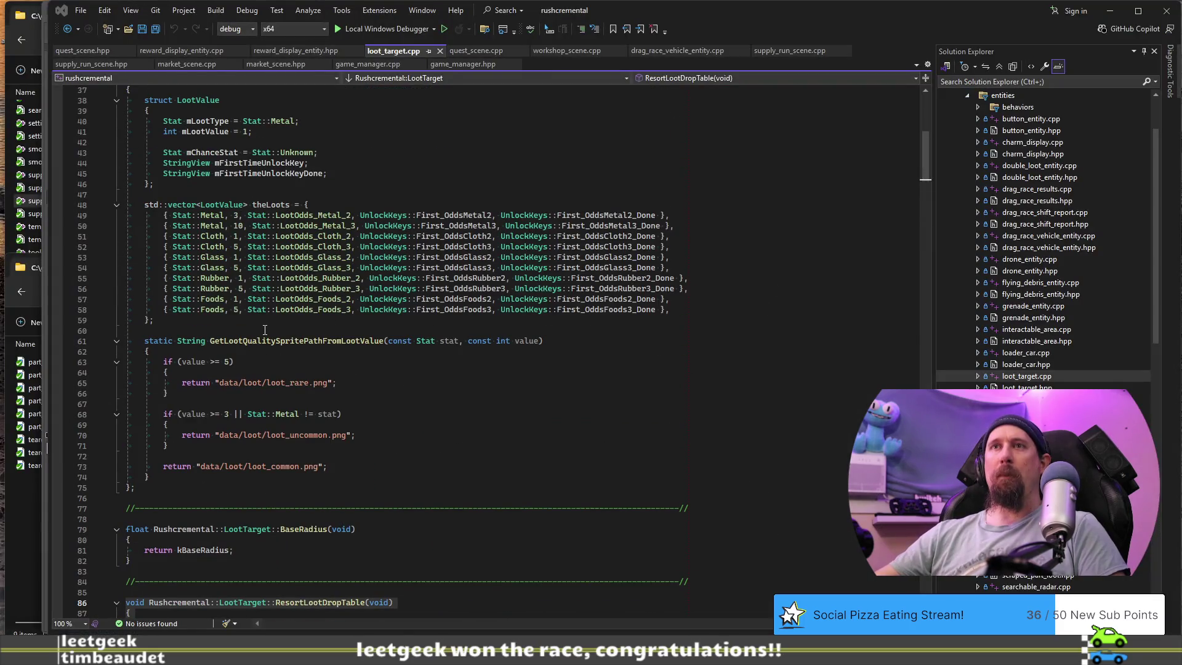
{"action": "left_click", "coordinate": [264, 317]}
{"action": "left_click", "coordinate": [138, 203], "text": "shift"}
{"action": "key", "text": "ctrl+c"}
{"action": "key", "text": "alt+Tab"}
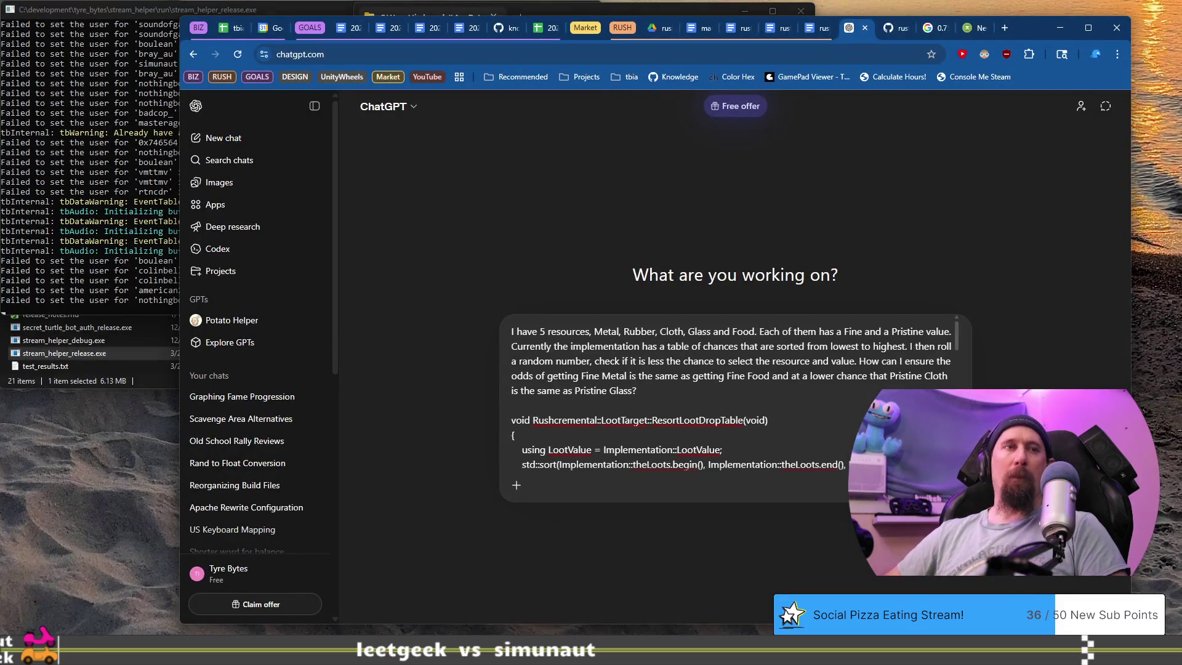
{"action": "key", "text": "ctrl+v"}
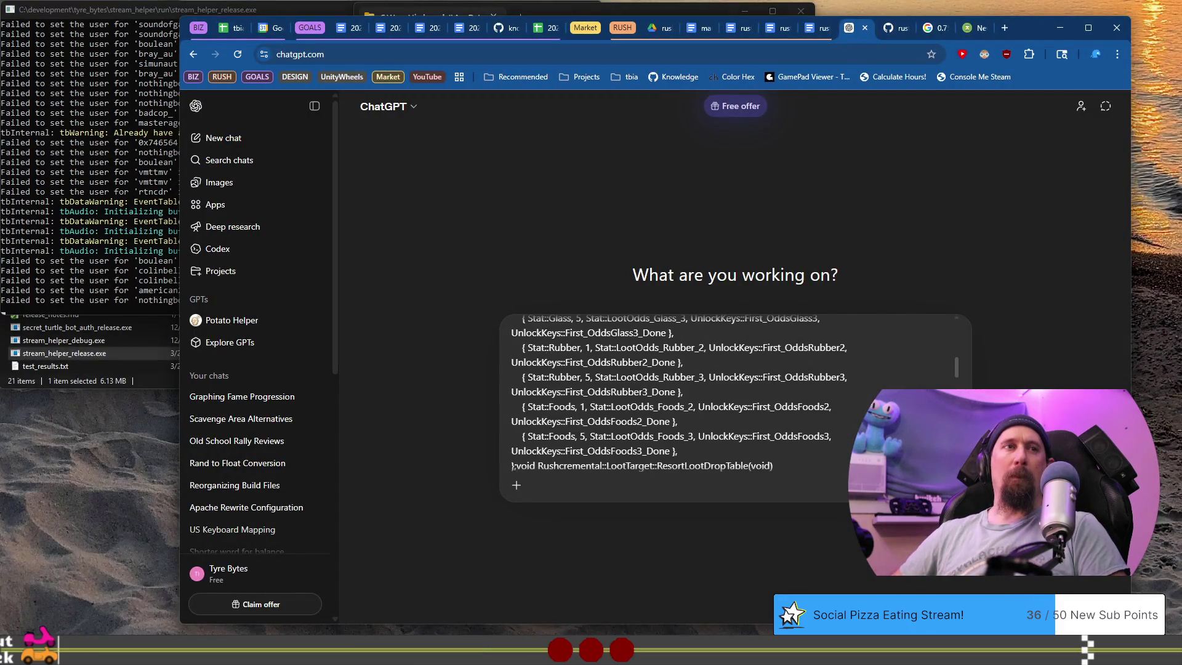
{"action": "key", "text": "shift+Return"}
{"action": "key", "text": "shift+Return"}
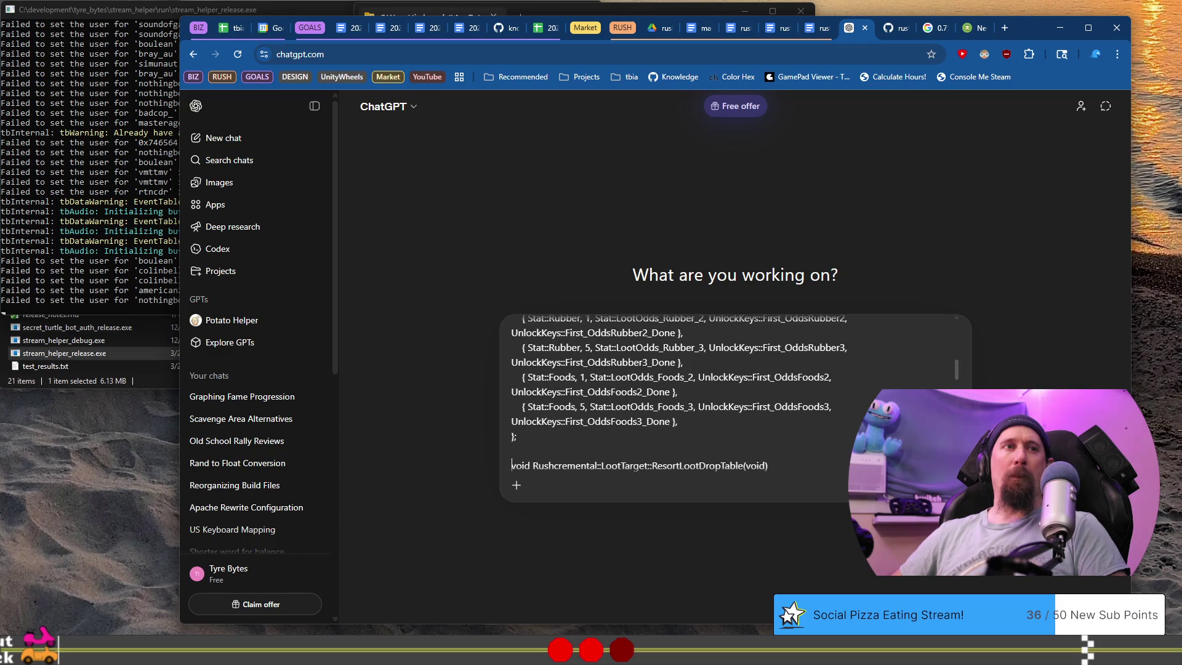
{"action": "key", "text": "Return"}
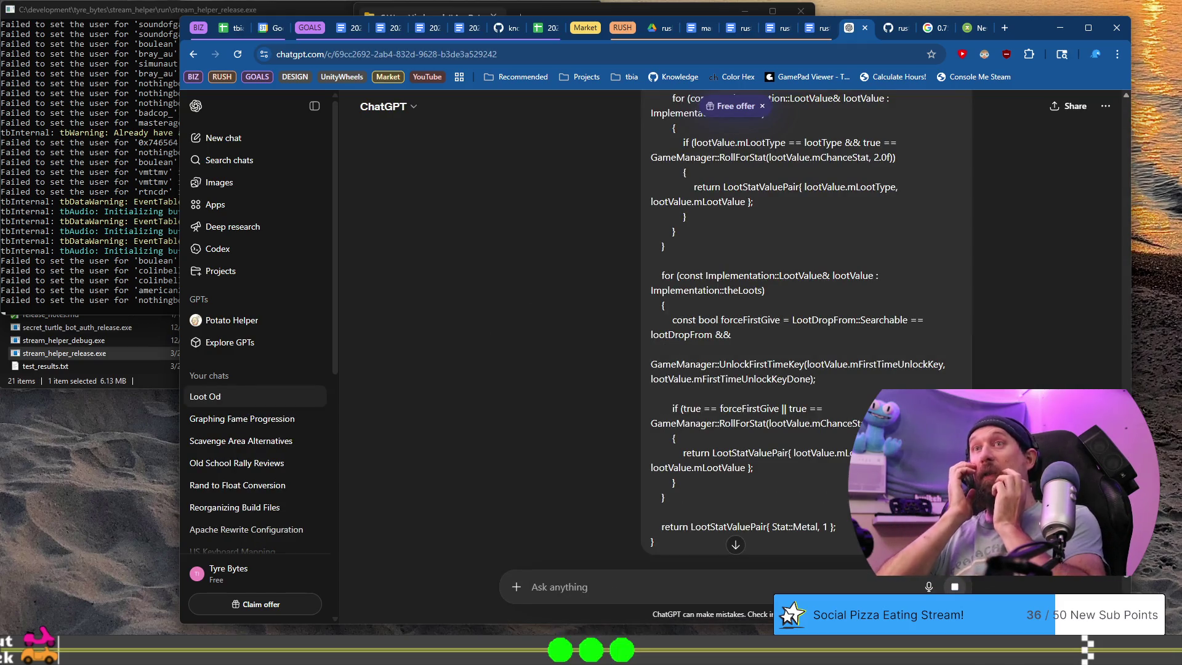
Look over the loot code in Visual Studio, then return to the ChatGPT answer.
{"action": "key", "text": "alt+Tab"}
{"action": "scroll", "coordinate": [573, 310], "scroll_direction": "up", "scroll_amount": 10}
{"action": "scroll", "coordinate": [573, 310], "scroll_direction": "down", "scroll_amount": 6}
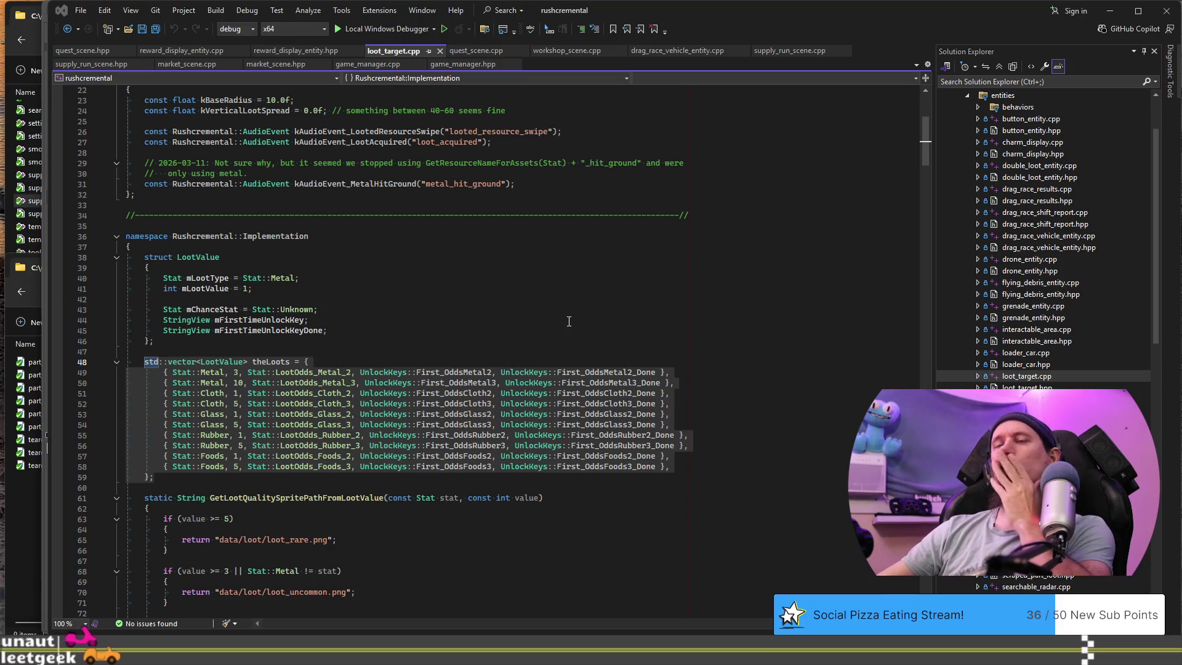
{"action": "scroll", "coordinate": [583, 317], "scroll_direction": "down", "scroll_amount": 3}
{"action": "key", "text": "alt+Tab"}
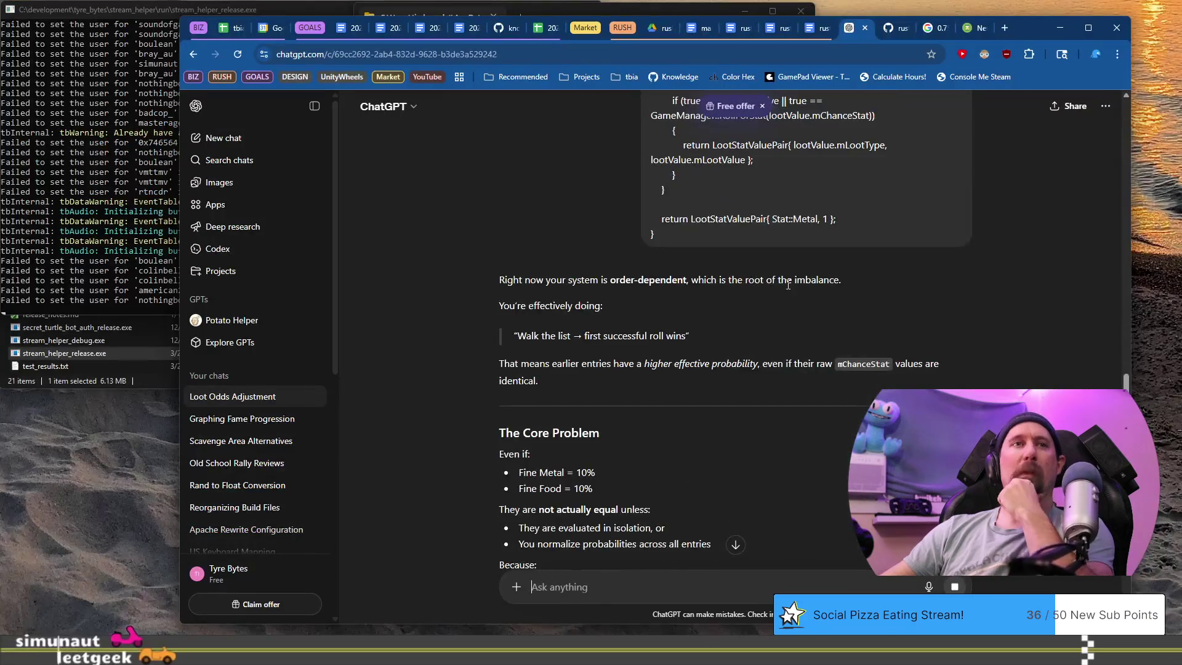
Read the answer, highlighting the unequal-odds point and the equal-odds-within-a-tier requirement.
{"action": "scroll", "coordinate": [751, 286], "scroll_direction": "down", "scroll_amount": 5}
{"action": "scroll", "coordinate": [751, 286], "scroll_direction": "up", "scroll_amount": 2}
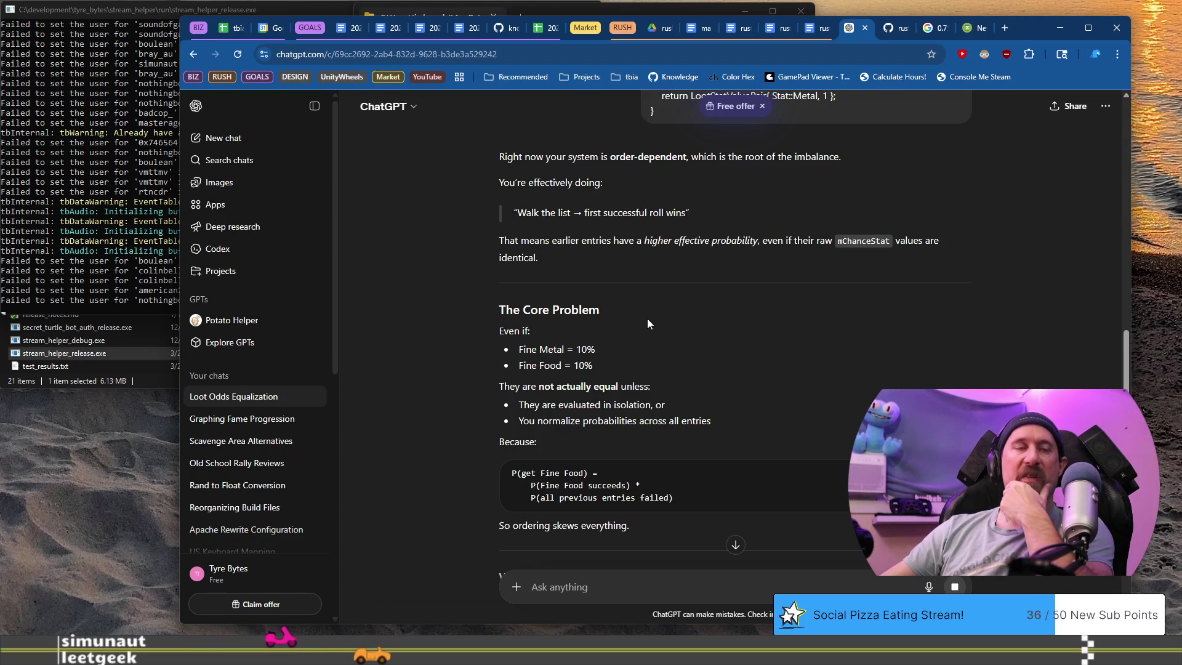
{"action": "scroll", "coordinate": [648, 319], "scroll_direction": "down", "scroll_amount": 1}
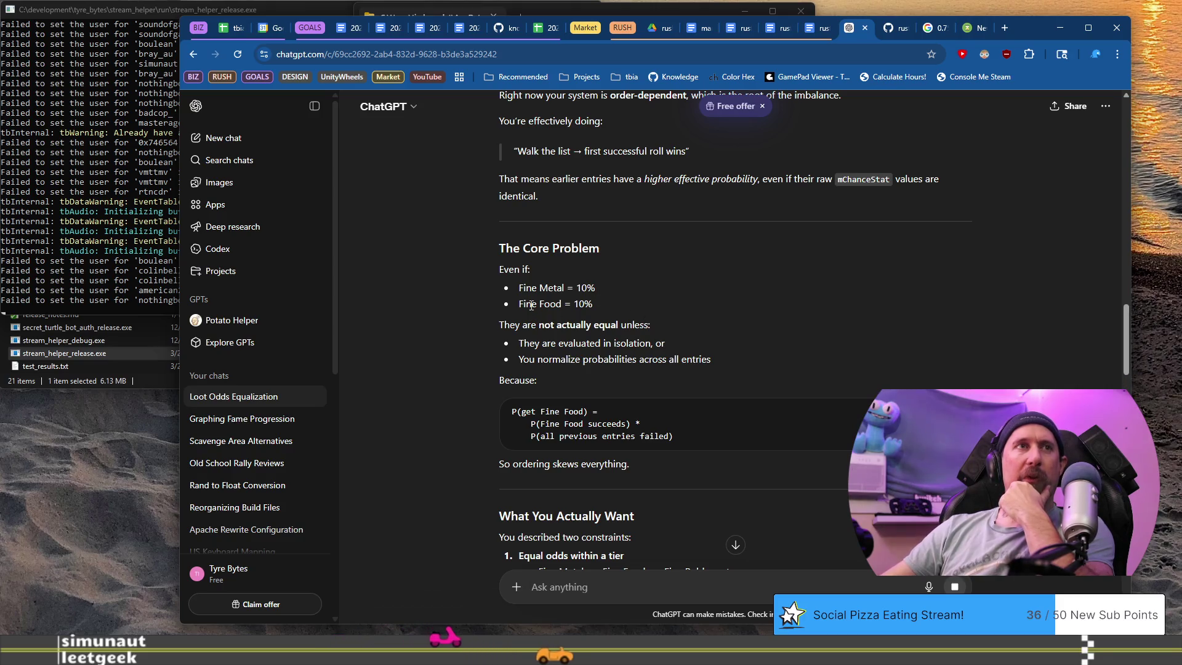
{"action": "left_click_drag", "start_coordinate": [521, 324], "coordinate": [651, 325]}
{"action": "scroll", "coordinate": [694, 345], "scroll_direction": "down", "scroll_amount": 2}
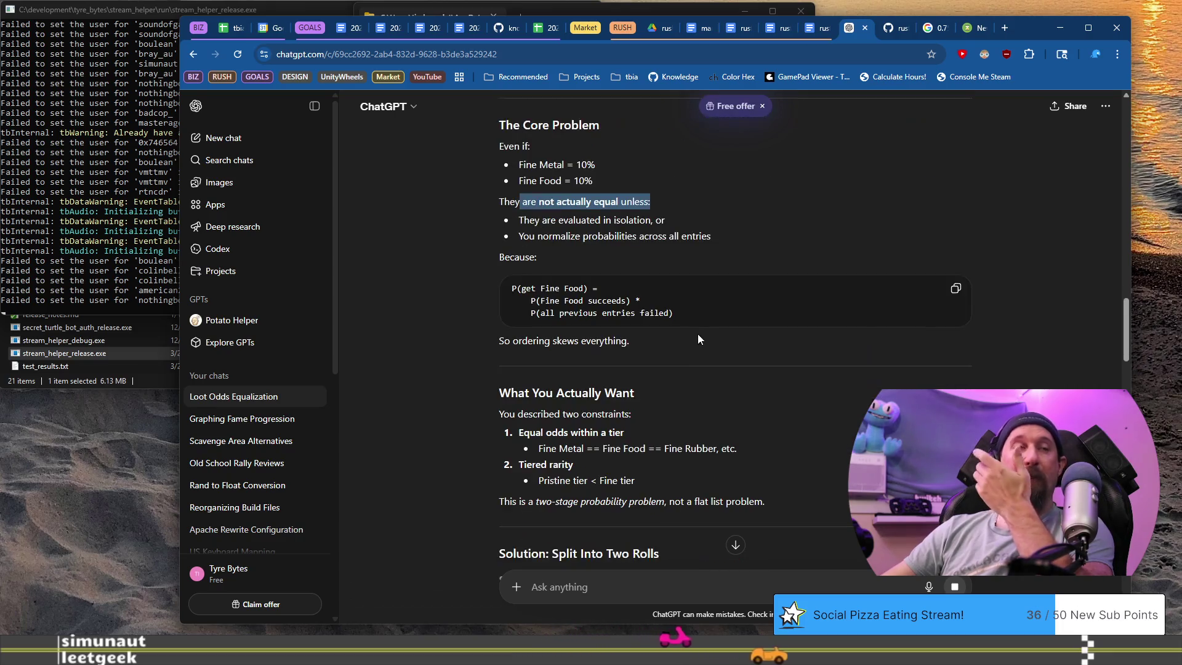
{"action": "scroll", "coordinate": [699, 333], "scroll_direction": "down", "scroll_amount": 1}
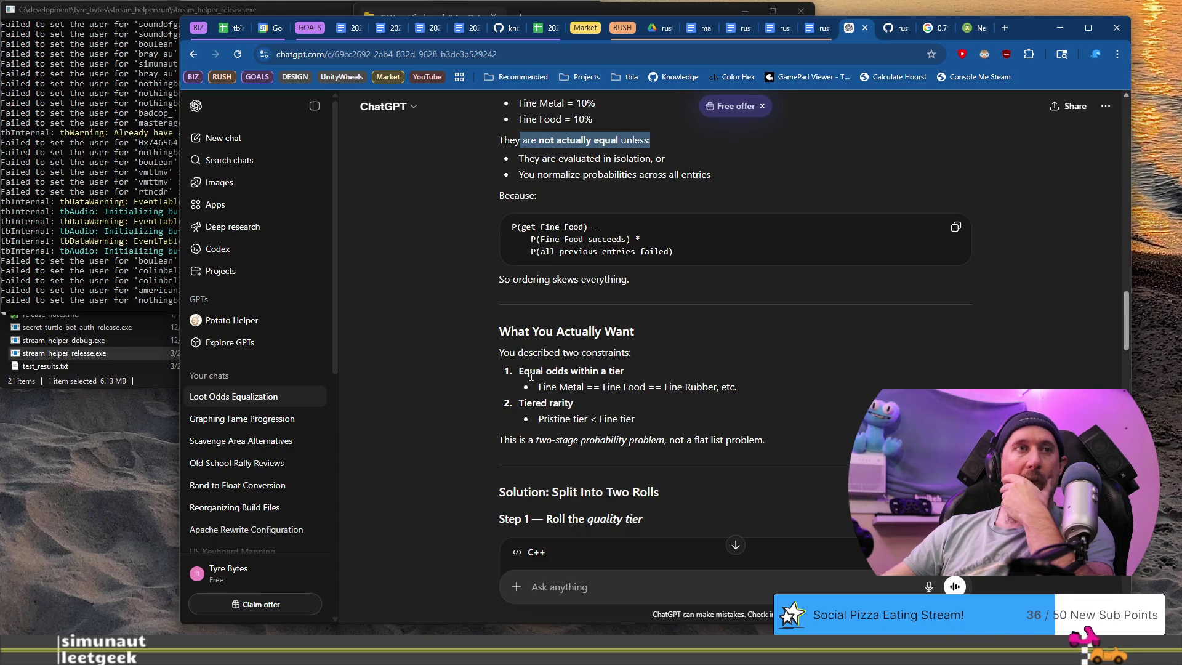
{"action": "left_click_drag", "start_coordinate": [530, 372], "coordinate": [724, 394]}
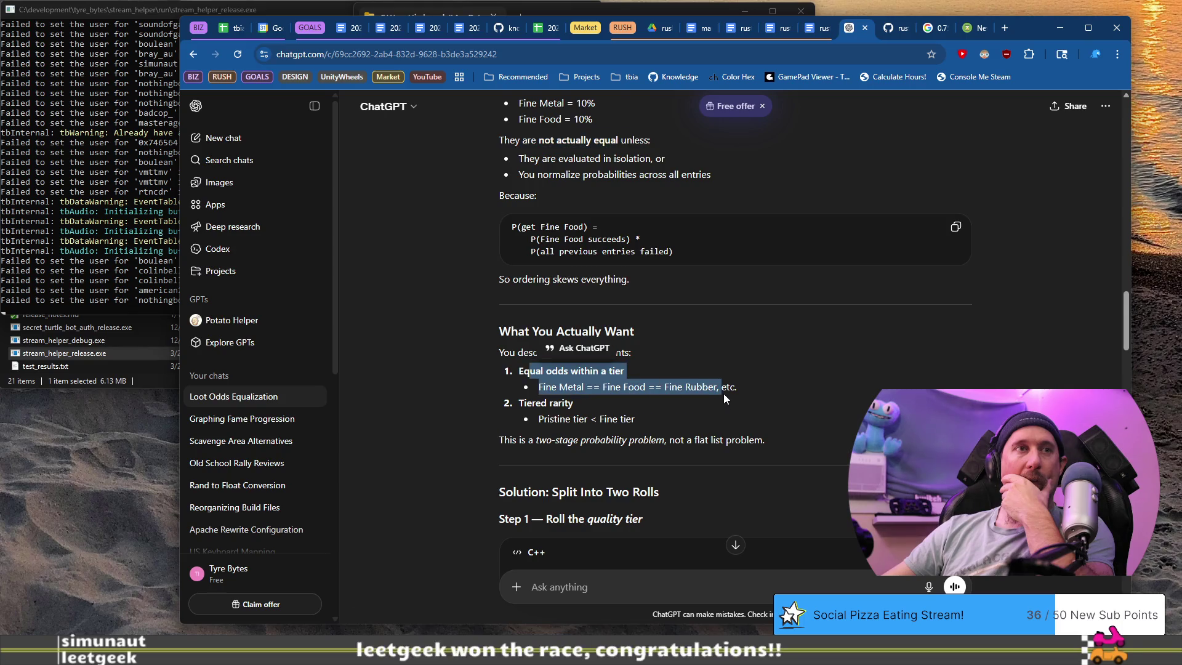
{"action": "scroll", "coordinate": [724, 395], "scroll_direction": "down", "scroll_amount": 2}
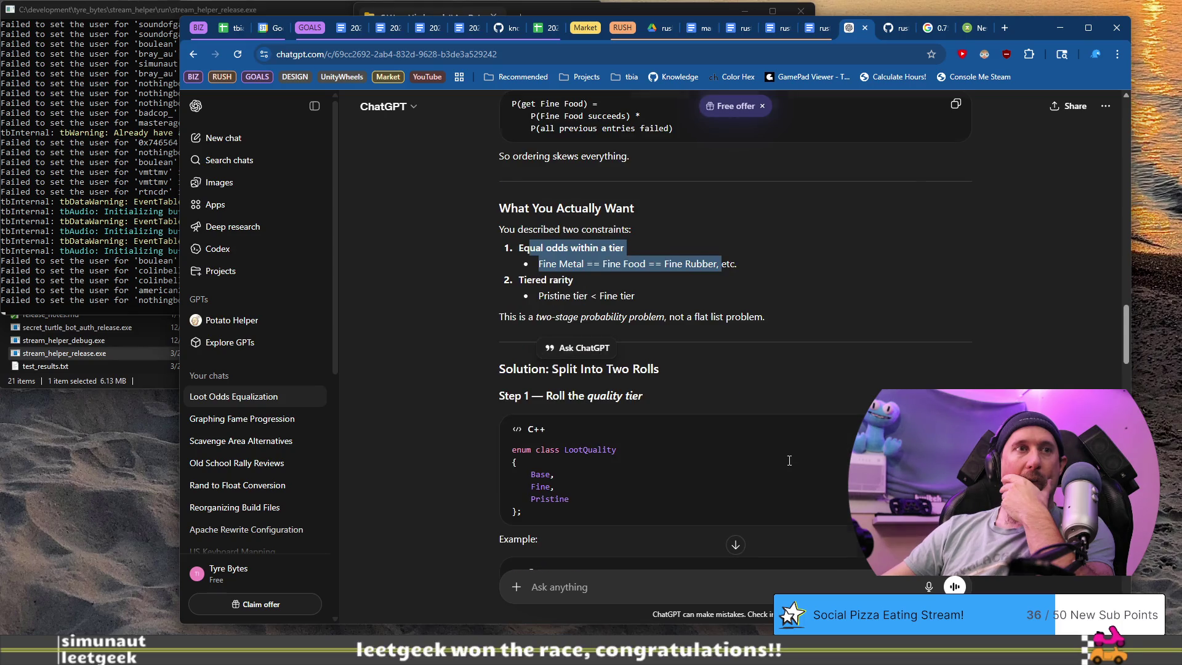
{"action": "scroll", "coordinate": [757, 475], "scroll_direction": "down", "scroll_amount": 7}
{"action": "left_click", "coordinate": [734, 584]}
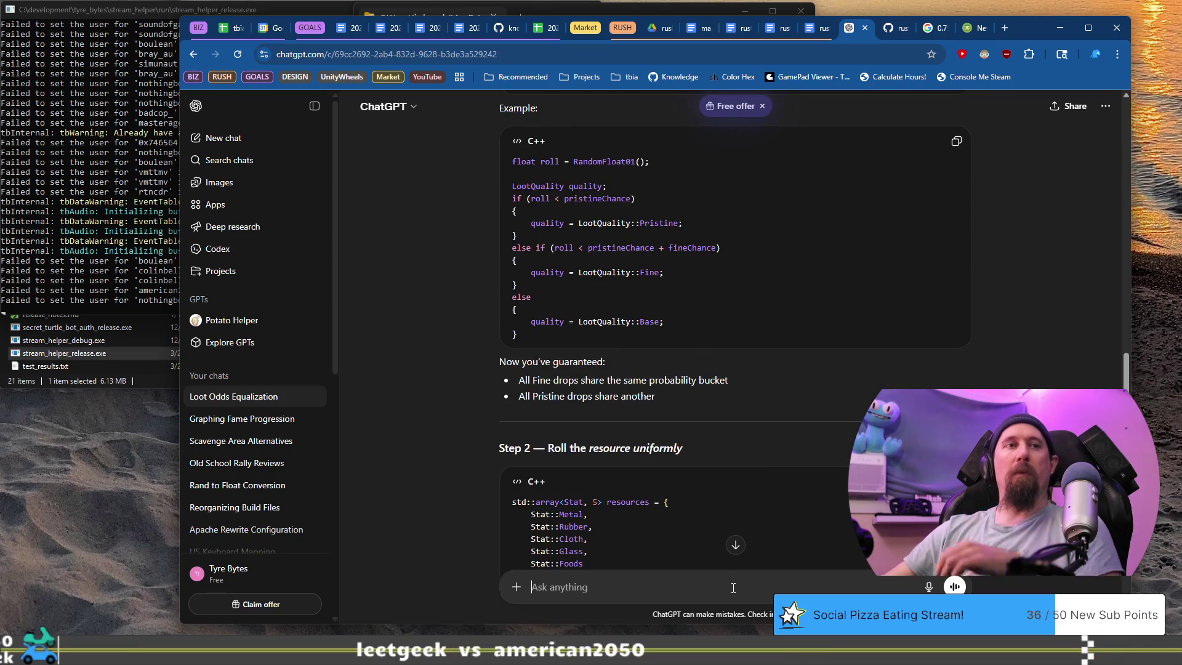
Reply that the code stays unchanged and ask for the odds needed instead.
{"action": "type", "text": "No I don't want to"}
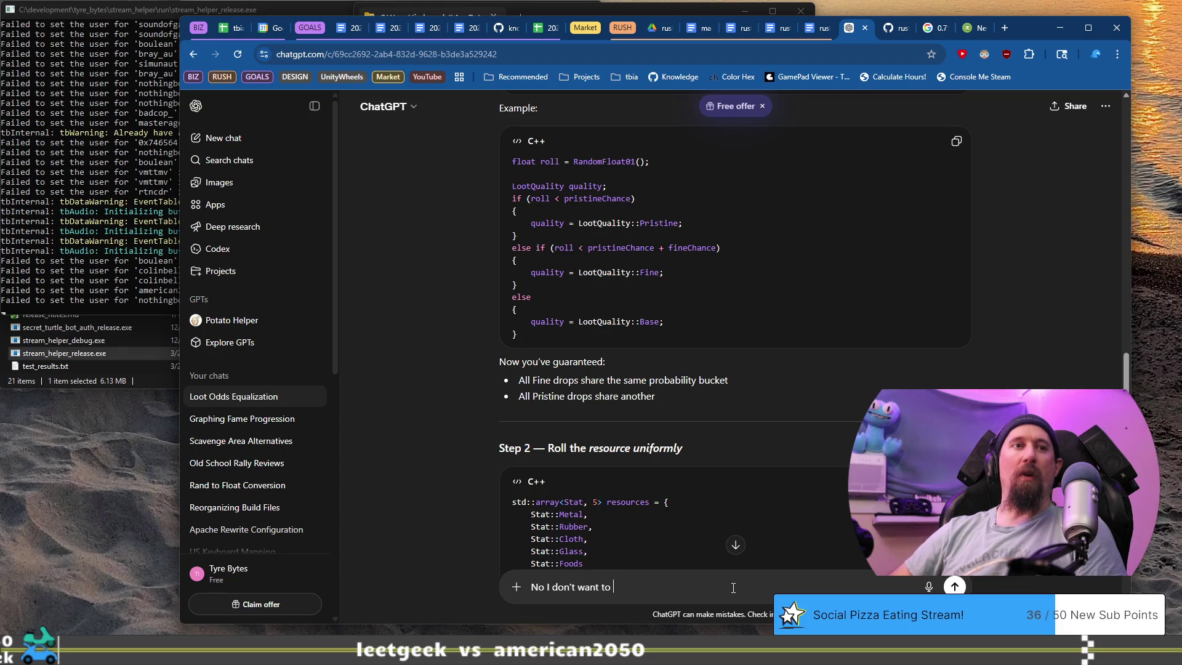
{"action": "type", "text": "t v he co"}
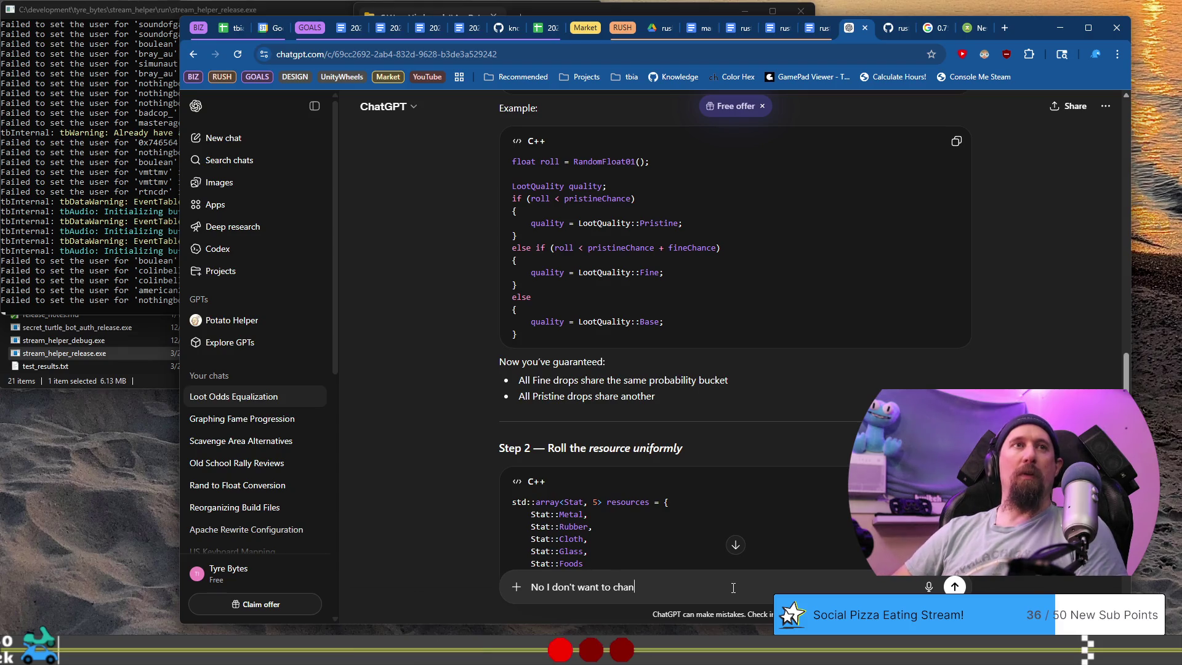
{"action": "type", "text": "de, I wan"}
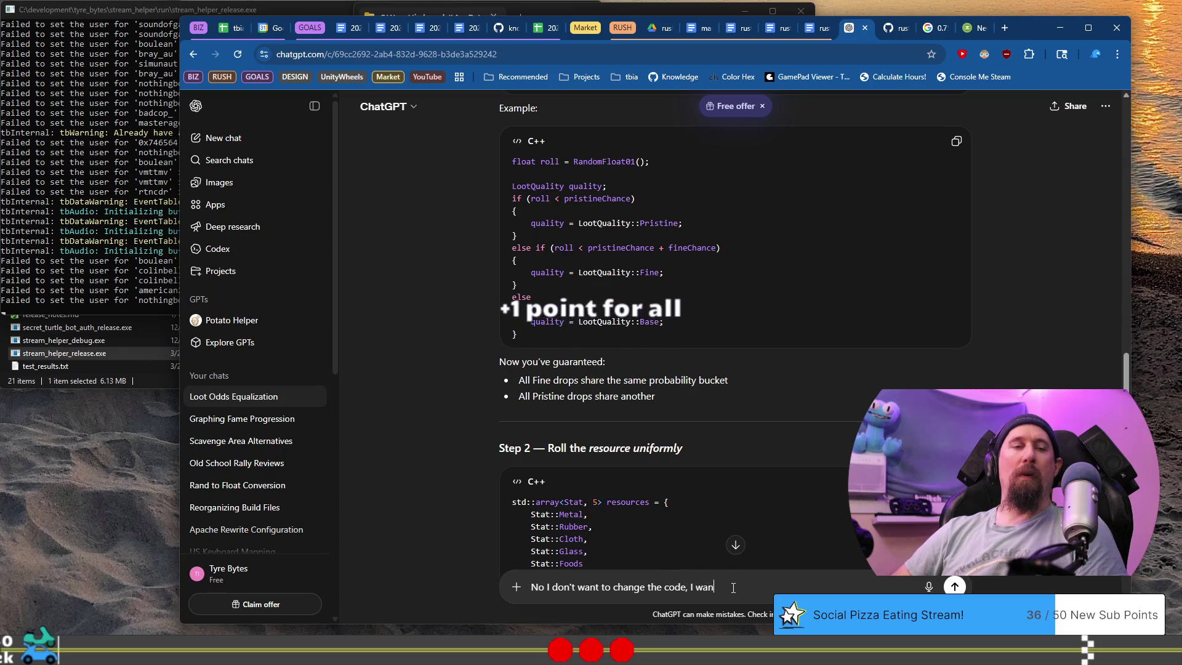
{"action": "type", "text": "t to calcu"}
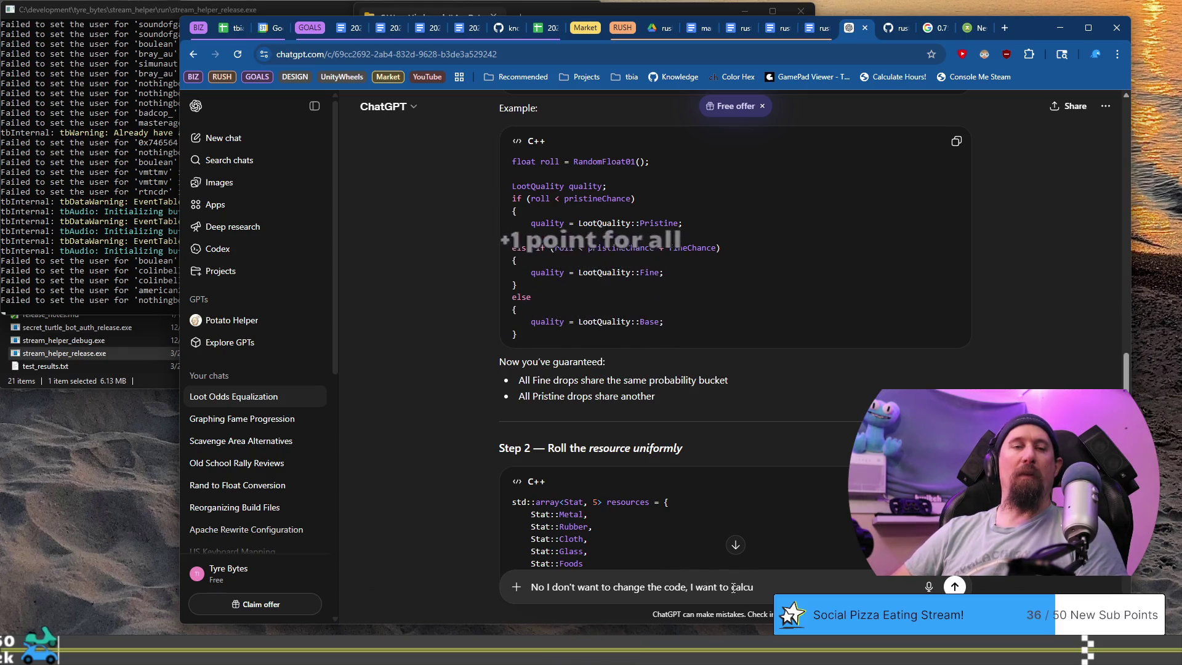
{"action": "type", "text": "late the odd"}
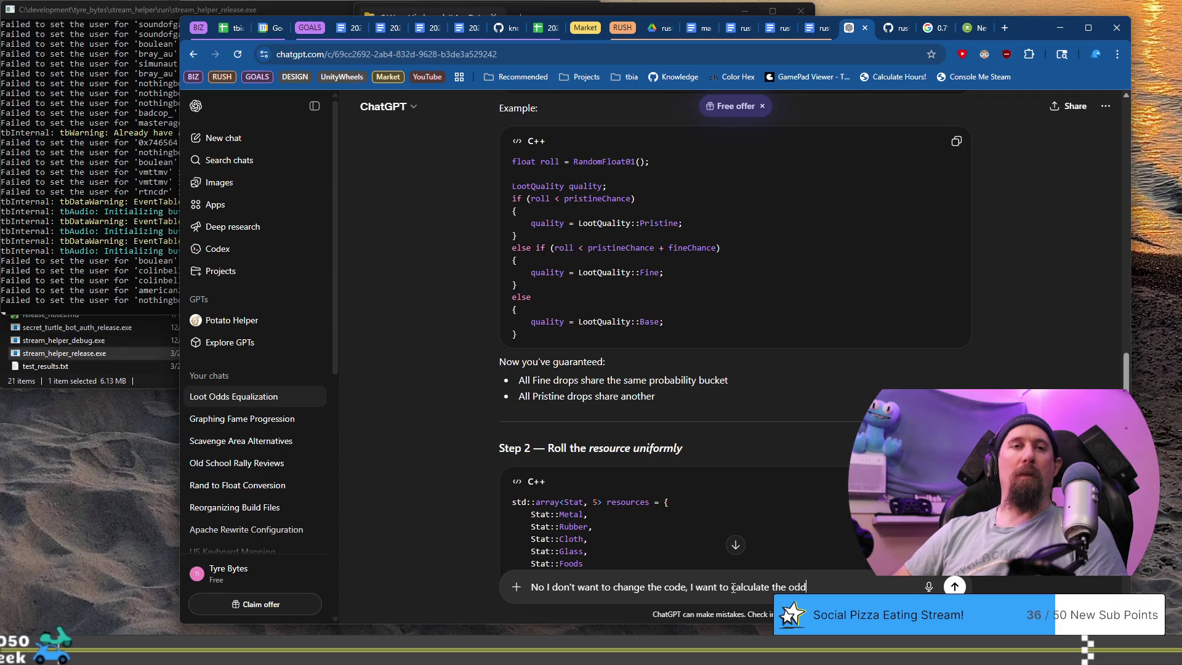
{"action": "type", "text": "s necesarry"}
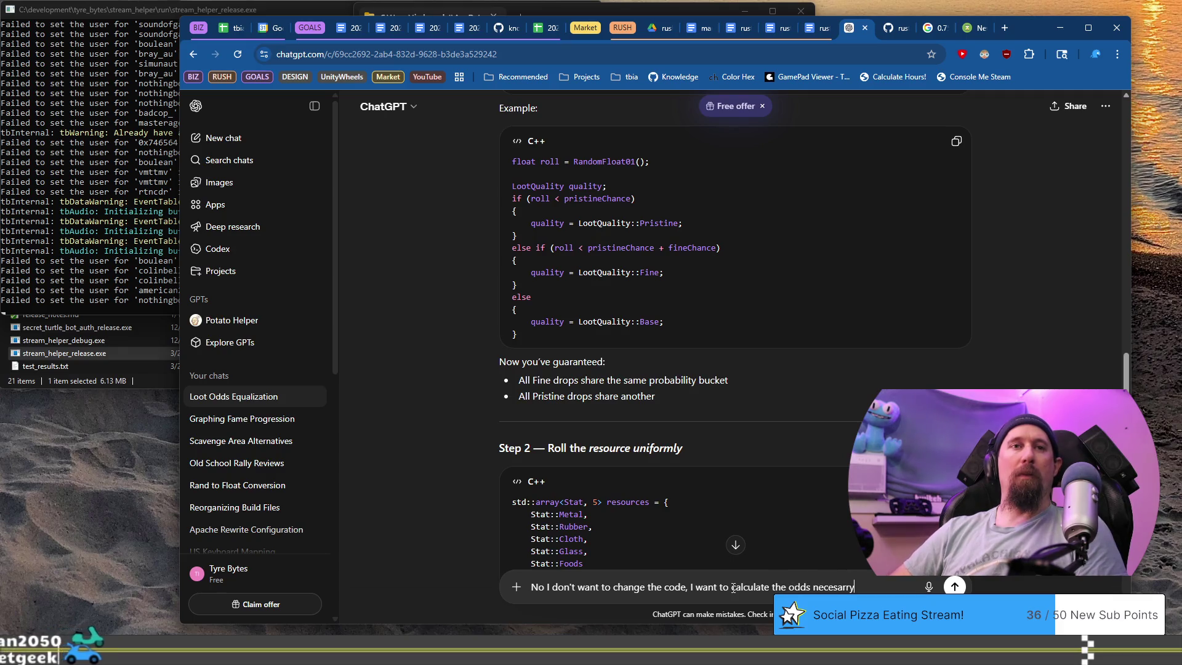
{"action": "key", "text": "Return"}
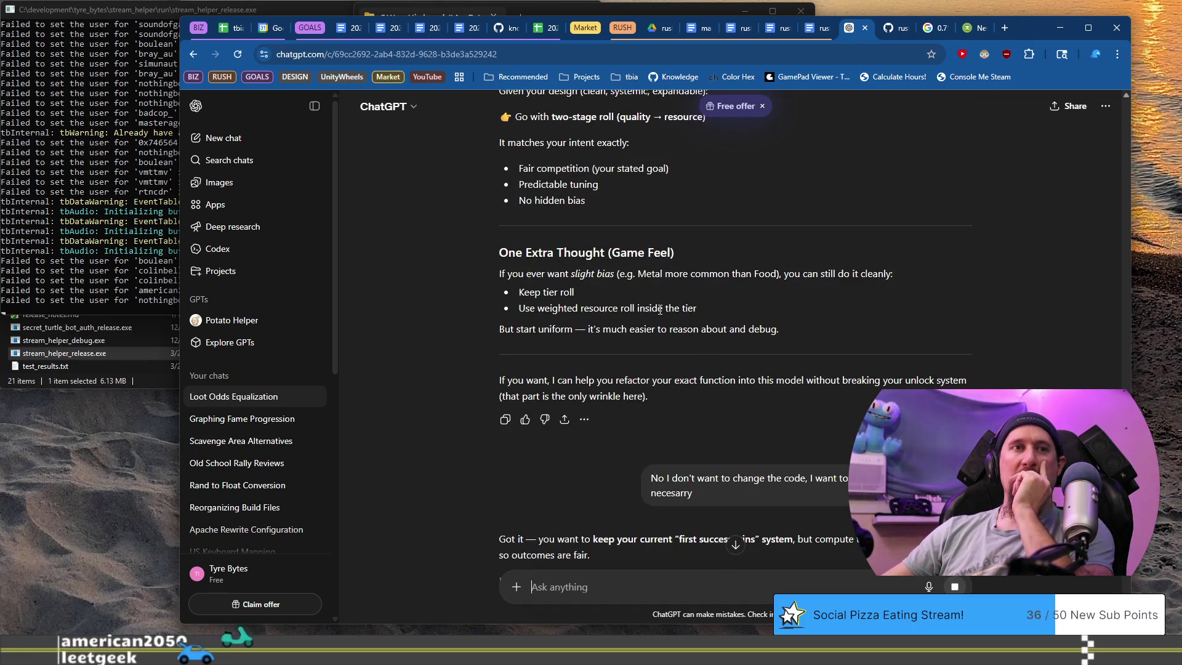
Scroll through the reply deriving the required input odds via P(i) = p_i·Π(1−p_j).
{"action": "scroll", "coordinate": [677, 354], "scroll_direction": "down", "scroll_amount": 3}
{"action": "scroll", "coordinate": [654, 352], "scroll_direction": "down", "scroll_amount": 2}
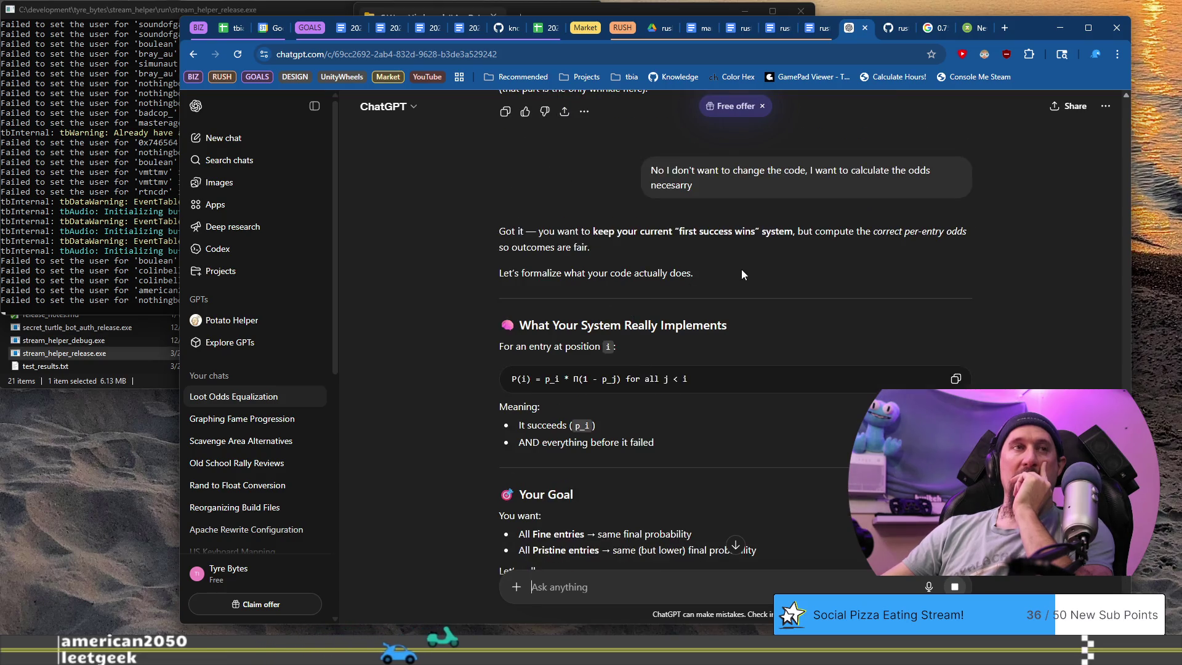
{"action": "scroll", "coordinate": [741, 269], "scroll_direction": "down", "scroll_amount": 3}
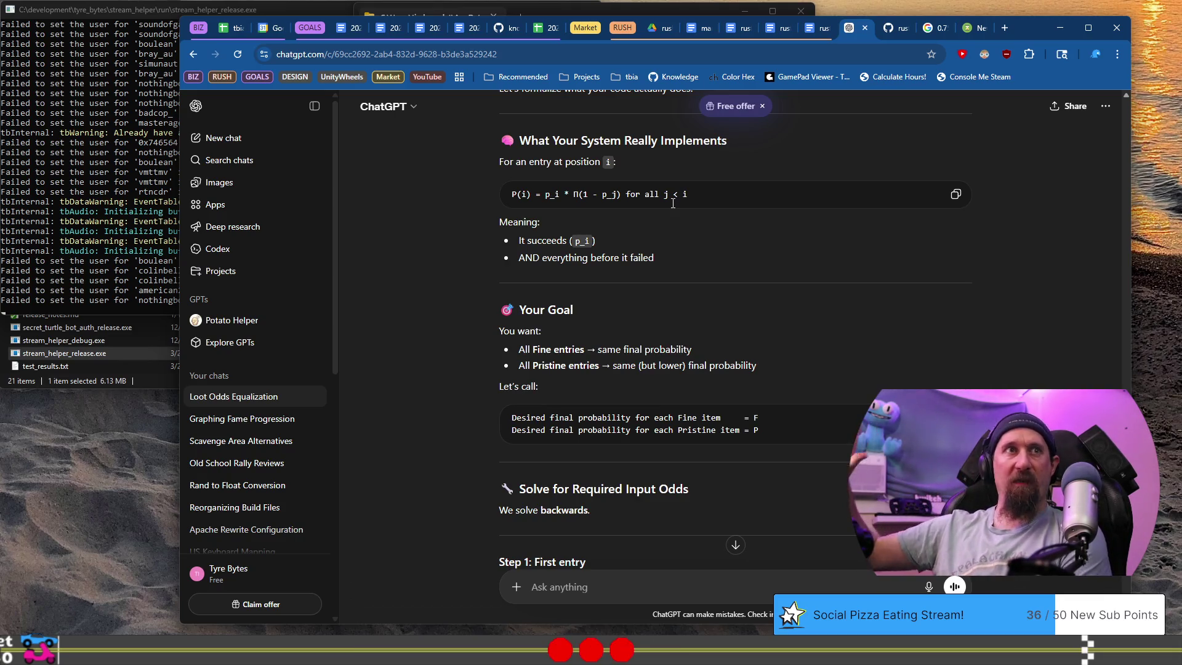
{"action": "scroll", "coordinate": [673, 203], "scroll_direction": "down", "scroll_amount": 2}
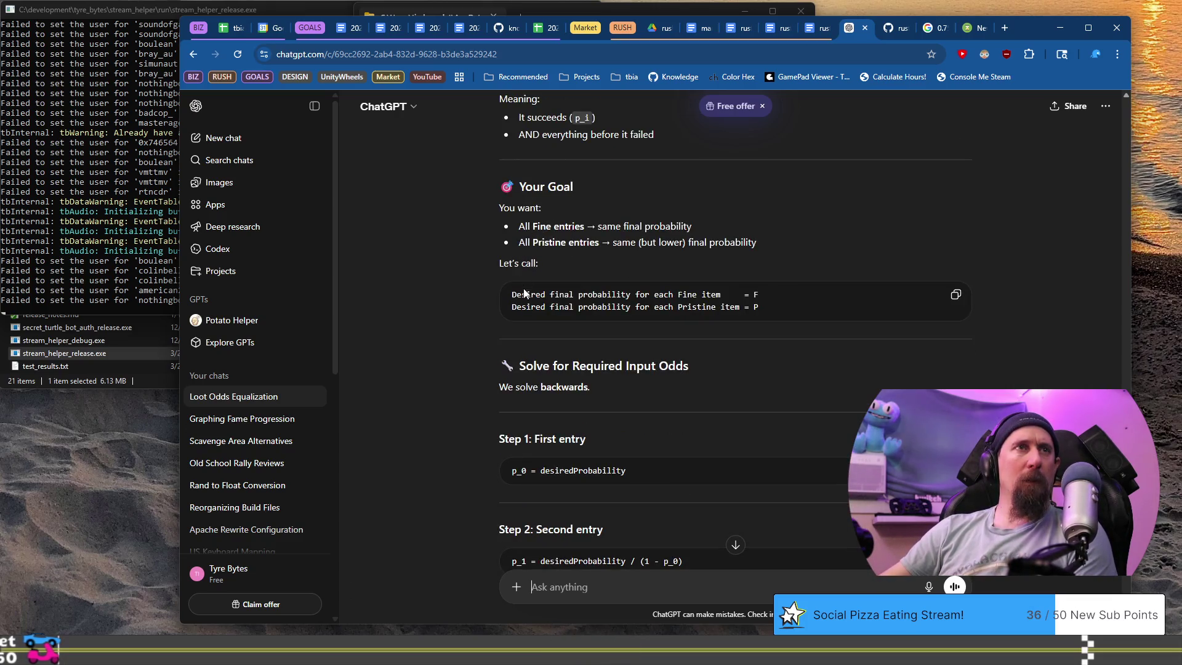
{"action": "scroll", "coordinate": [525, 293], "scroll_direction": "down", "scroll_amount": 2}
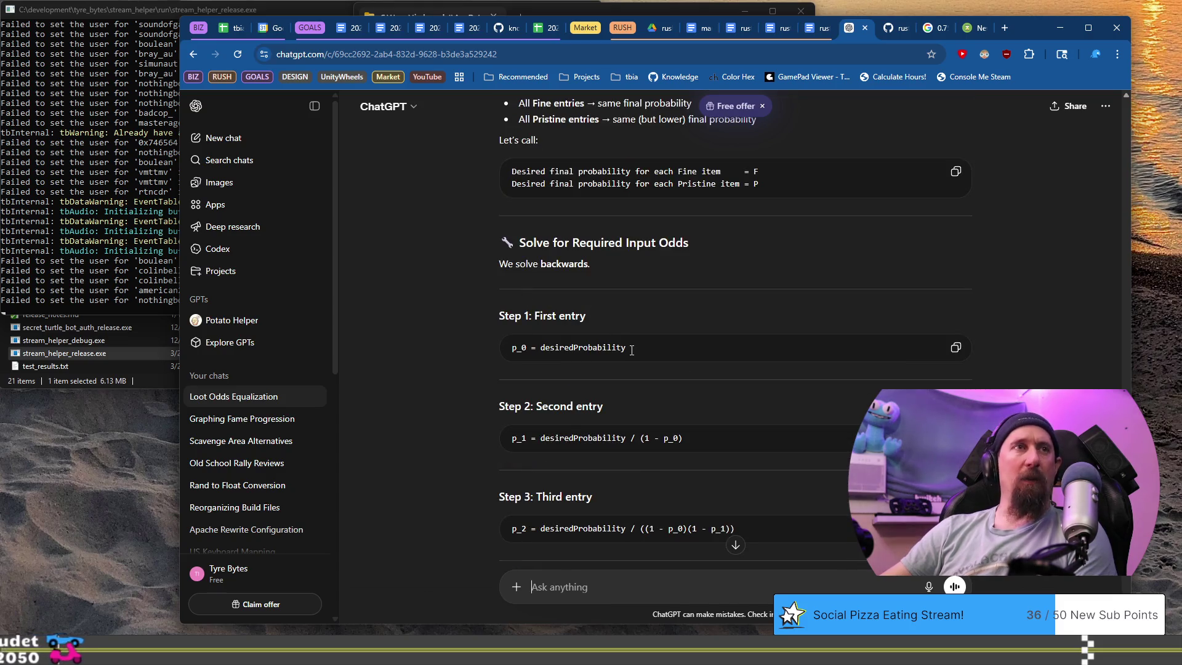
{"action": "left_click_drag", "start_coordinate": [626, 347], "coordinate": [551, 349]}
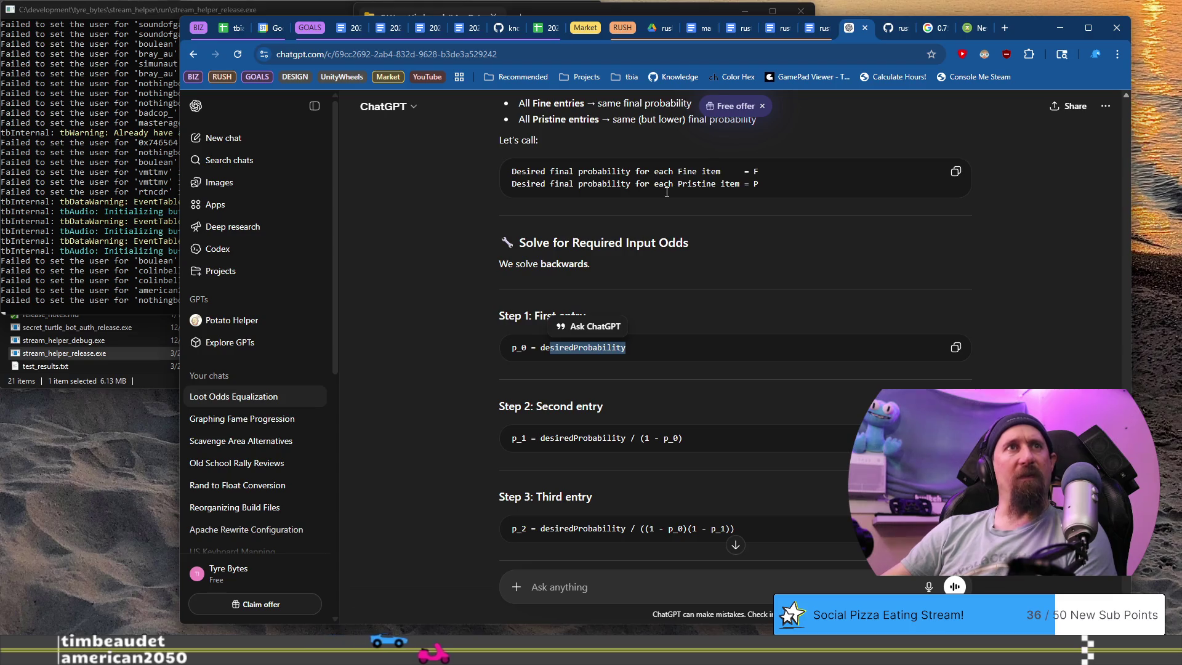
{"action": "scroll", "coordinate": [763, 208], "scroll_direction": "down", "scroll_amount": 4}
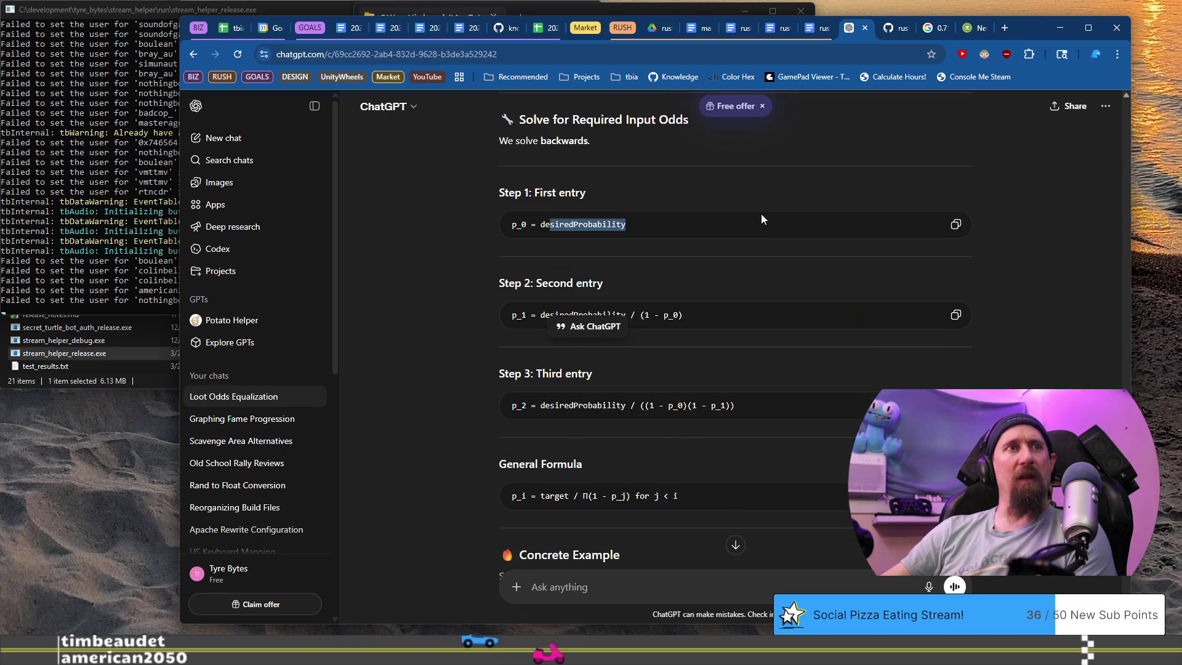
{"action": "scroll", "coordinate": [761, 215], "scroll_direction": "up", "scroll_amount": 1}
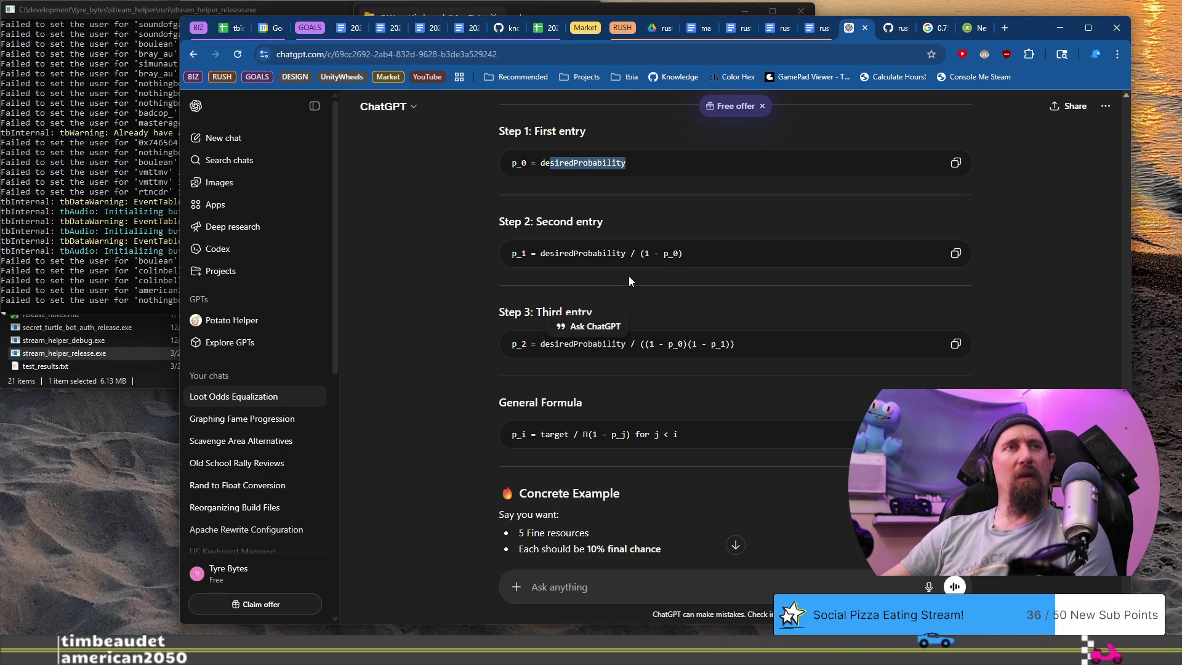
{"action": "scroll", "coordinate": [629, 276], "scroll_direction": "up", "scroll_amount": 1}
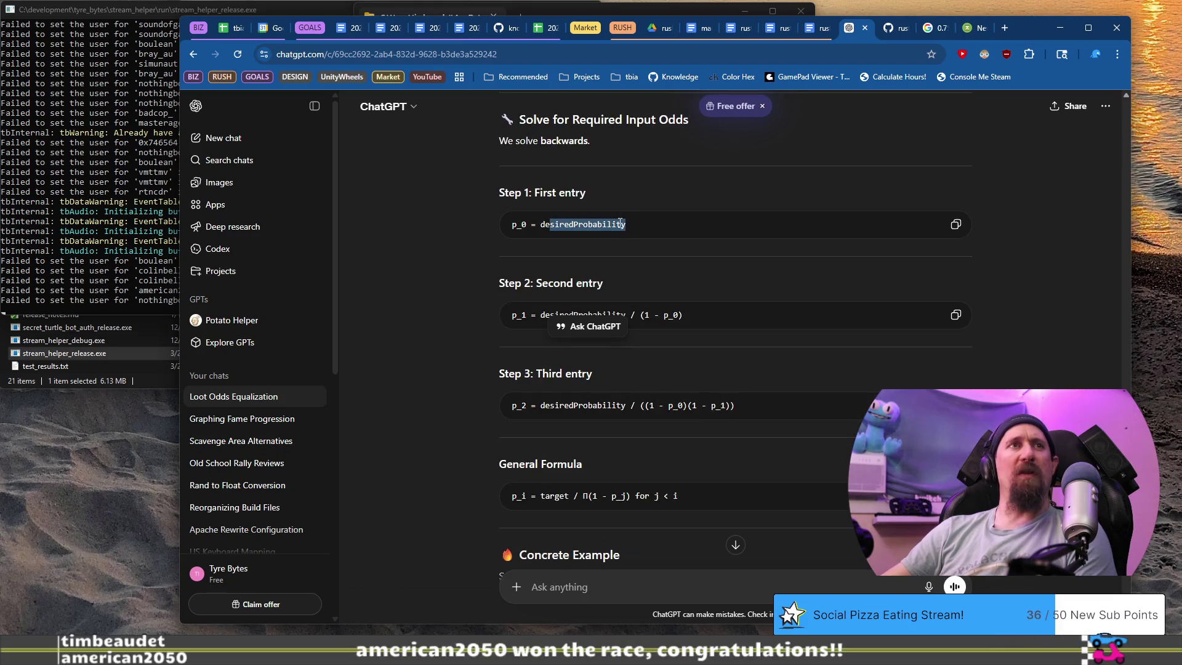
{"action": "scroll", "coordinate": [612, 263], "scroll_direction": "up", "scroll_amount": 3}
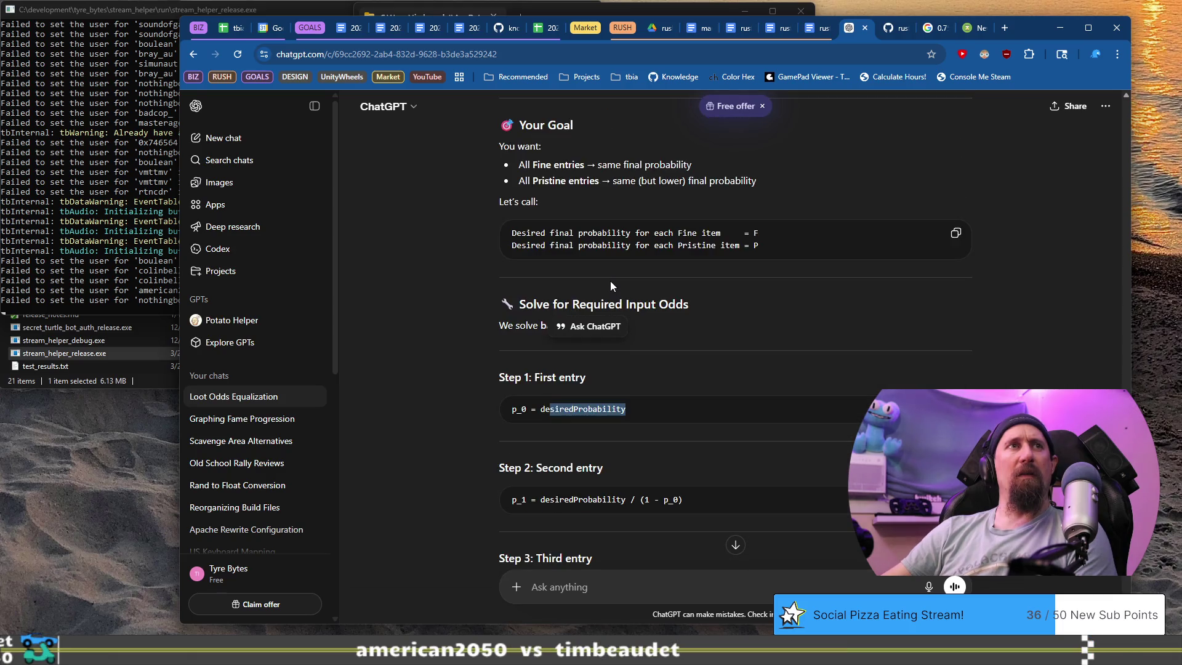
{"action": "scroll", "coordinate": [611, 285], "scroll_direction": "down", "scroll_amount": 10}
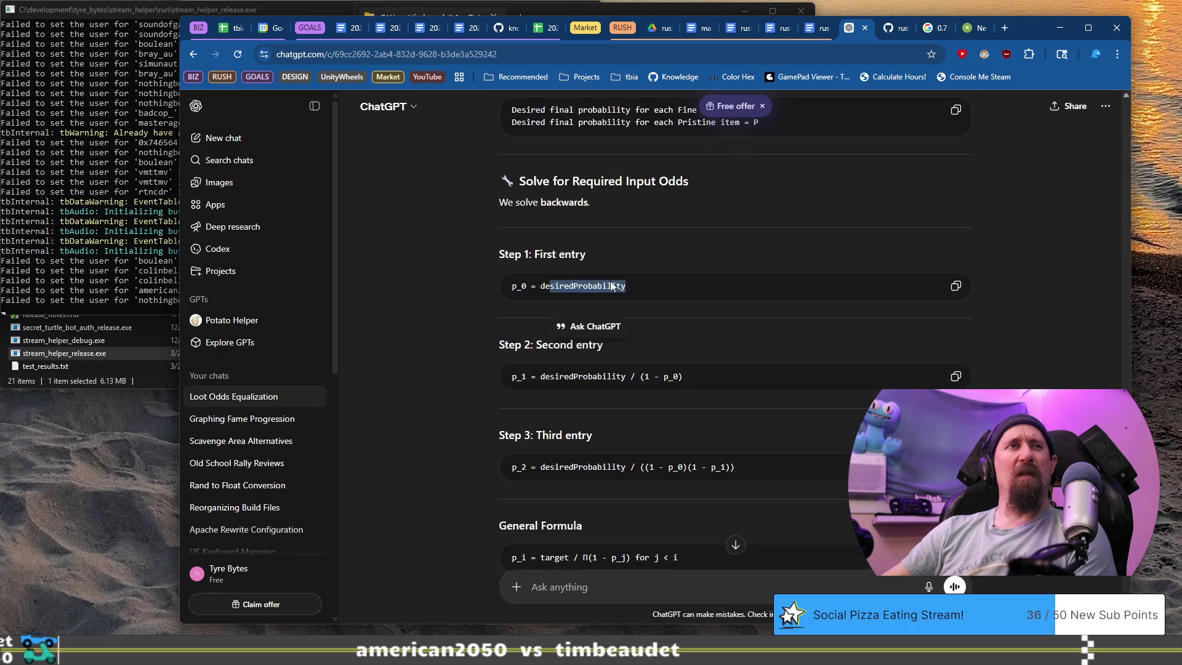
{"action": "scroll", "coordinate": [616, 450], "scroll_direction": "up", "scroll_amount": 2}
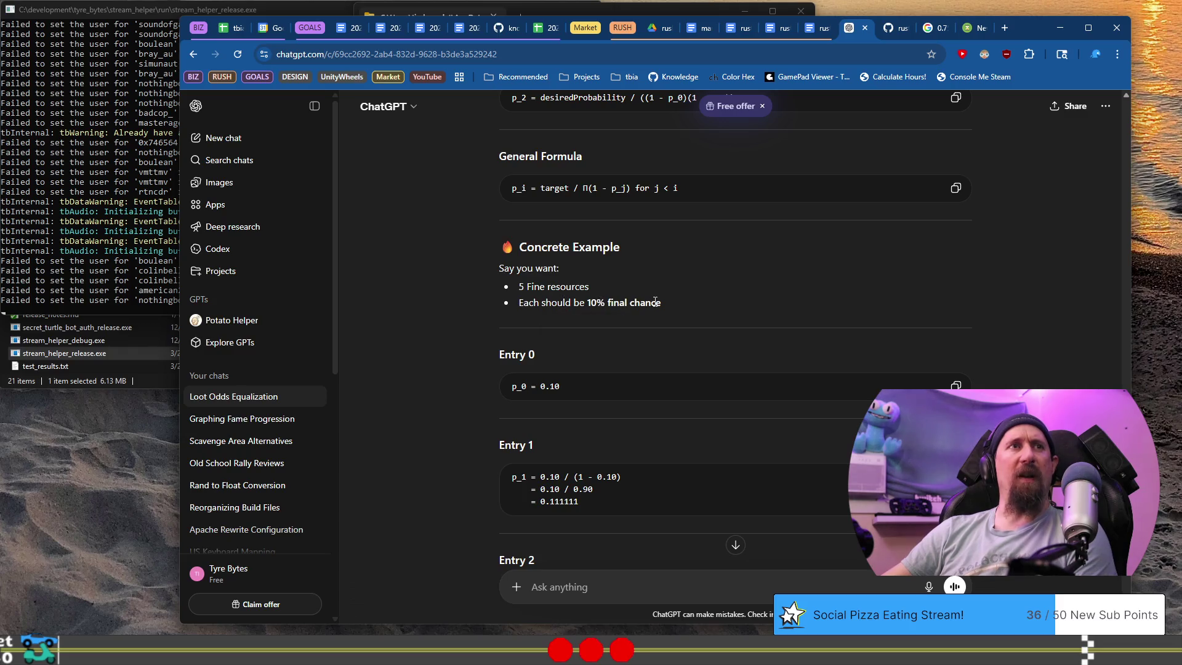
{"action": "left_click_drag", "start_coordinate": [655, 301], "coordinate": [584, 303]}
{"action": "left_click", "coordinate": [577, 358]}
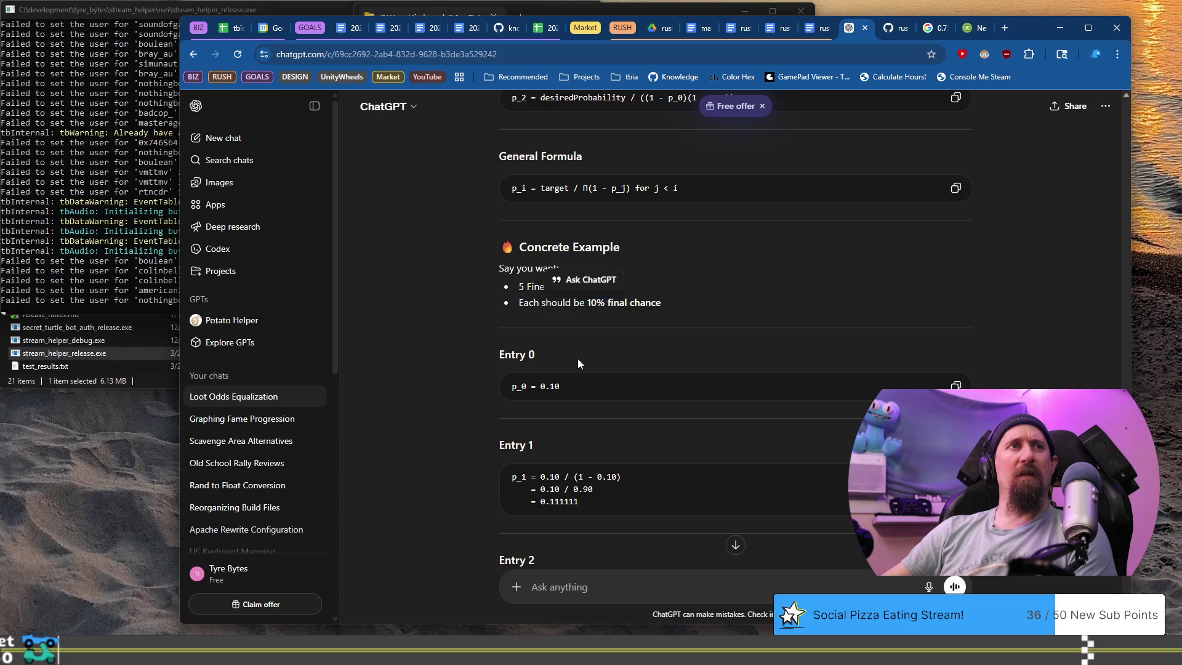
{"action": "scroll", "coordinate": [578, 359], "scroll_direction": "down", "scroll_amount": 2}
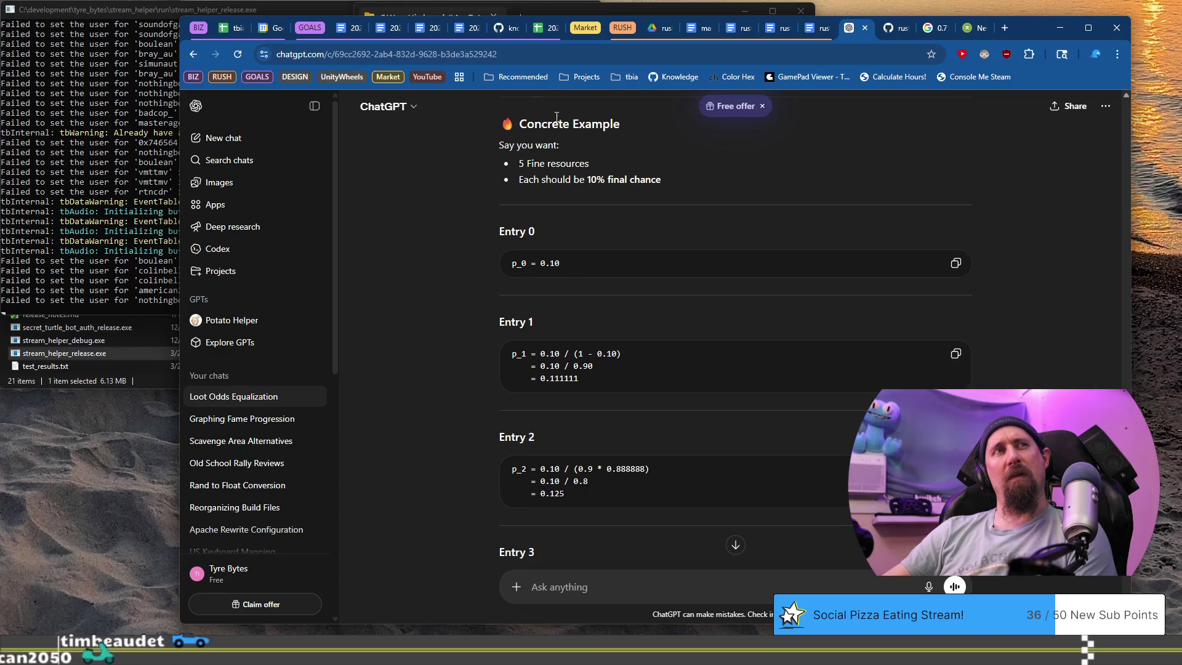
{"action": "scroll", "coordinate": [556, 176], "scroll_direction": "down", "scroll_amount": 7}
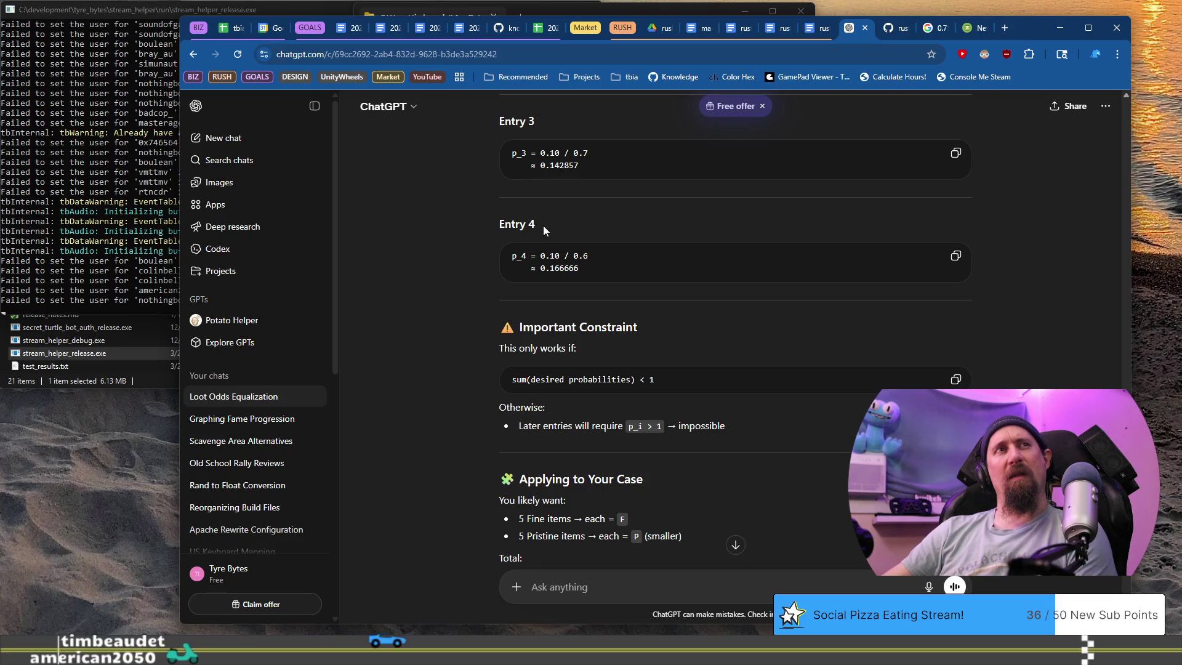
{"action": "scroll", "coordinate": [543, 228], "scroll_direction": "down", "scroll_amount": 3}
{"action": "scroll", "coordinate": [543, 226], "scroll_direction": "down", "scroll_amount": 5}
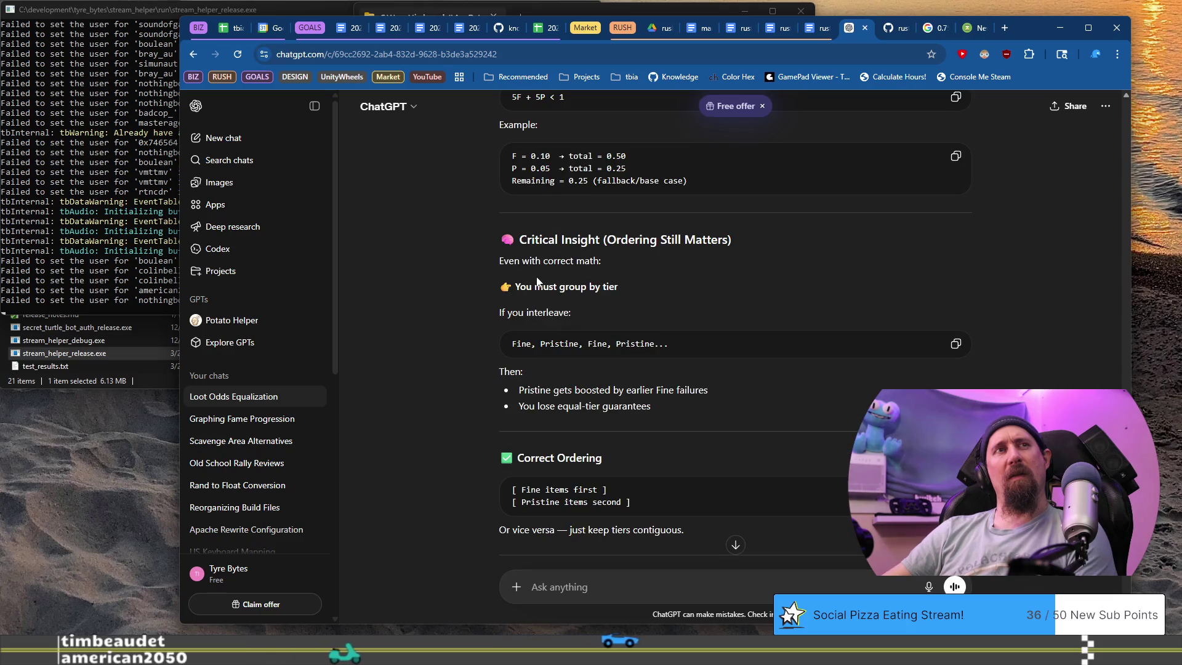
{"action": "scroll", "coordinate": [537, 281], "scroll_direction": "down", "scroll_amount": 10}
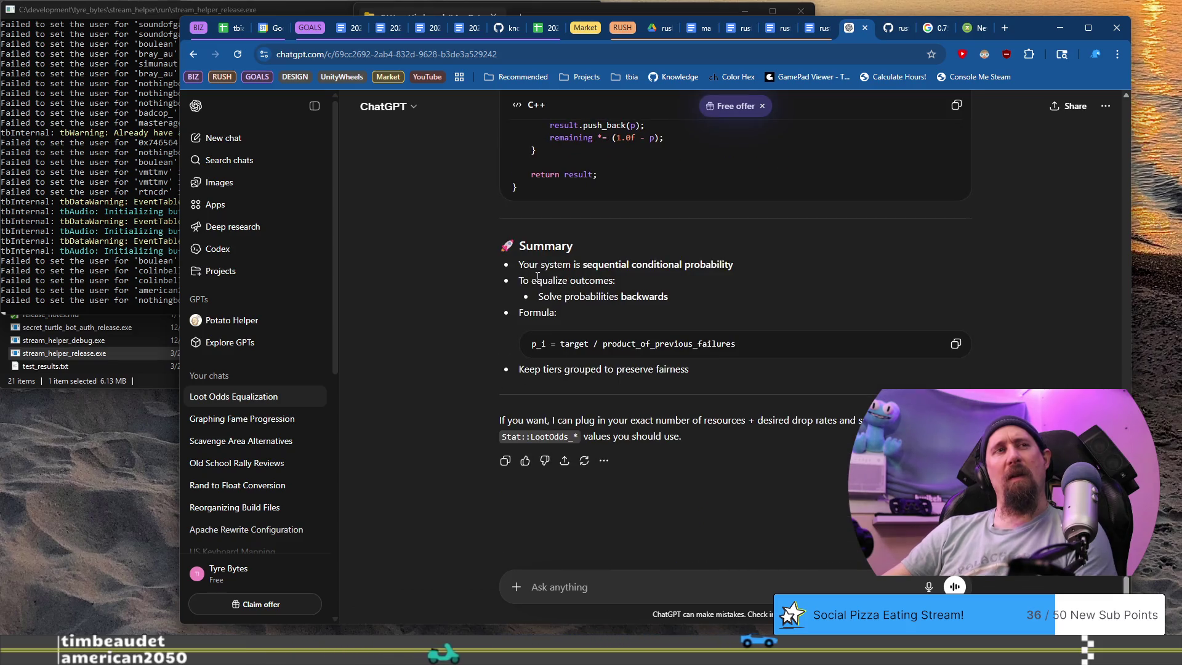
{"action": "key", "text": "alt+Tab"}
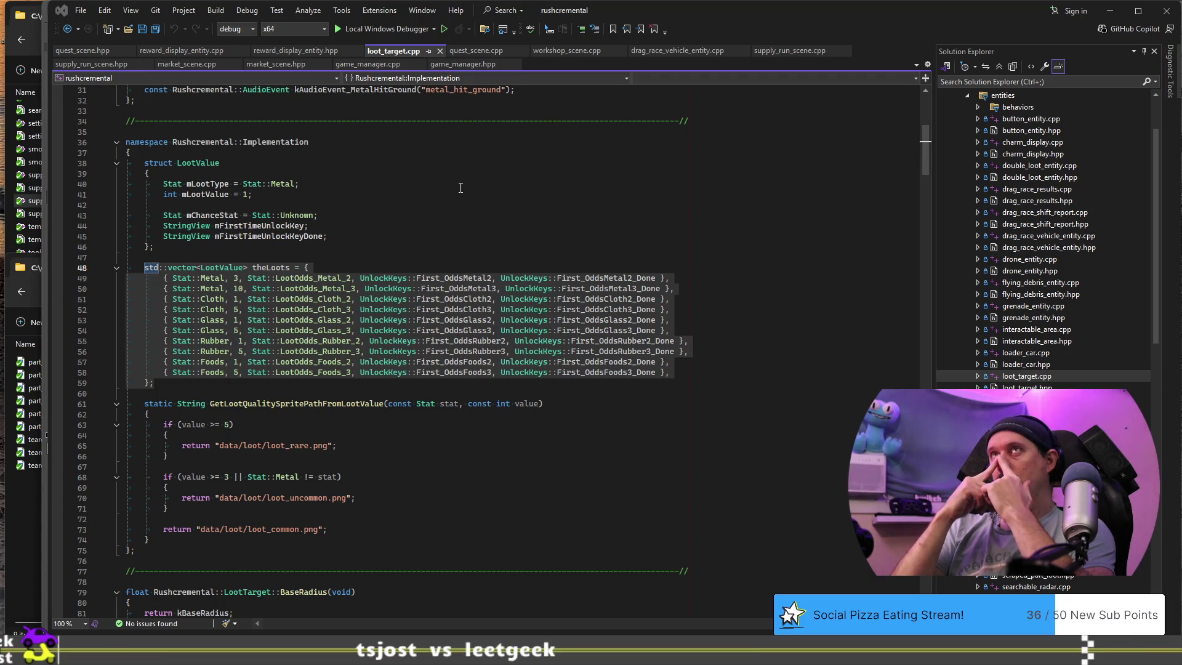
Switch to the hand-drawn loot table notes showing the per-tier odds.
{"action": "key", "text": "alt+Tab"}
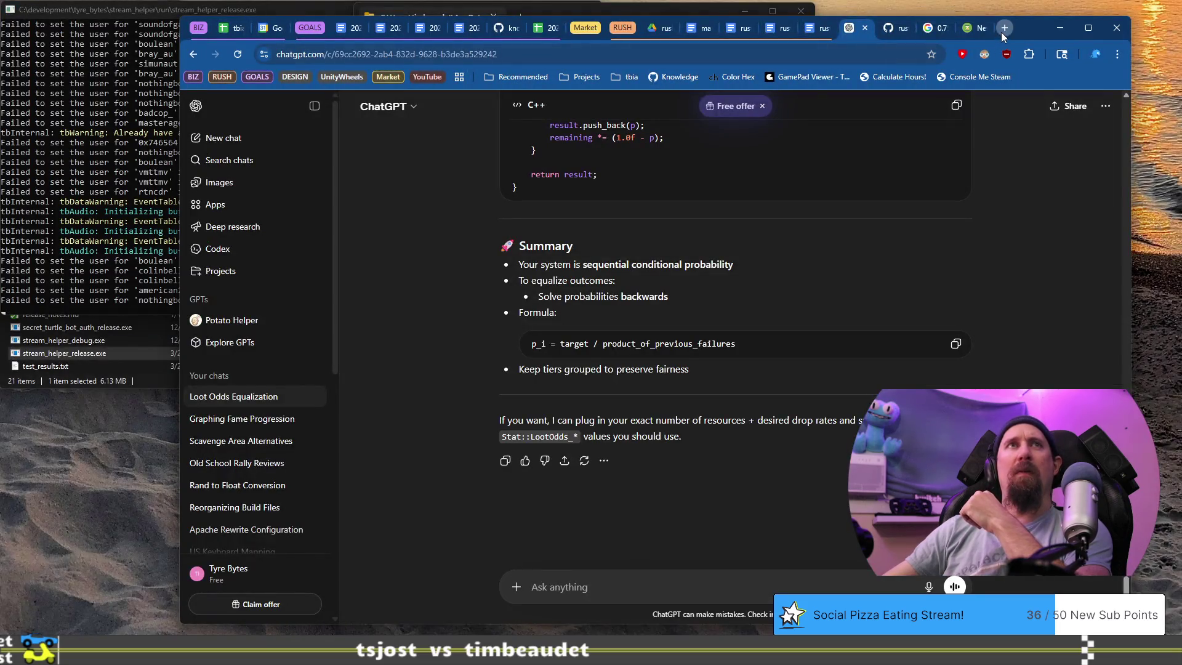
Open a new browser tab for a quick calculation.
{"action": "left_click", "coordinate": [1001, 32]}
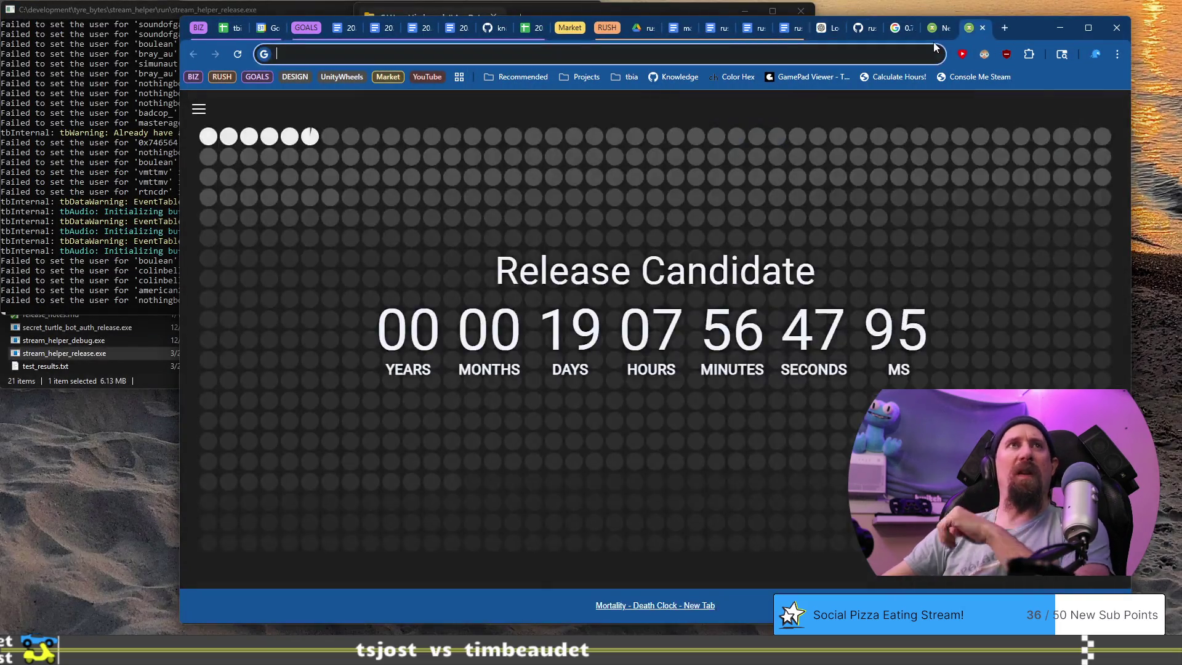
Check in Chrome's address bar that .2 * .25 * .33 * .5 comes to 0.00825, then clear it.
{"action": "type", "text": ".2 * "}
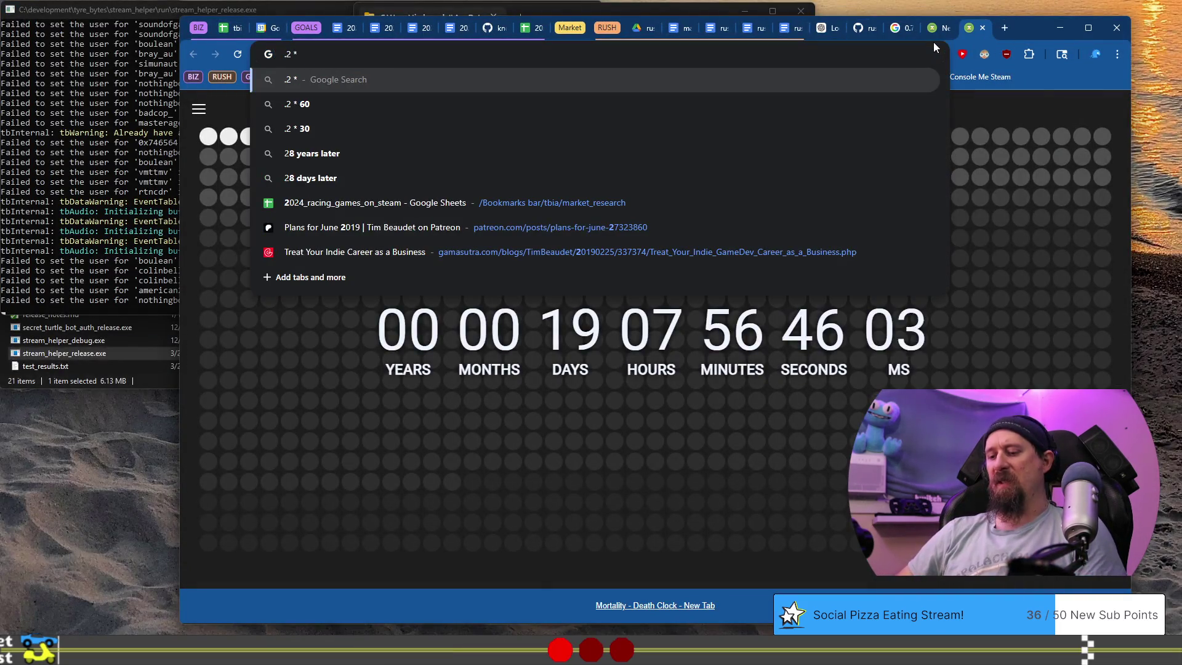
{"action": "type", "text": "."}
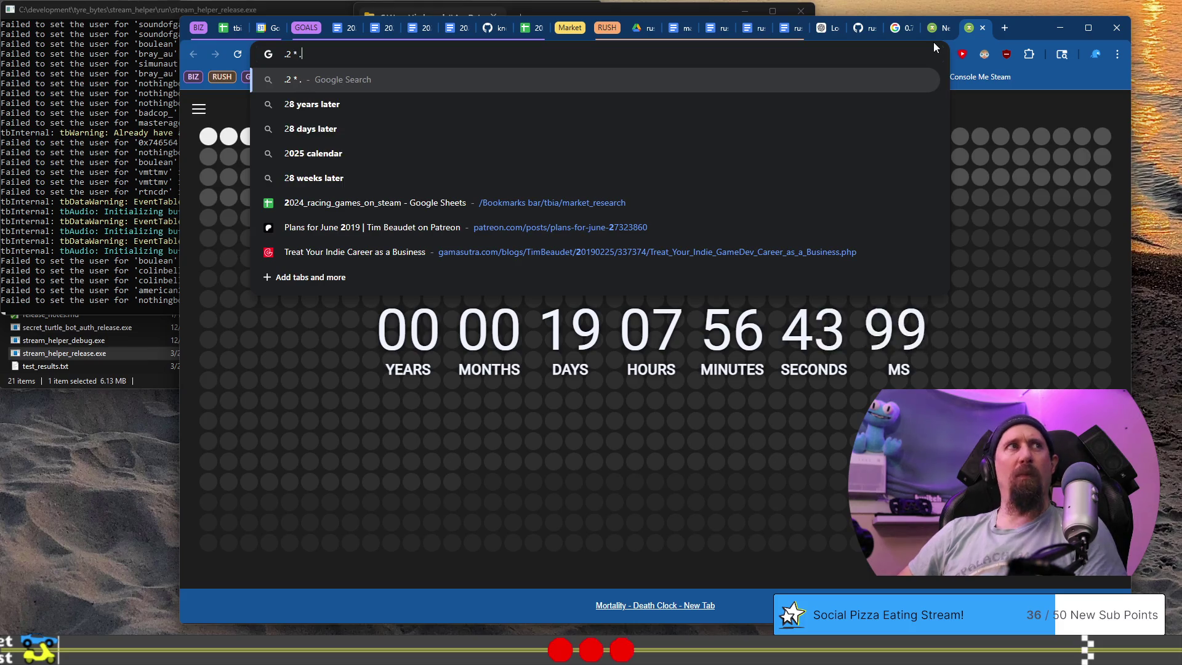
{"action": "type", "text": "25 * .33 "}
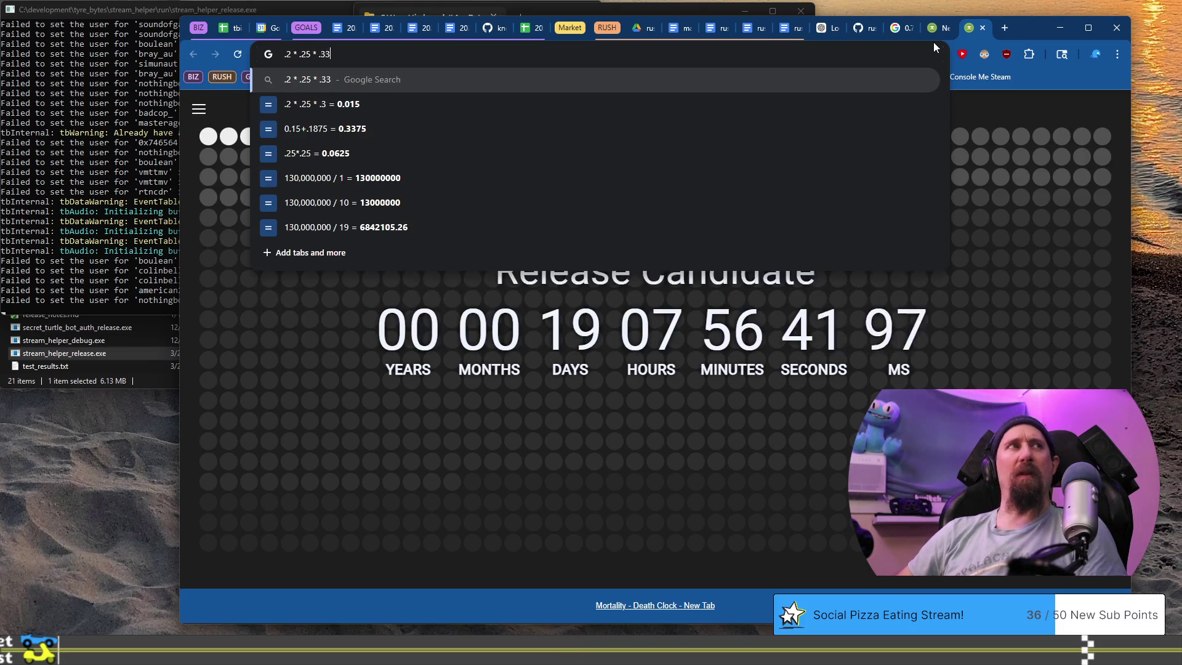
{"action": "type", "text": "* .5"}
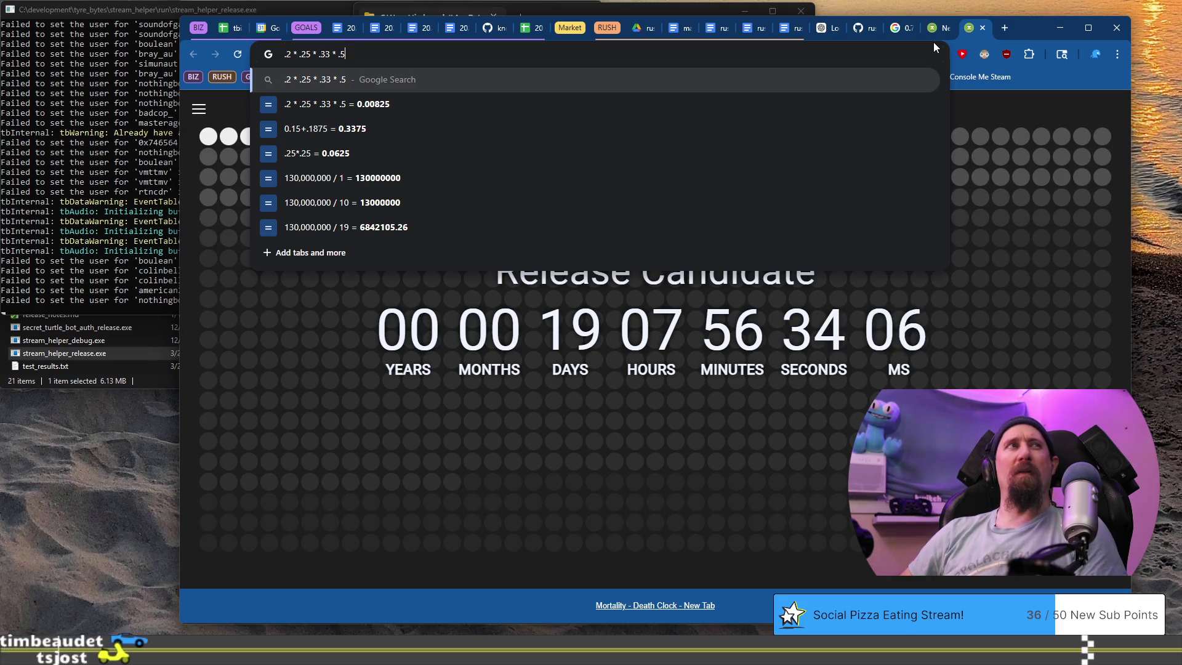
{"action": "key", "text": "ctrl+a"}
{"action": "key", "text": "BackSpace"}
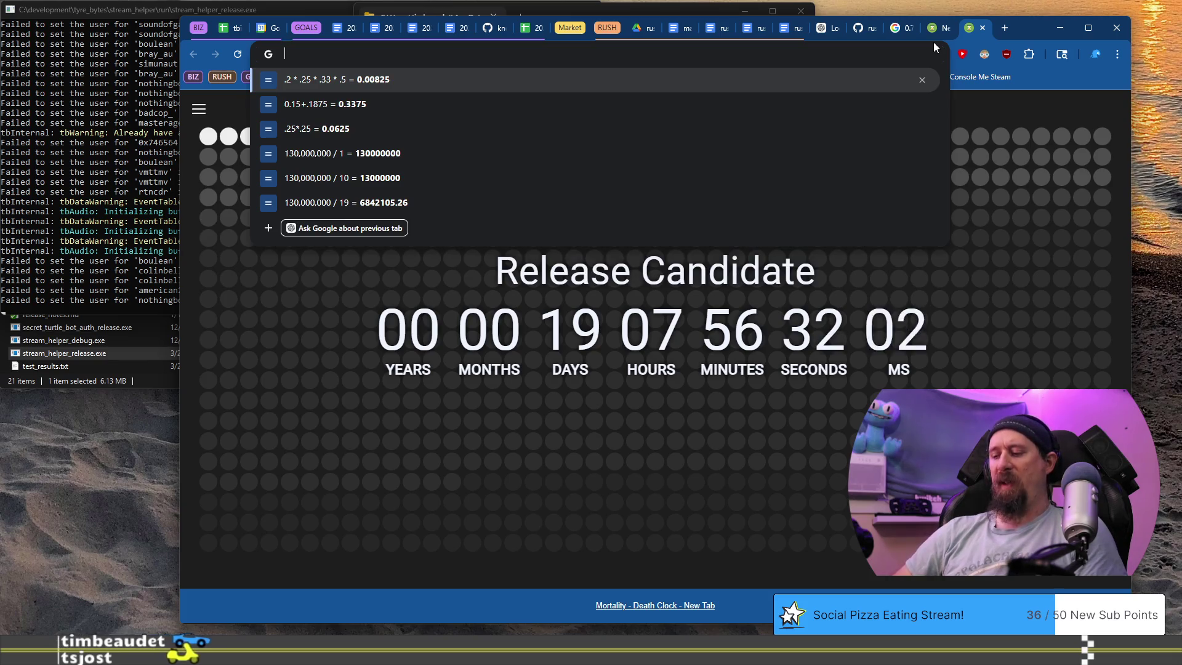
Search Google for .8 * .75 * .666 * .5.
{"action": "type", "text": ".8 * ."}
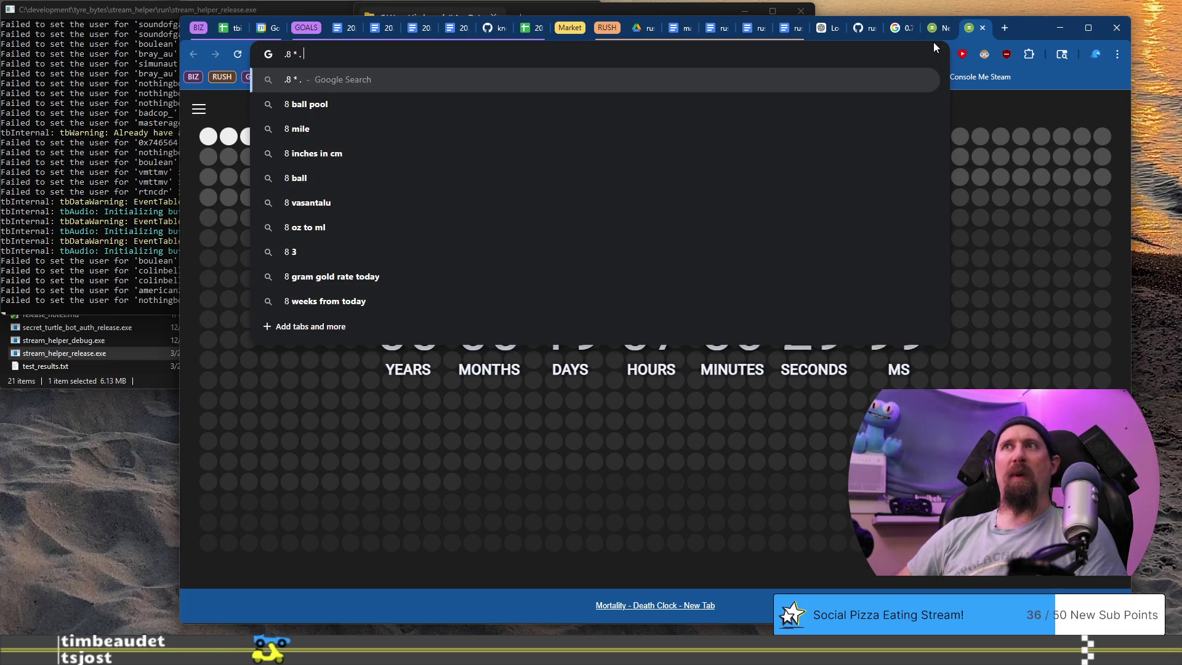
{"action": "type", "text": "7"}
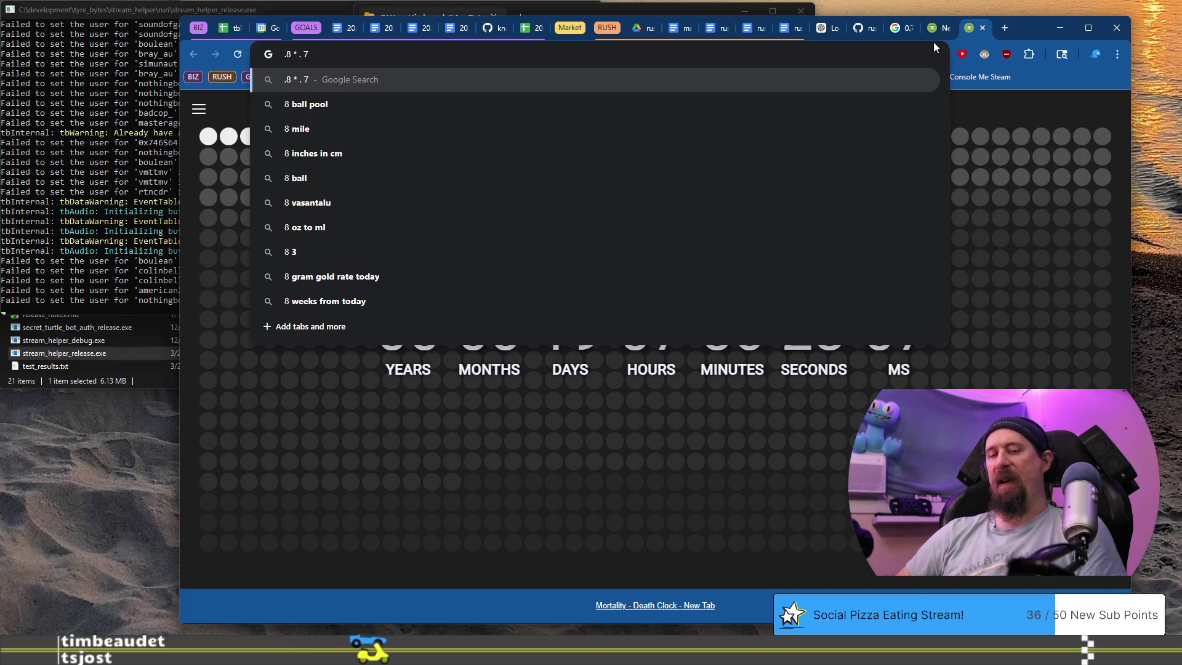
{"action": "type", "text": "5 * ."}
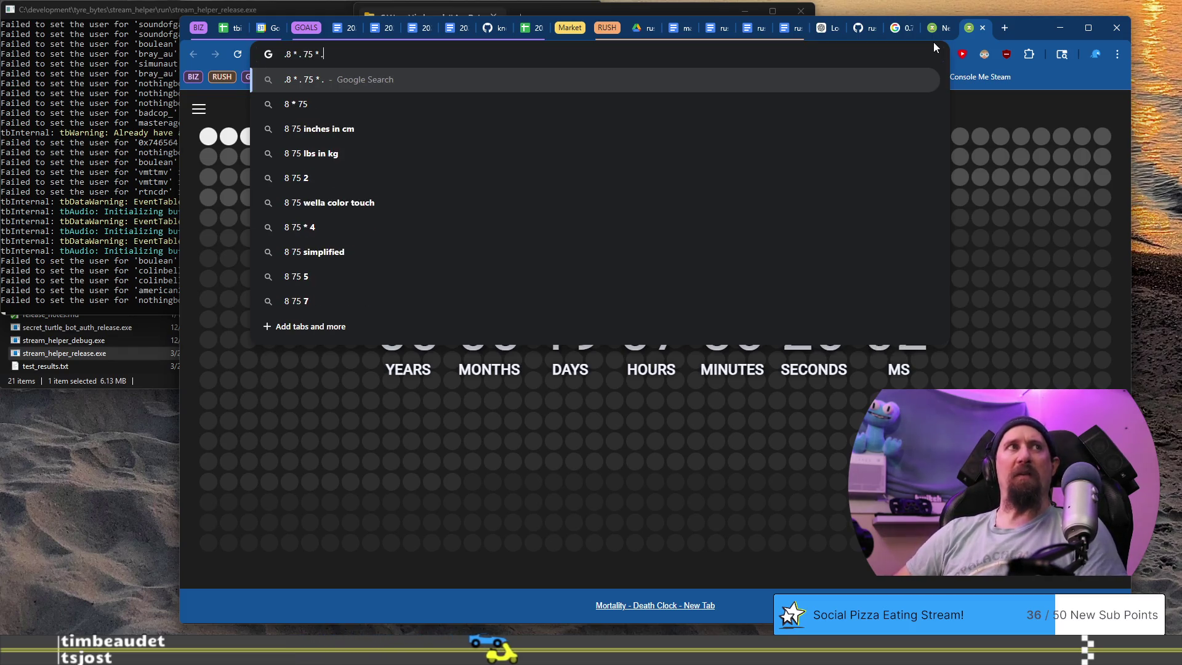
{"action": "type", "text": "666 * ."}
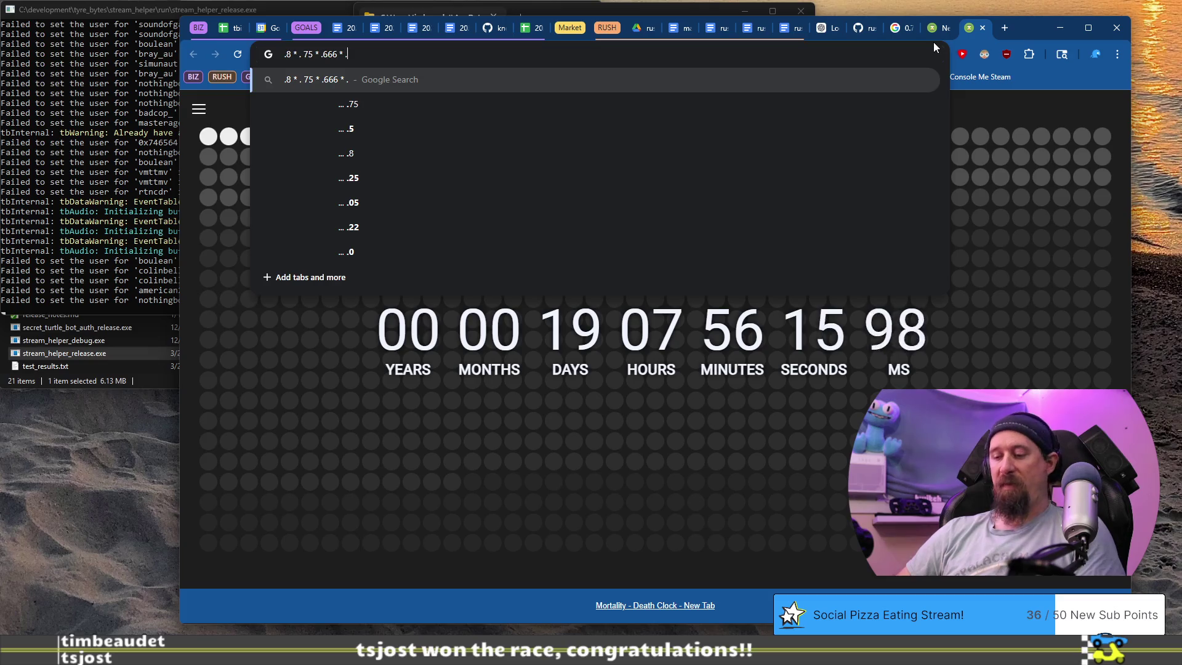
{"action": "type", "text": "5"}
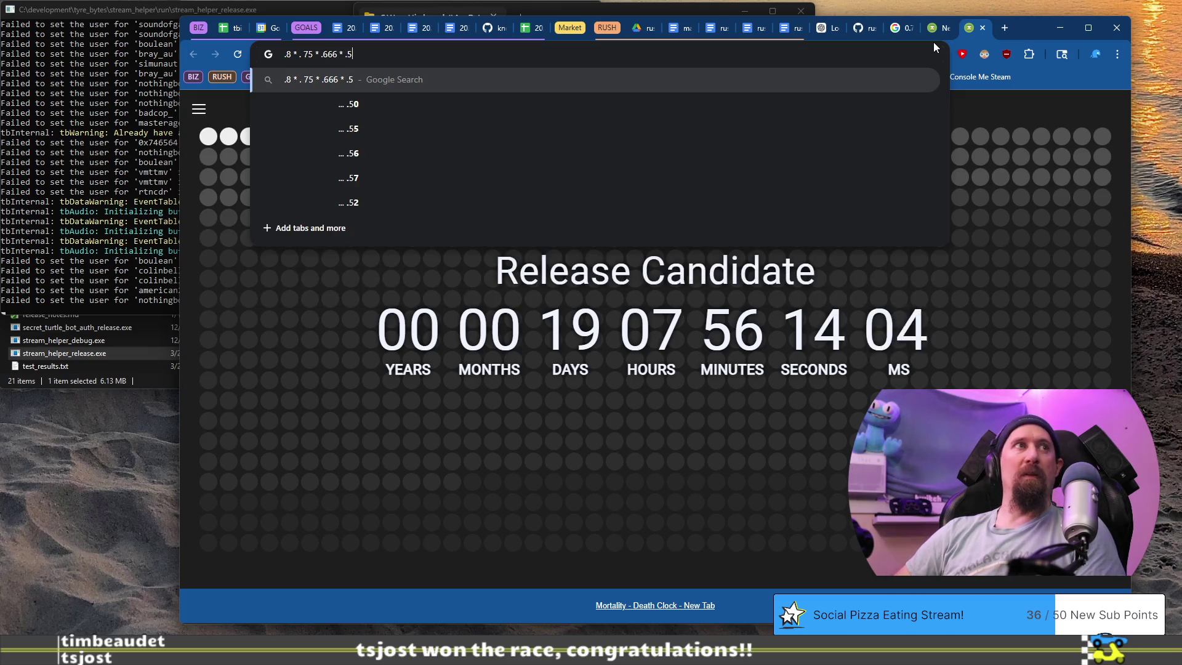
{"action": "key", "text": "Return"}
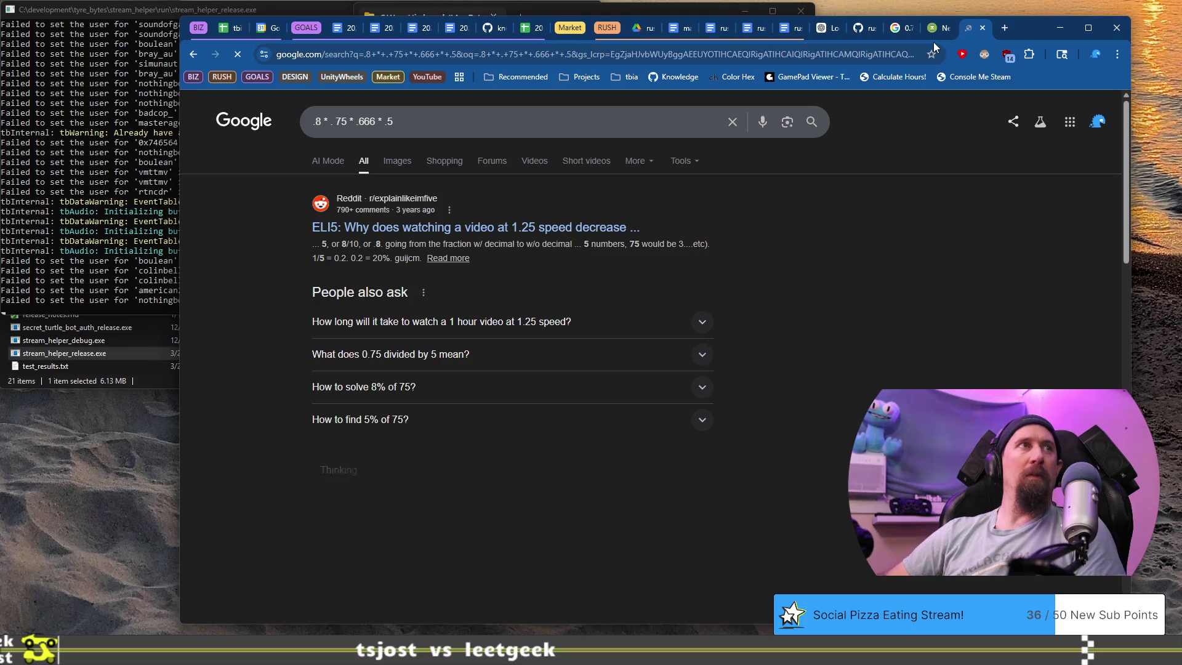
Rerun the search as 0.8 * 0.75 * 0.666 * 0.5 to get 0.1998.
{"action": "left_click", "coordinate": [563, 111]}
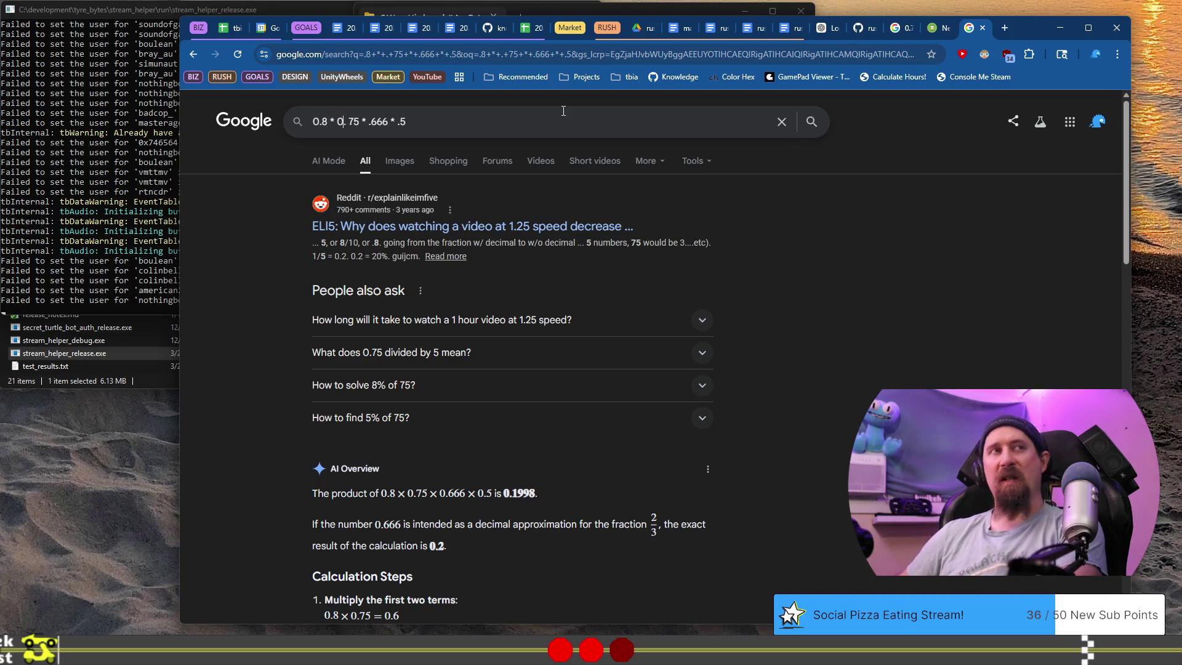
{"action": "type", "text": "0"}
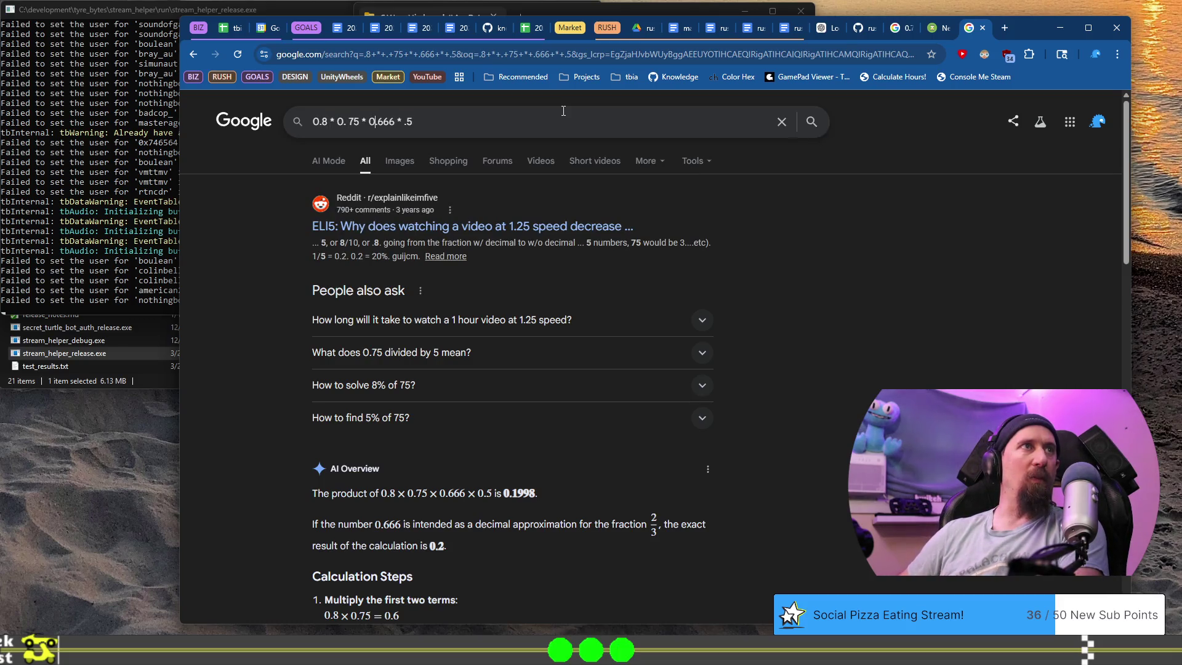
{"action": "type", "text": "0"}
{"action": "key", "text": "Return"}
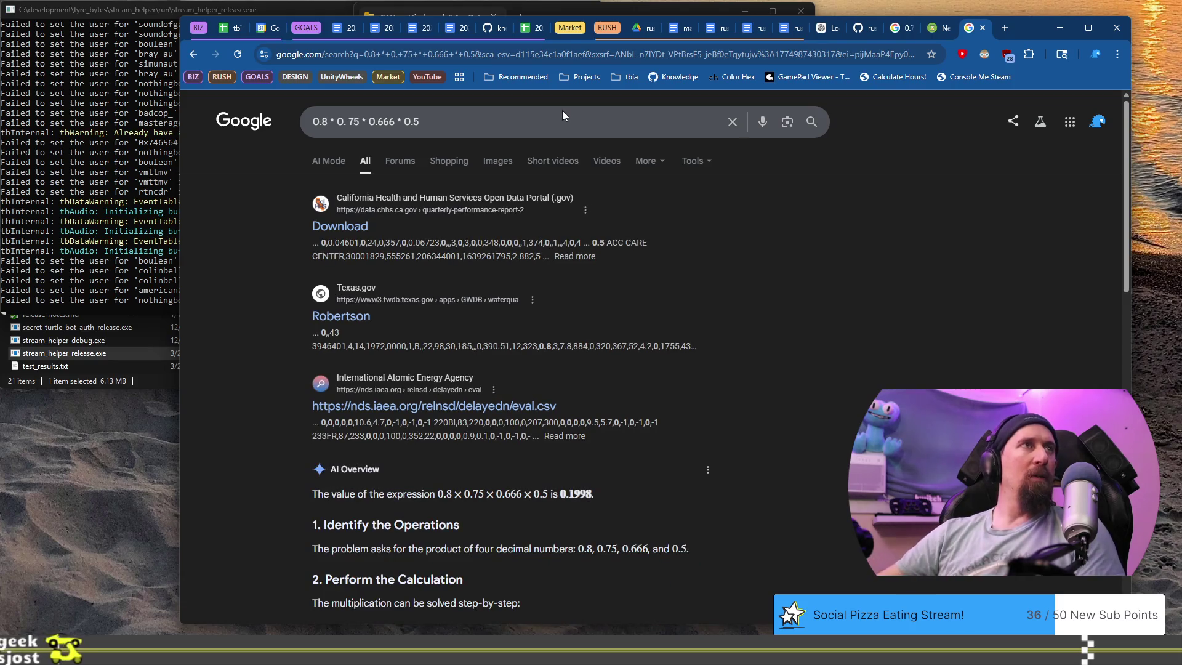
Select the whole query, return to the Photoshop loot notes and bring up the Start menu.
{"action": "left_click", "coordinate": [575, 115]}
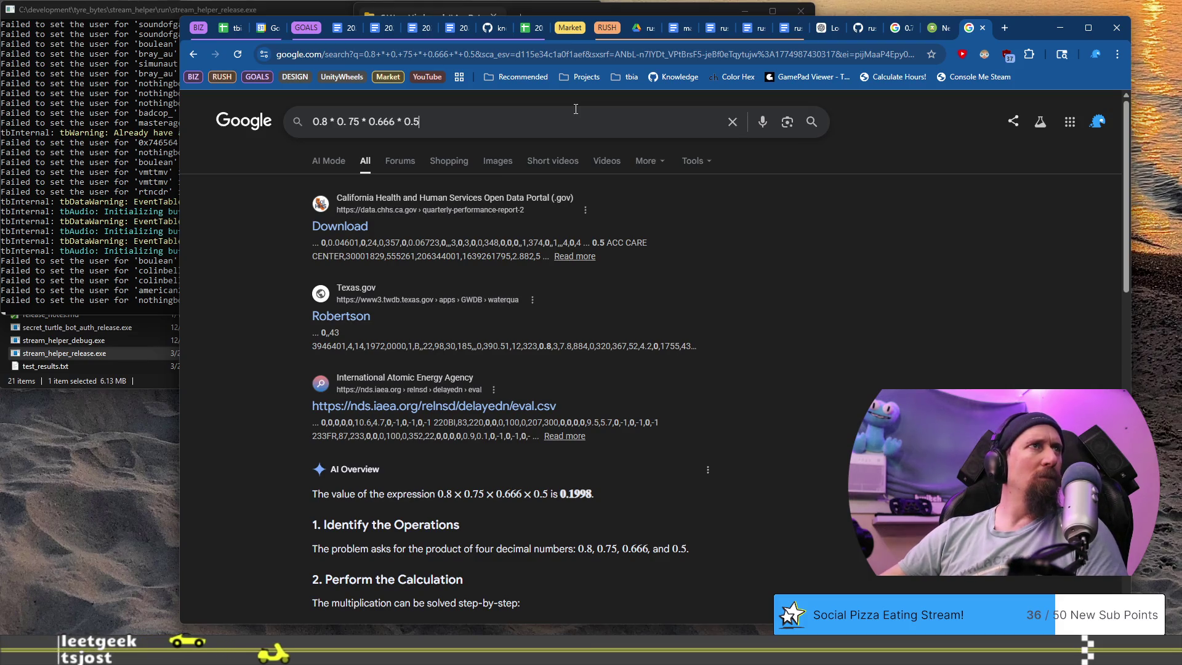
{"action": "key", "text": "ctrl+a"}
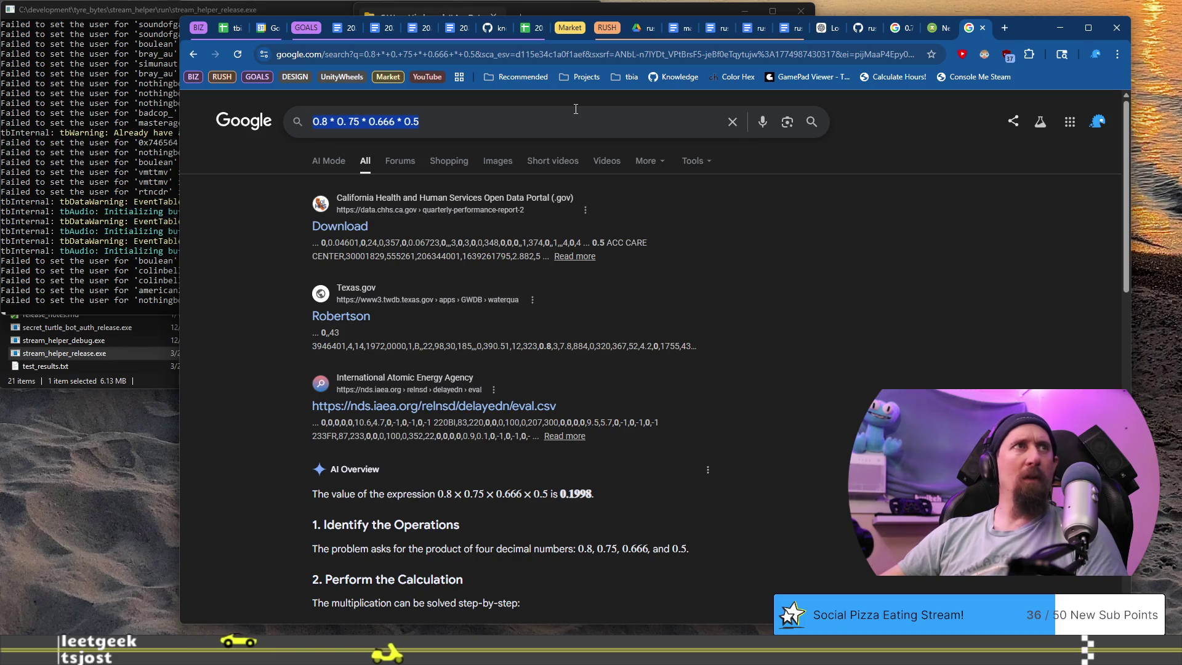
{"action": "key", "text": "alt+Tab"}
{"action": "key", "text": "super"}
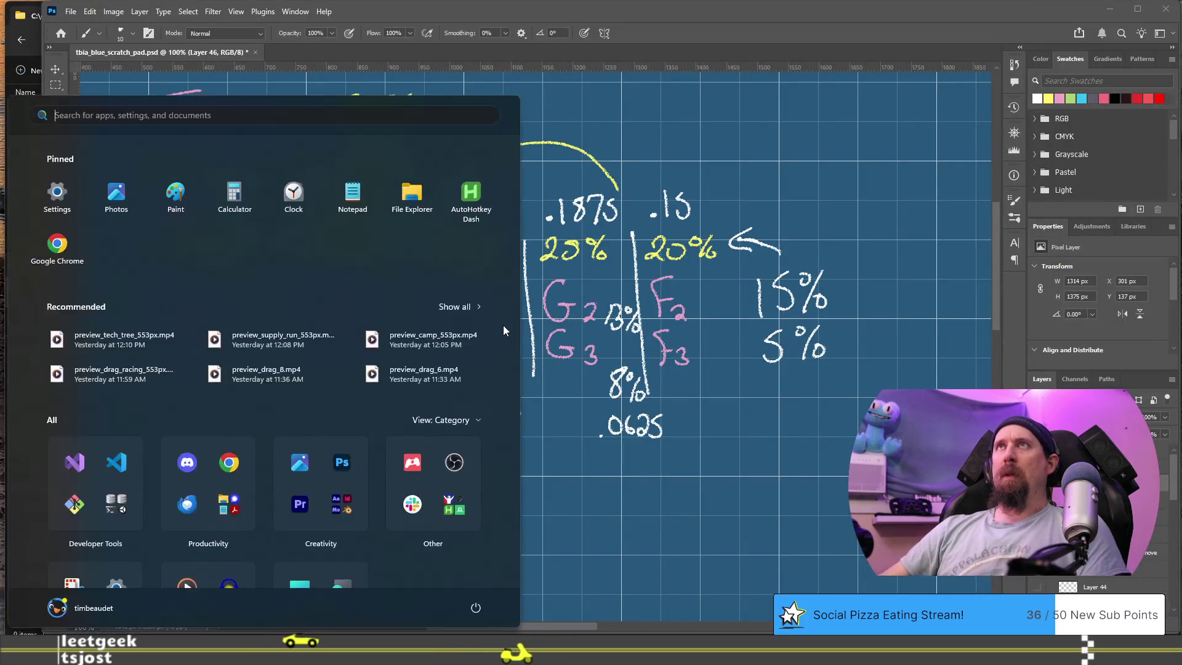
Search Start for 'cal', then dismiss it without launching Calculator.
{"action": "type", "text": "cal"}
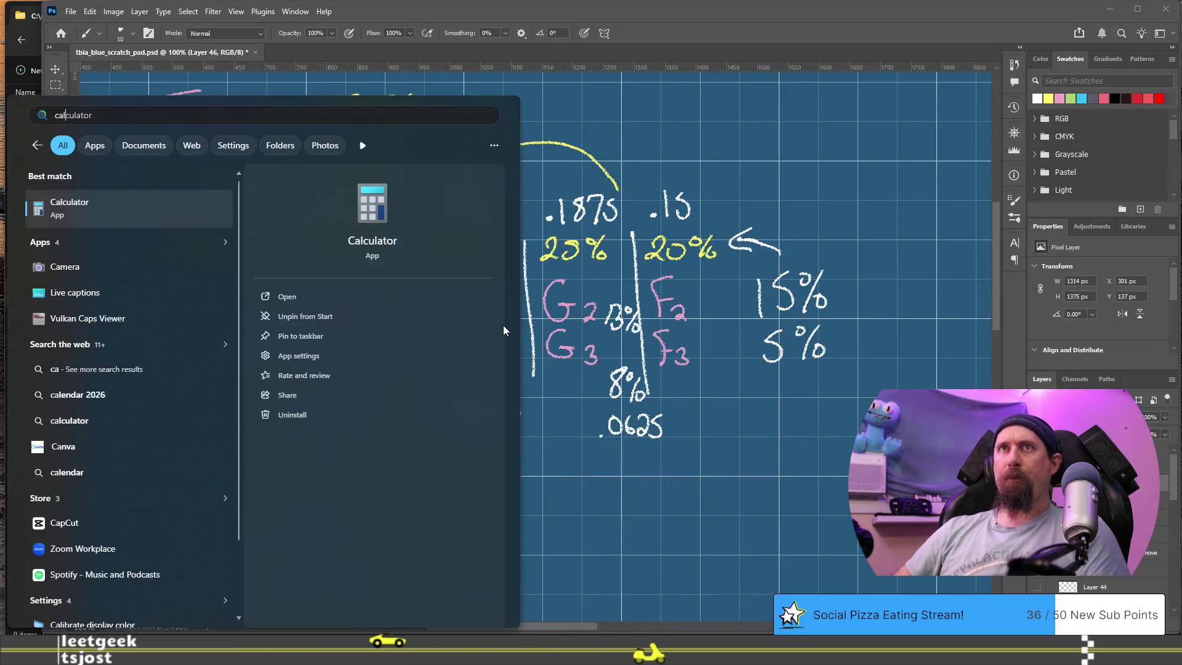
{"action": "key", "text": "Escape"}
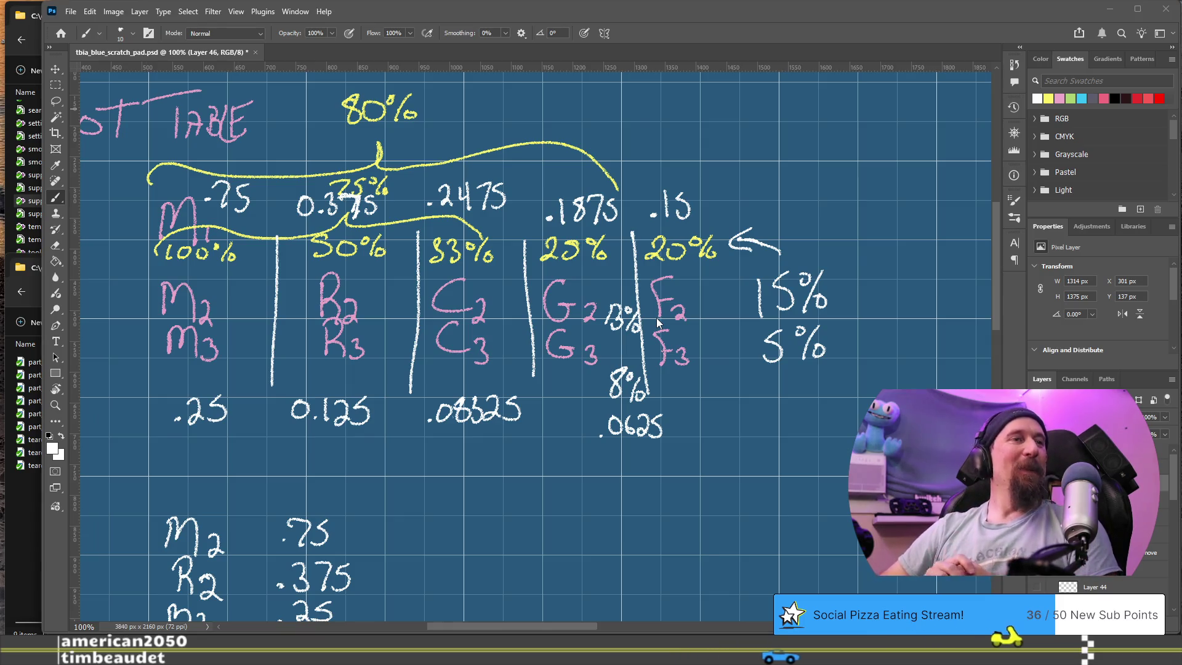
Go from the Photoshop loot notes back to Google's 0.1998 result.
{"action": "key", "text": "alt+Tab"}
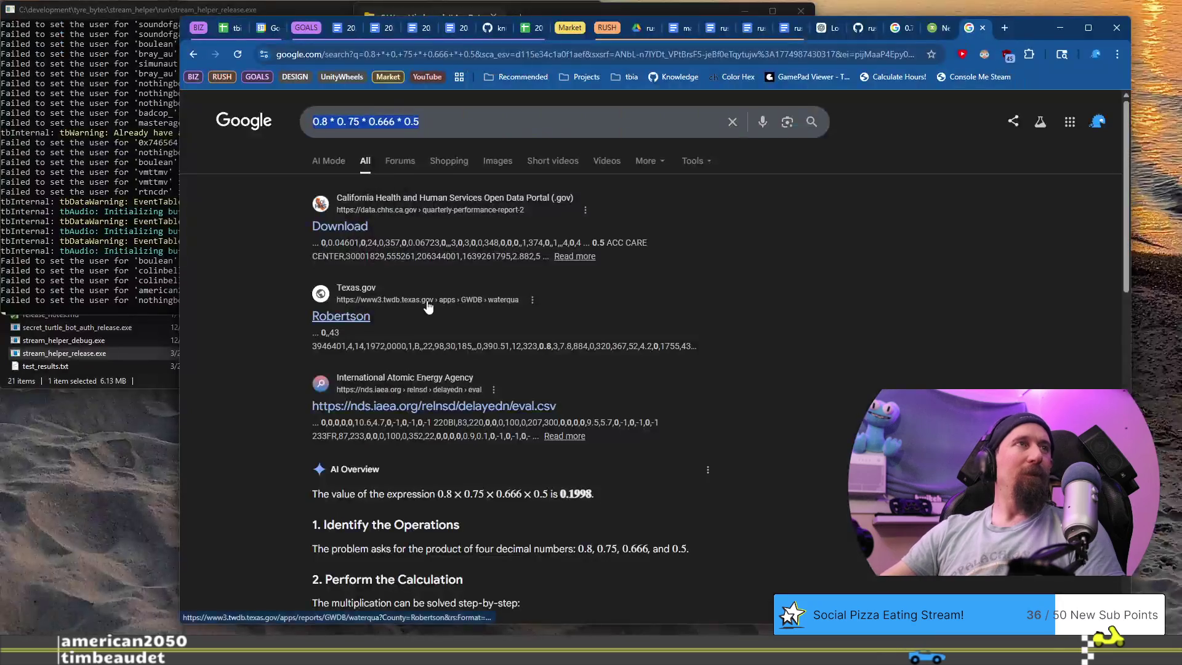
Recalculate the product as 0.8 * 0.75 * 0.6666666 * 0.5, giving 0.19999998.
{"action": "scroll", "coordinate": [468, 315], "scroll_direction": "down", "scroll_amount": 10}
{"action": "scroll", "coordinate": [468, 316], "scroll_direction": "up", "scroll_amount": 8}
{"action": "scroll", "coordinate": [472, 311], "scroll_direction": "up", "scroll_amount": 3}
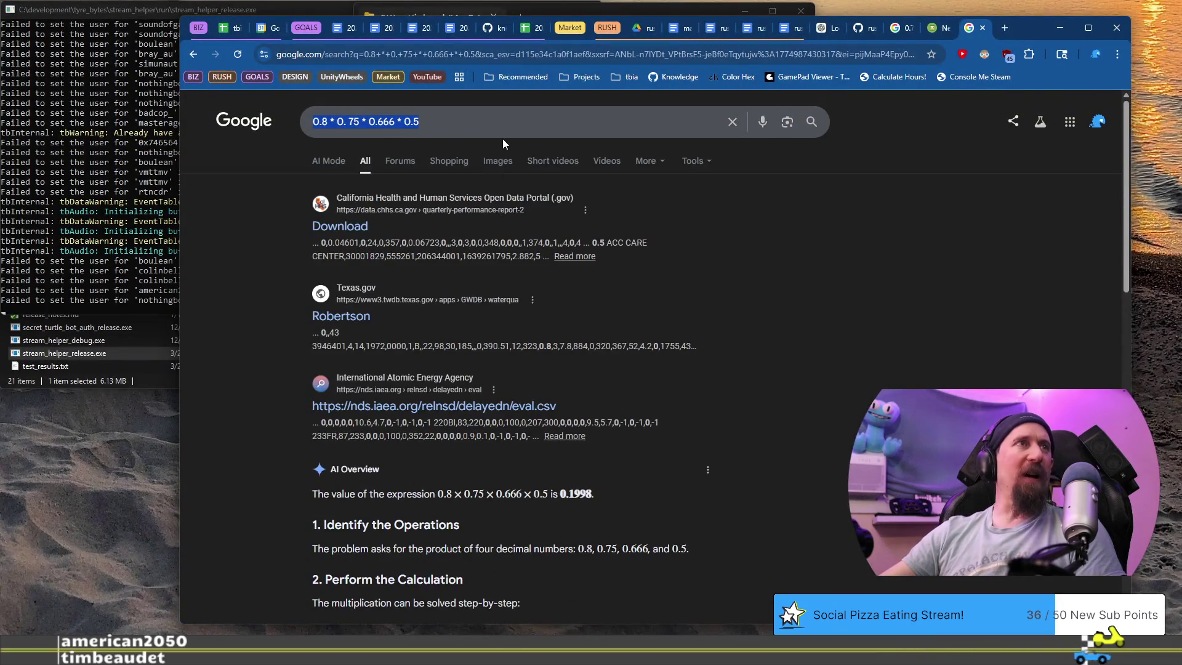
{"action": "left_click", "coordinate": [479, 117]}
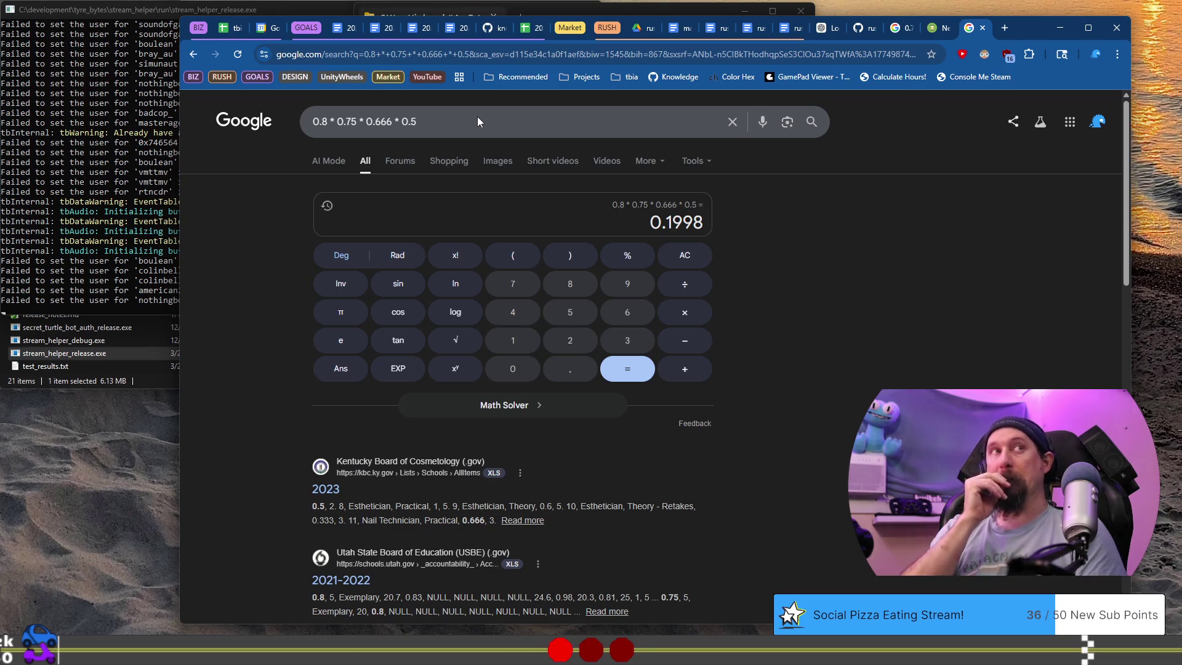
{"action": "left_click", "coordinate": [478, 117]}
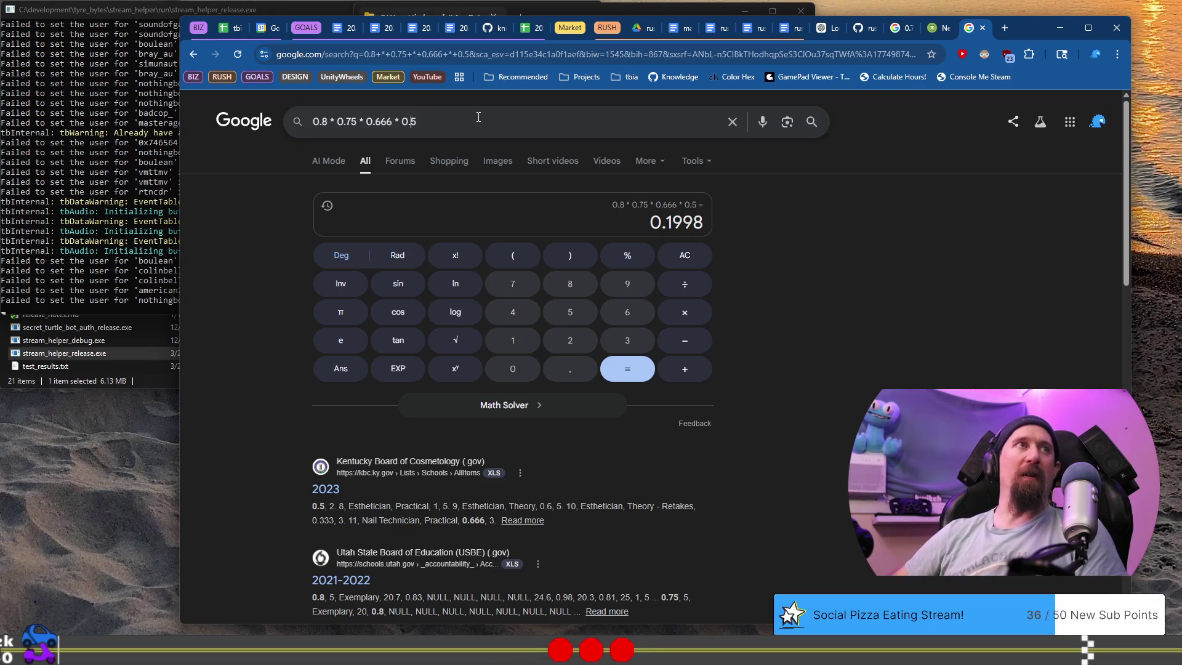
{"action": "key", "text": "Left"}
{"action": "key", "text": "Left"}
{"action": "key", "text": "Right"}
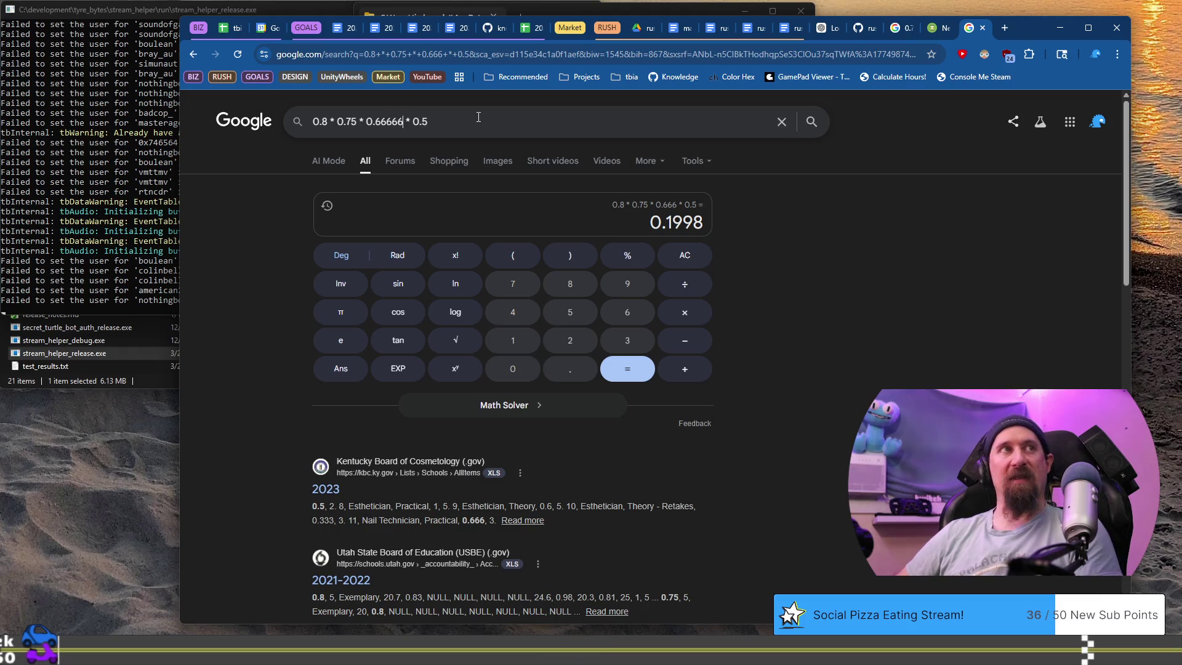
{"action": "key", "text": "Return"}
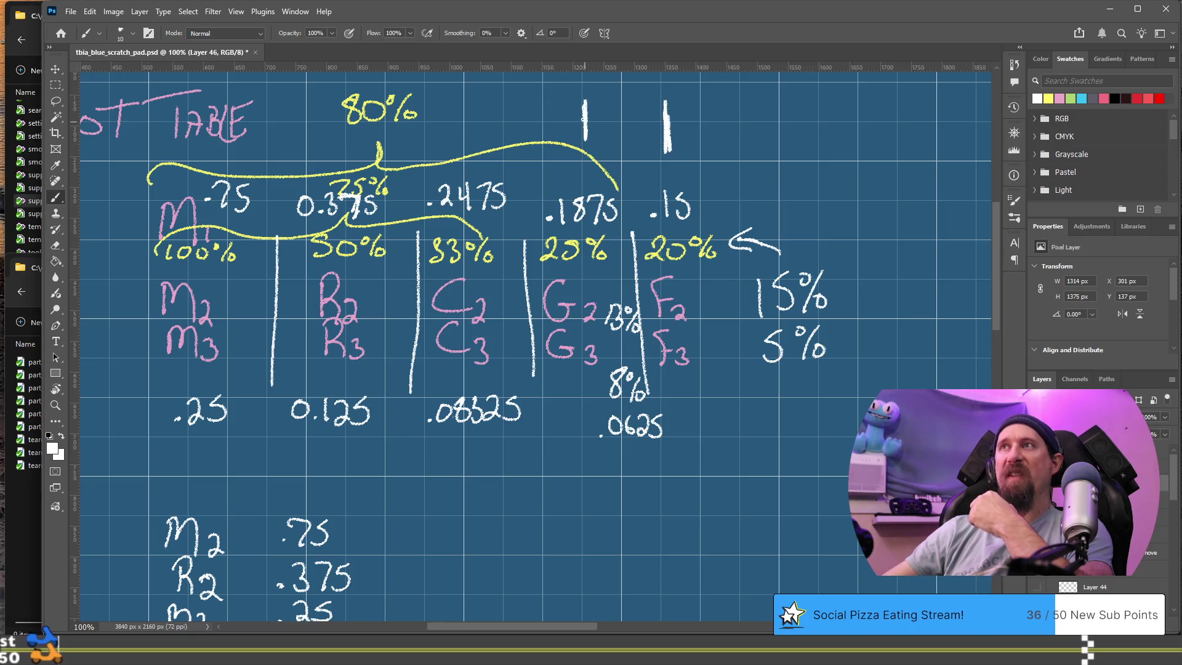
Draw and undo a check mark beside 80%, then bracket the F2/F3 column.
{"action": "mouse_move", "coordinate": [463, 97]}
{"action": "left_mouse_down"}
{"action": "mouse_move", "coordinate": [471, 143]}
{"action": "mouse_move", "coordinate": [480, 96]}
{"action": "left_mouse_up"}
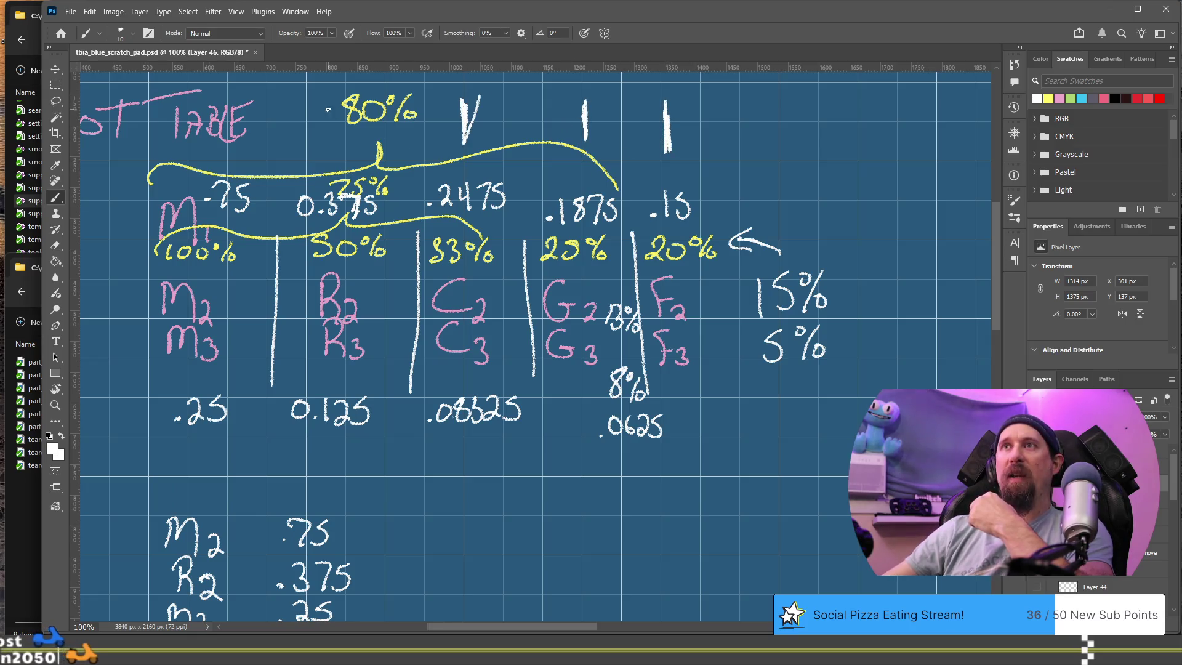
{"action": "key", "text": "ctrl+z"}
{"action": "key", "text": "ctrl+z"}
{"action": "key", "text": "ctrl+z"}
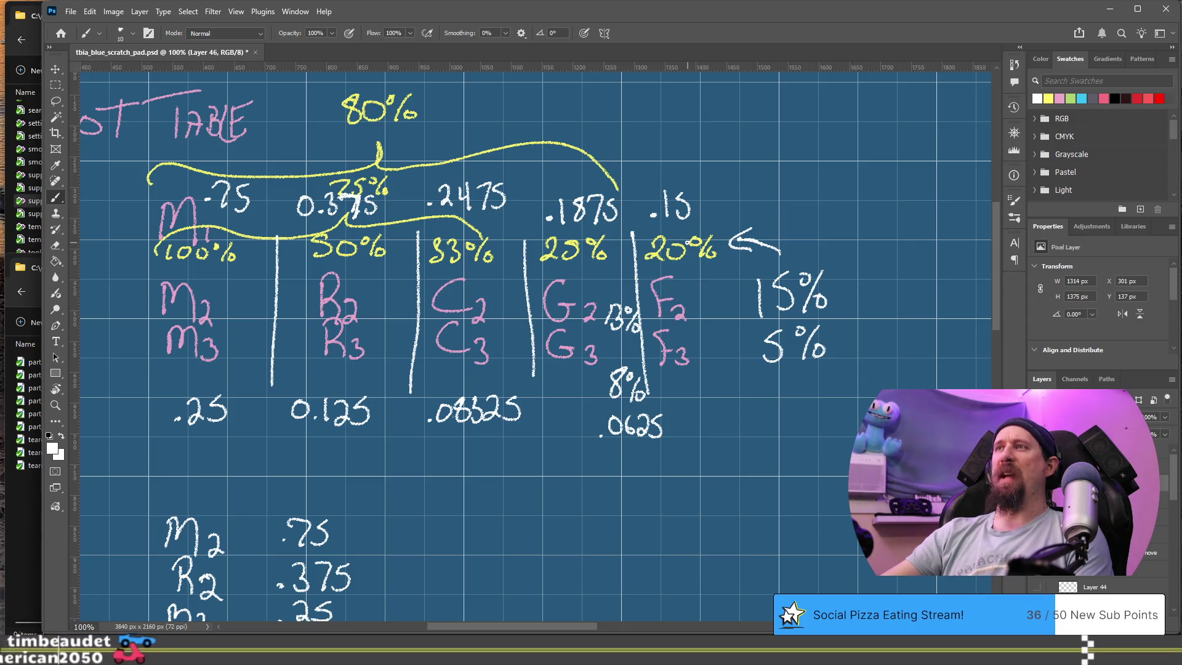
{"action": "mouse_move", "coordinate": [722, 217]}
{"action": "left_mouse_down"}
{"action": "mouse_move", "coordinate": [671, 401]}
{"action": "mouse_move", "coordinate": [644, 403]}
{"action": "left_mouse_up"}
Undo the box around the F2/F3 column and go to loot_target.cpp in Visual Studio.
{"action": "left_click_drag", "start_coordinate": [634, 234], "coordinate": [733, 206]}
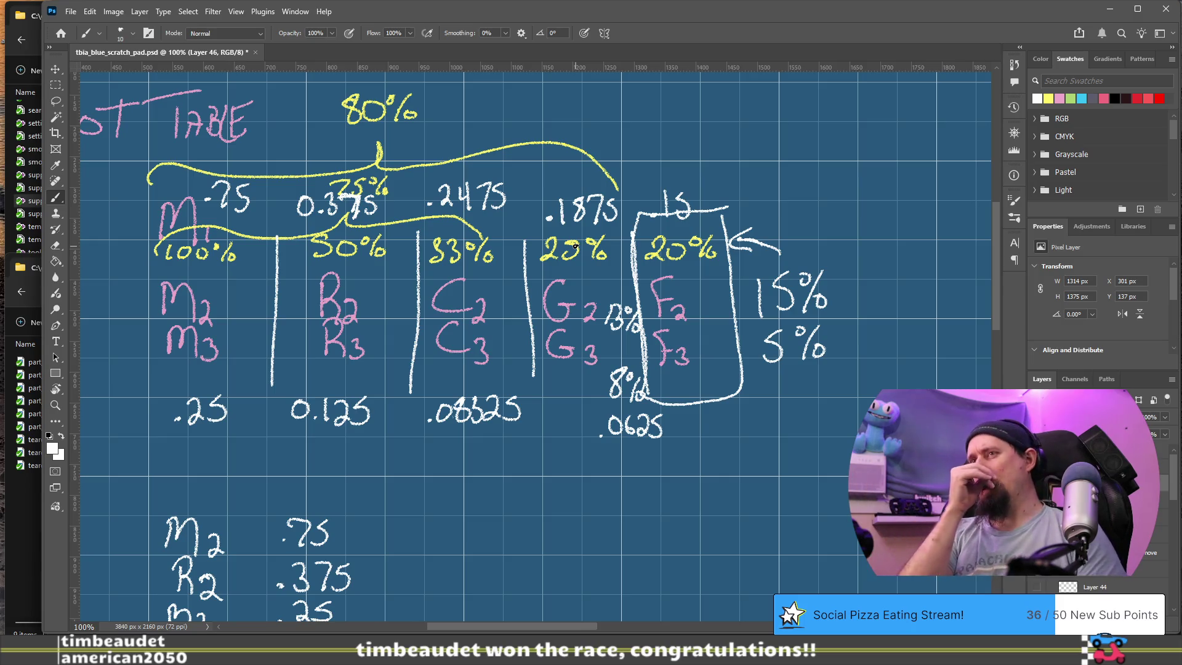
{"action": "key", "text": "ctrl+z"}
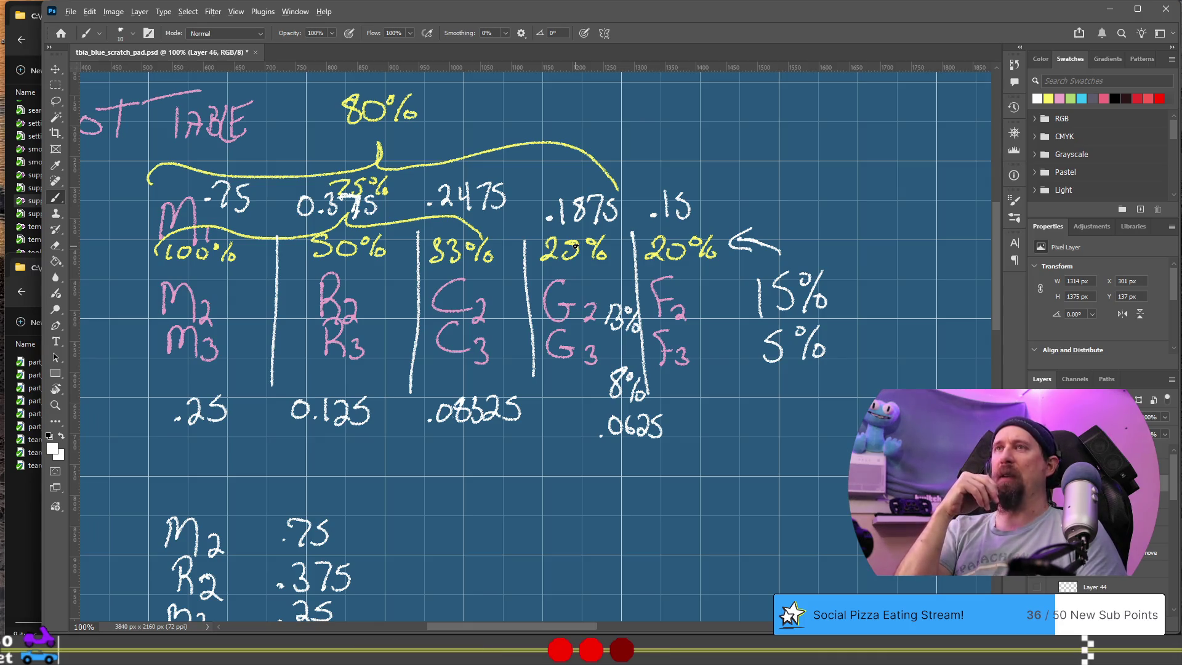
{"action": "key", "text": "alt+Tab"}
{"action": "key", "text": "alt+Tab"}
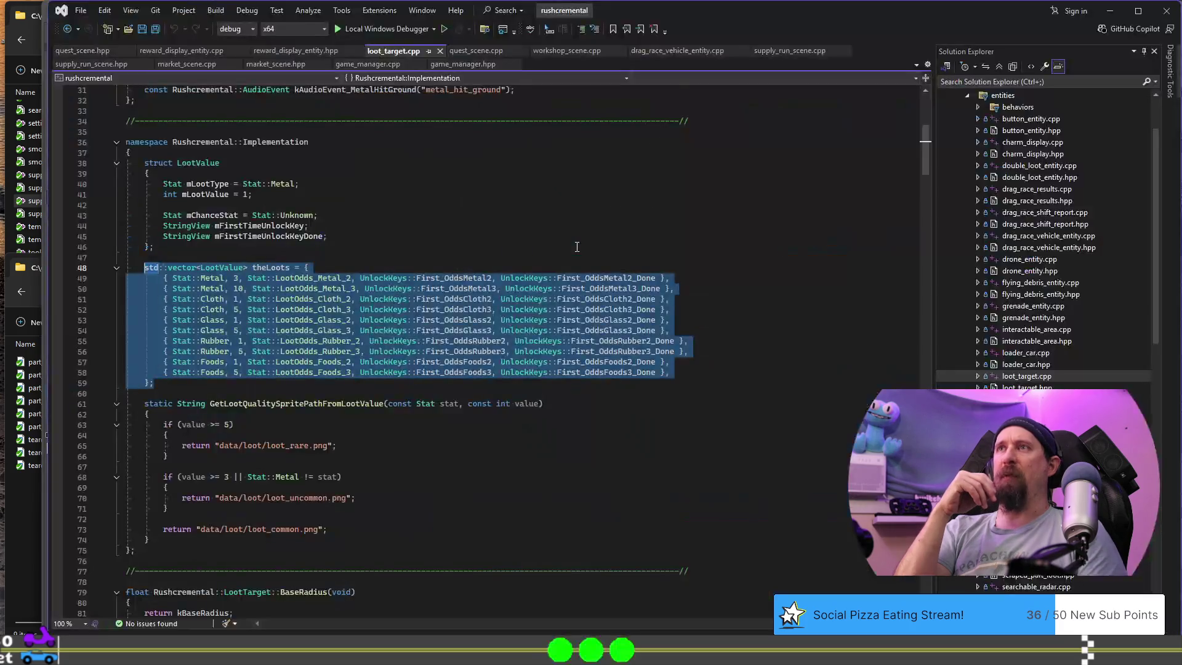
Highlight the Rubber 1 (line 55) and Metal 3 (line 50) odds entries in the loot table.
{"action": "left_click", "coordinate": [343, 343]}
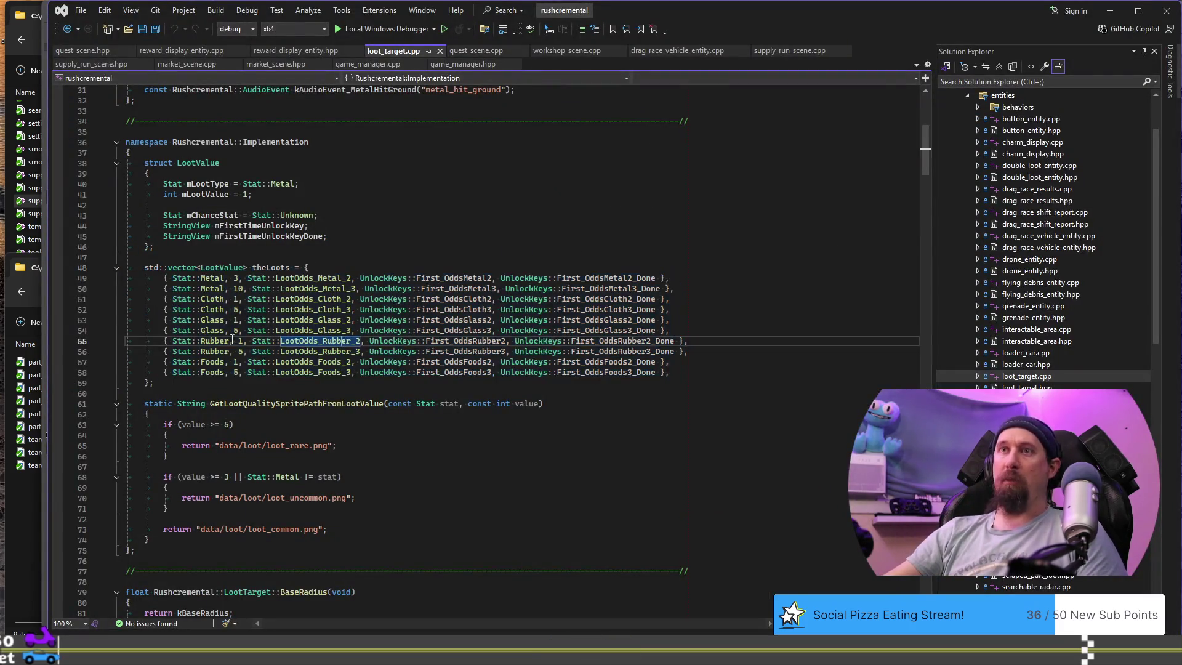
{"action": "left_click_drag", "start_coordinate": [205, 341], "coordinate": [352, 347]}
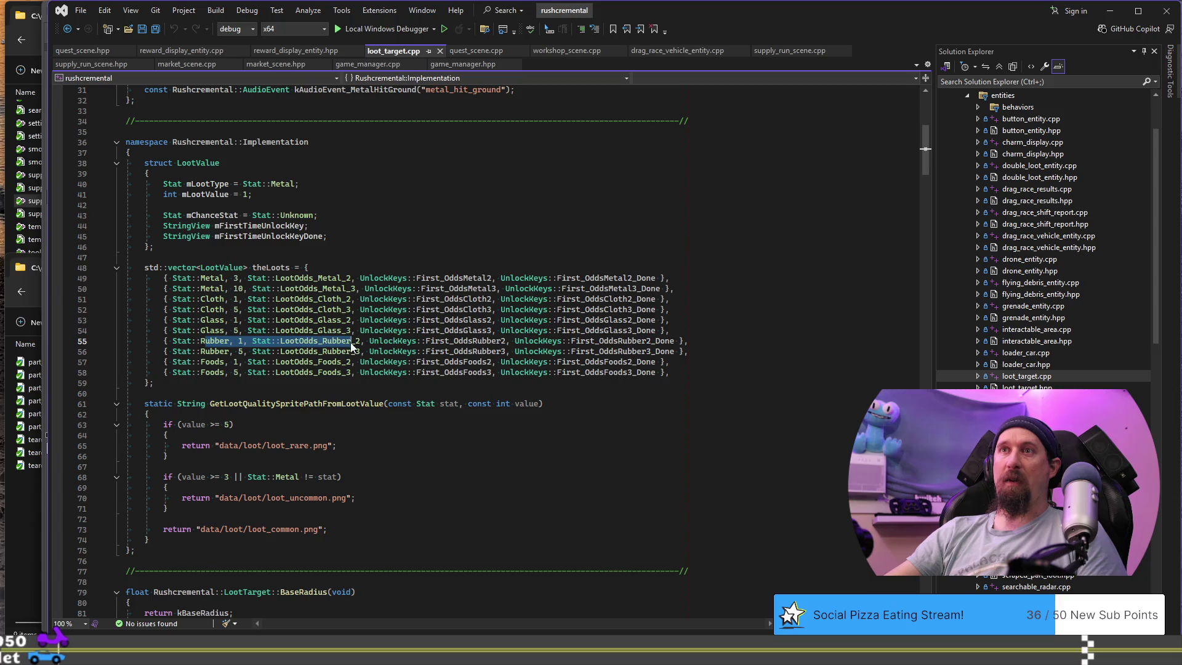
{"action": "left_click", "coordinate": [217, 315]}
{"action": "left_click_drag", "start_coordinate": [248, 289], "coordinate": [444, 289]}
{"action": "mouse_move", "coordinate": [524, 288]}
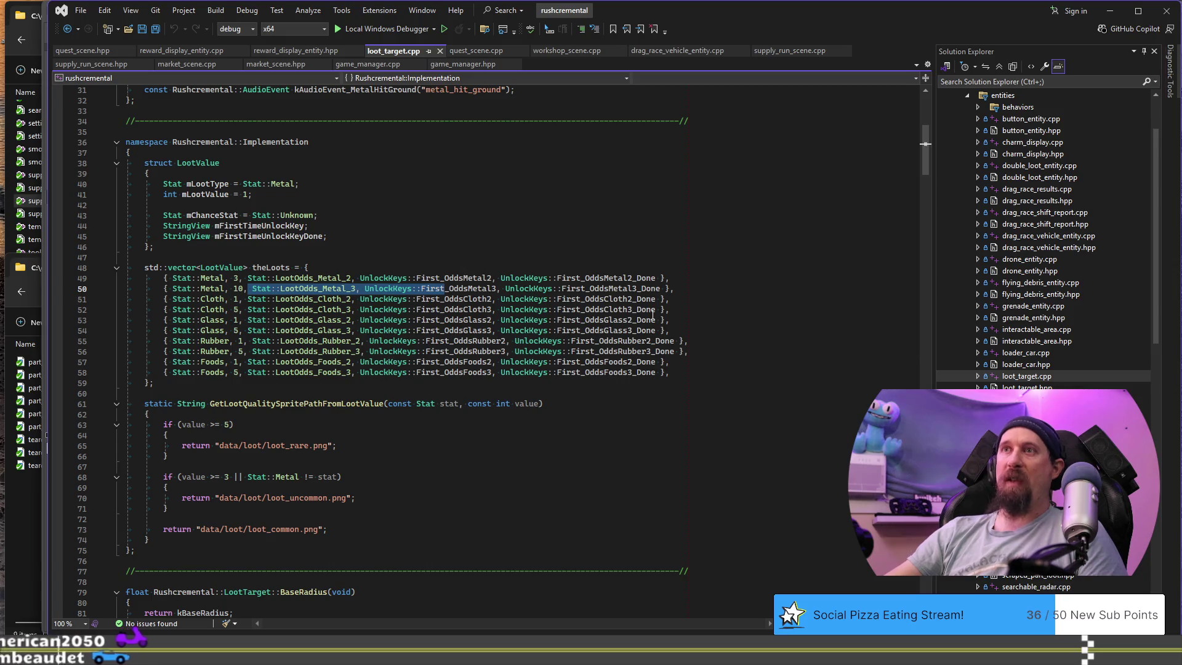
{"action": "mouse_move", "coordinate": [653, 314]}
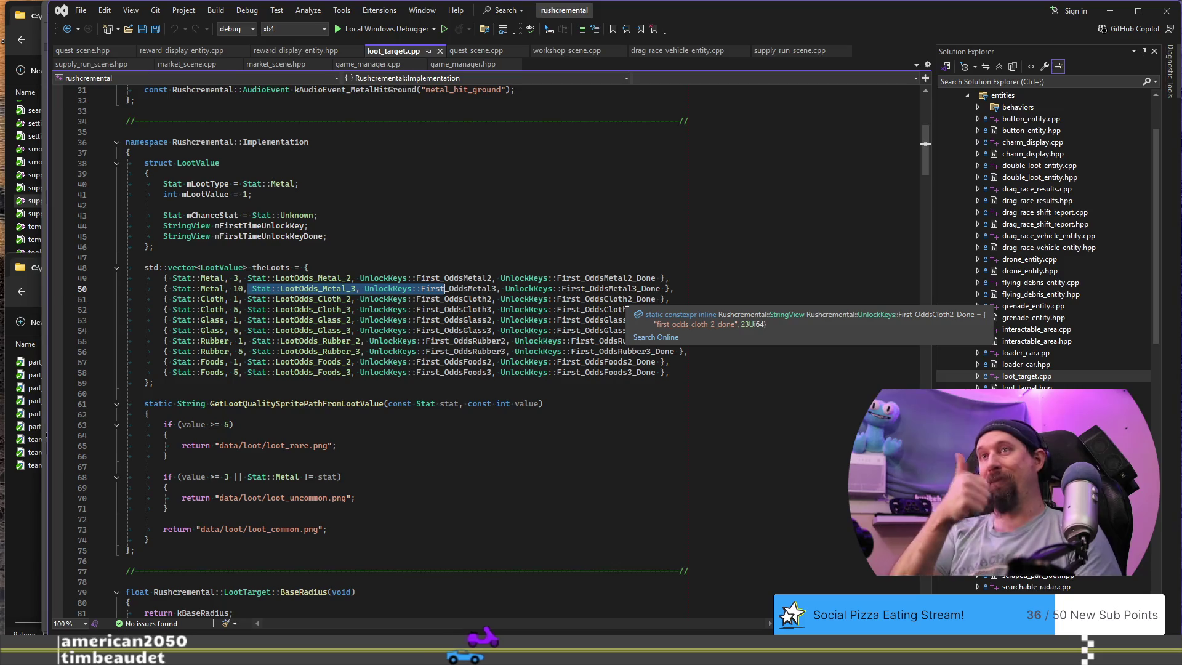
Select the ResortLootDropTable function body to review it.
{"action": "scroll", "coordinate": [546, 230], "scroll_direction": "down", "scroll_amount": 16}
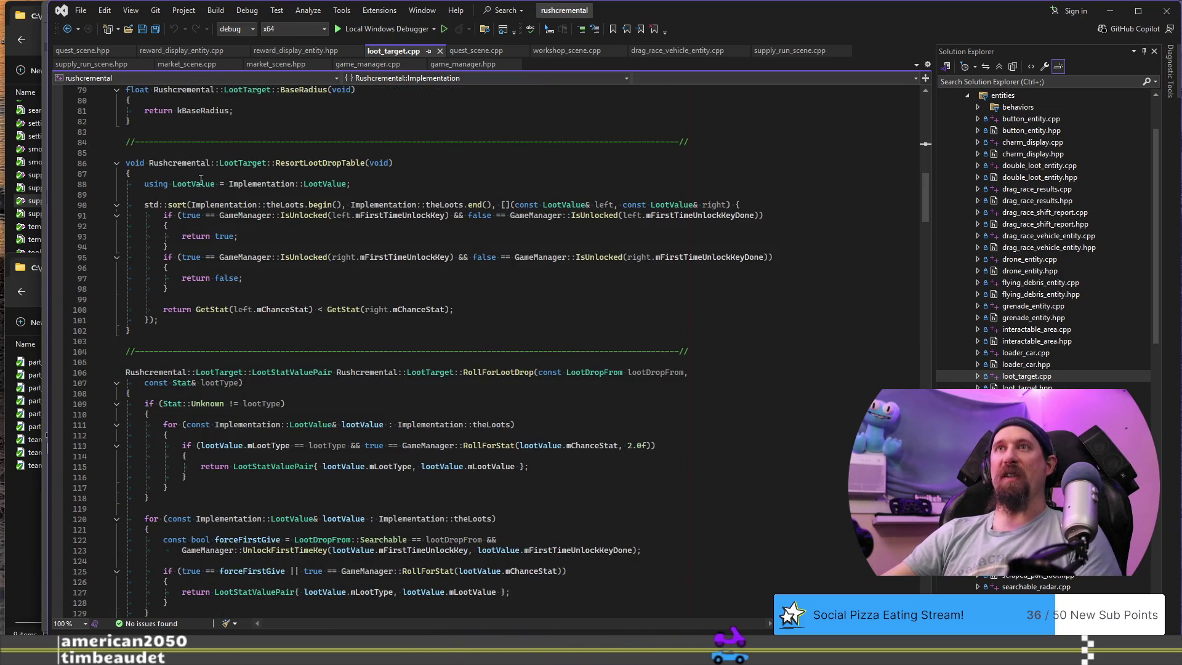
{"action": "mouse_move", "coordinate": [163, 162]}
{"action": "left_mouse_down"}
{"action": "mouse_move", "coordinate": [623, 299]}
{"action": "mouse_move", "coordinate": [633, 323]}
{"action": "left_mouse_up"}
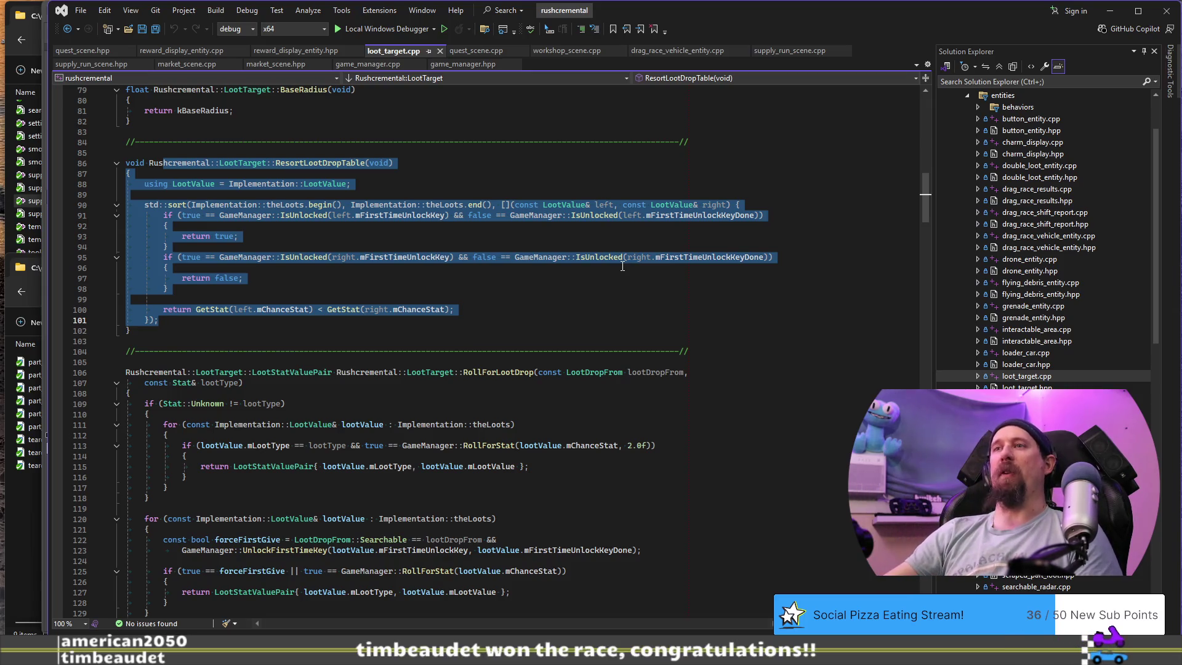
{"action": "scroll", "coordinate": [623, 266], "scroll_direction": "down", "scroll_amount": 5}
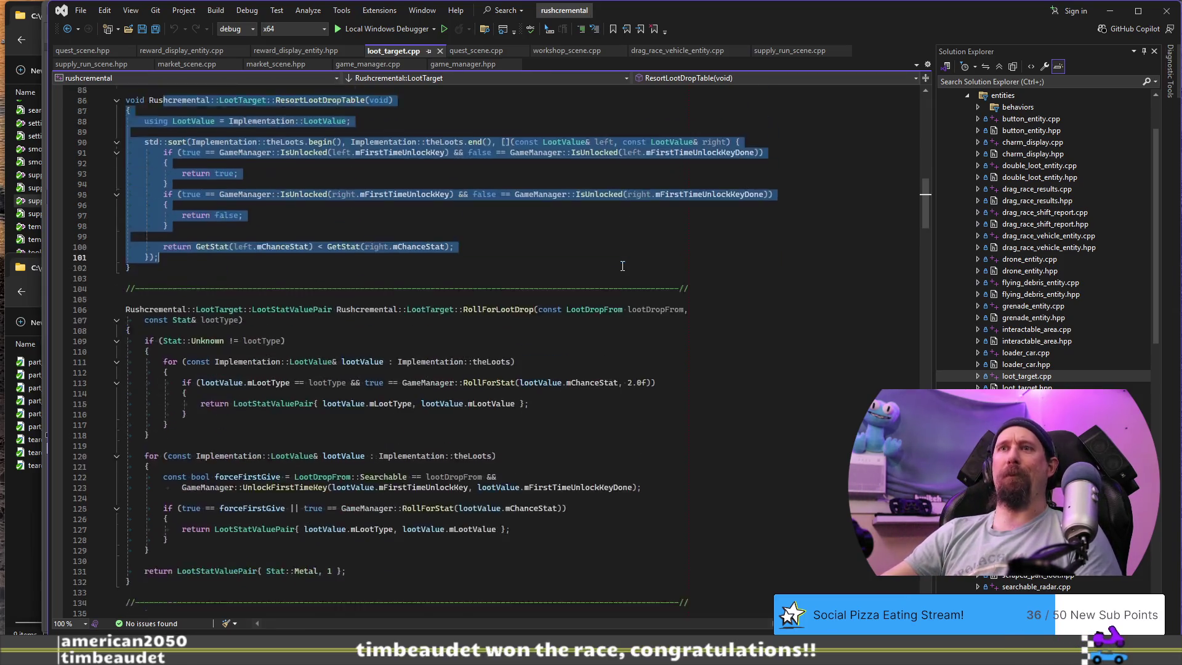
{"action": "mouse_move", "coordinate": [126, 236]}
{"action": "left_mouse_down"}
{"action": "mouse_move", "coordinate": [370, 404]}
{"action": "mouse_move", "coordinate": [168, 446]}
{"action": "left_mouse_up"}
{"action": "left_click", "coordinate": [585, 340]}
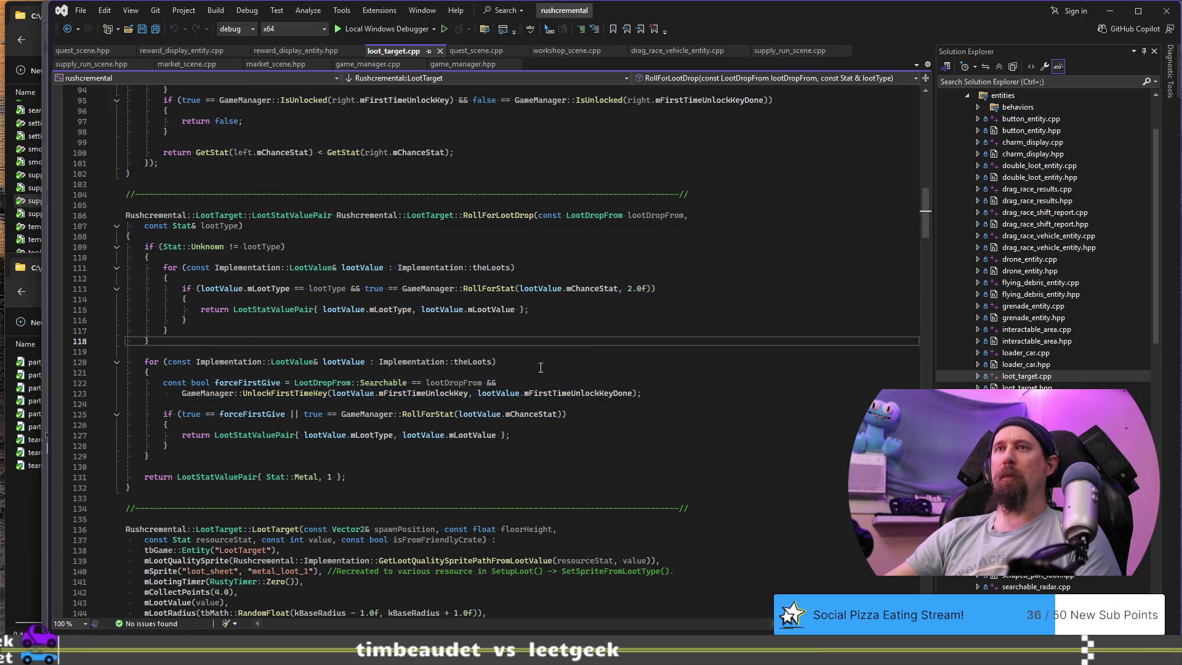
Select RollForLootDrop's second loop over theLoots, lines 120–129, then move to the Bernoulli article.
{"action": "left_click_drag", "start_coordinate": [241, 343], "coordinate": [126, 237]}
{"action": "scroll", "coordinate": [232, 316], "scroll_direction": "down", "scroll_amount": 2}
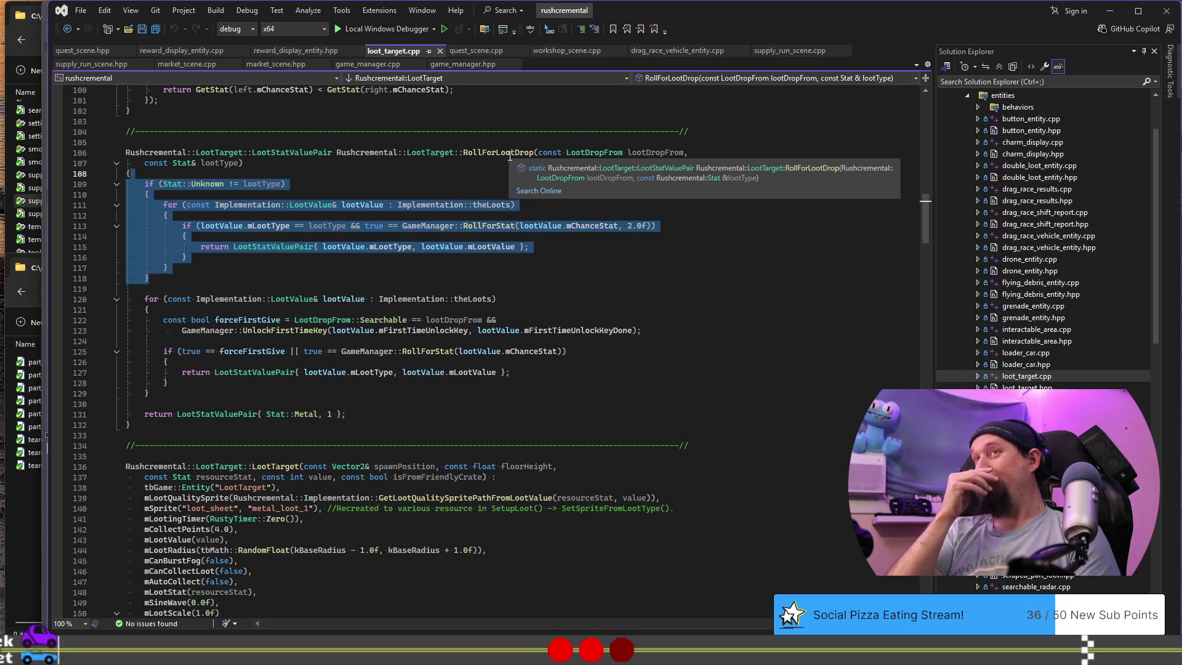
{"action": "scroll", "coordinate": [170, 322], "scroll_direction": "down", "scroll_amount": 2}
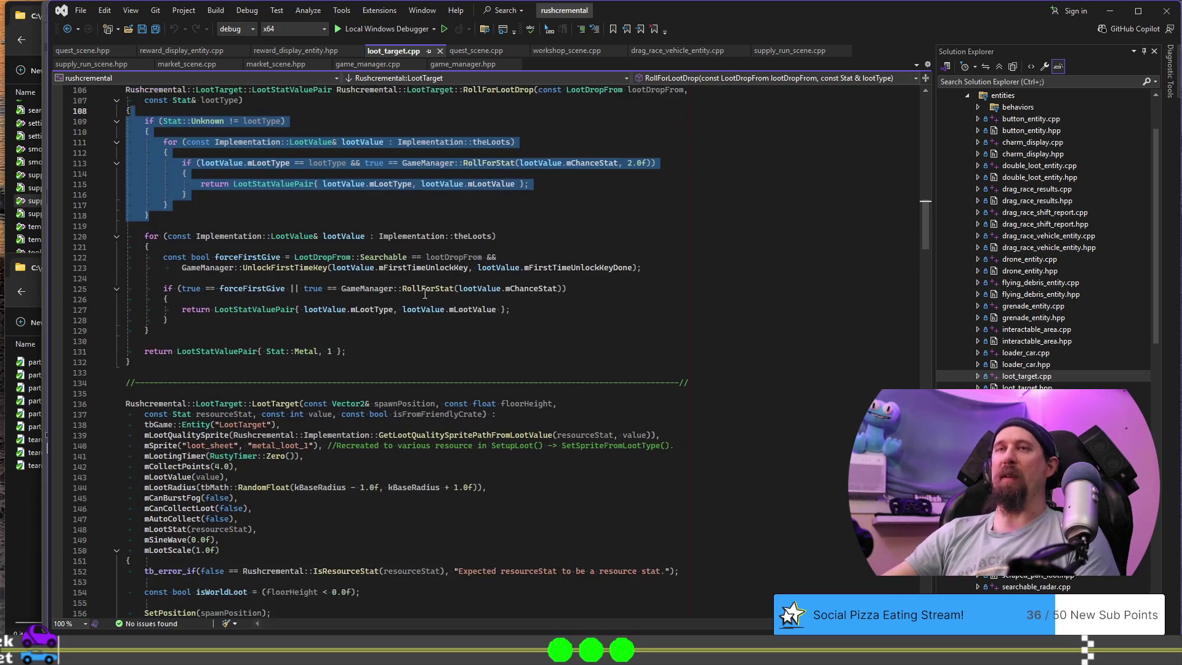
{"action": "mouse_move", "coordinate": [173, 332]}
{"action": "left_mouse_down"}
{"action": "mouse_move", "coordinate": [142, 309]}
{"action": "mouse_move", "coordinate": [123, 246]}
{"action": "mouse_move", "coordinate": [95, 240]}
{"action": "left_mouse_up"}
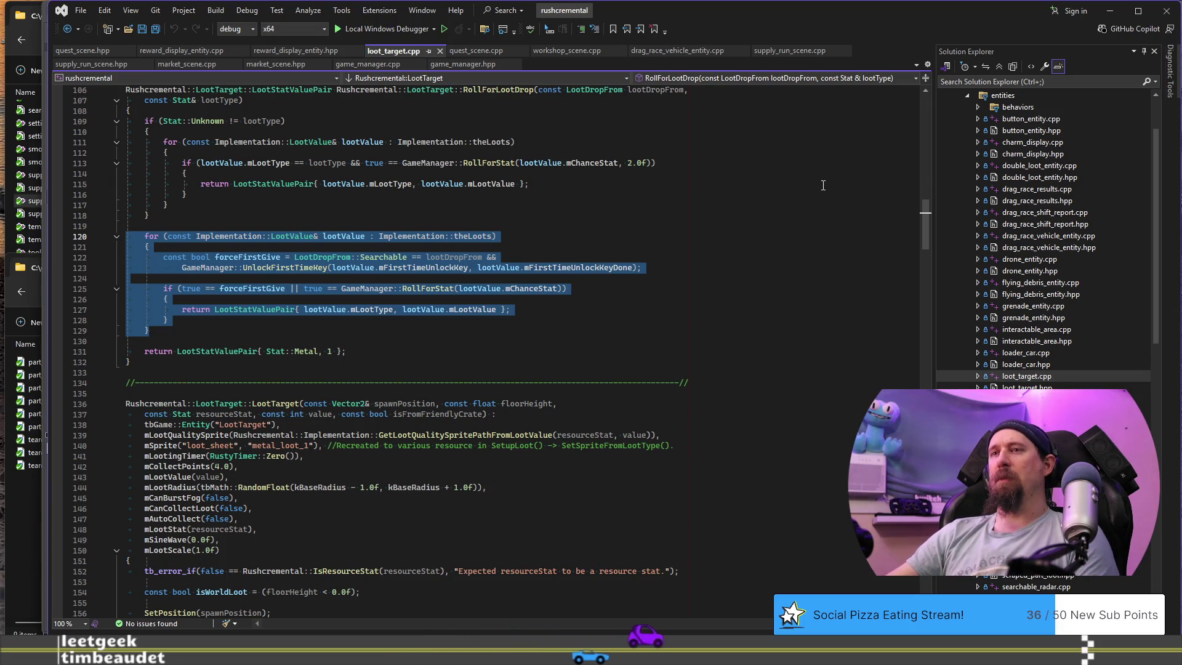
{"action": "key", "text": "alt+Tab"}
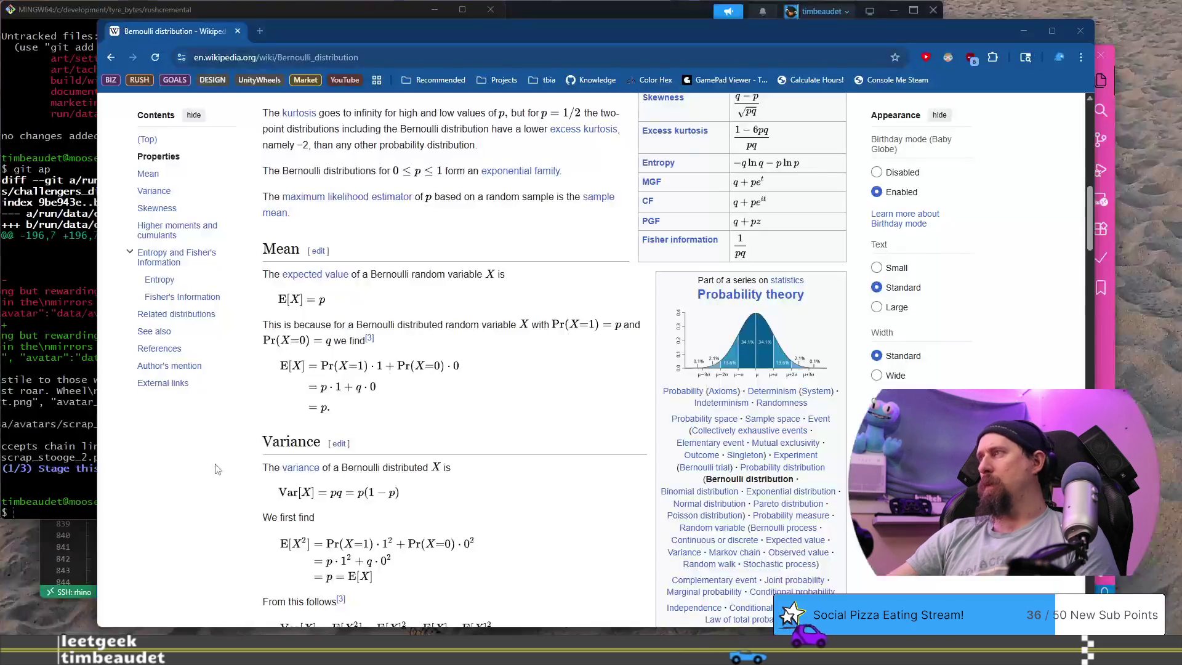
Read the Bernoulli article's Mean and Variance sections, then move to the TASVideos Brain Age page.
{"action": "scroll", "coordinate": [216, 469], "scroll_direction": "down", "scroll_amount": 2}
{"action": "scroll", "coordinate": [217, 469], "scroll_direction": "up", "scroll_amount": 3}
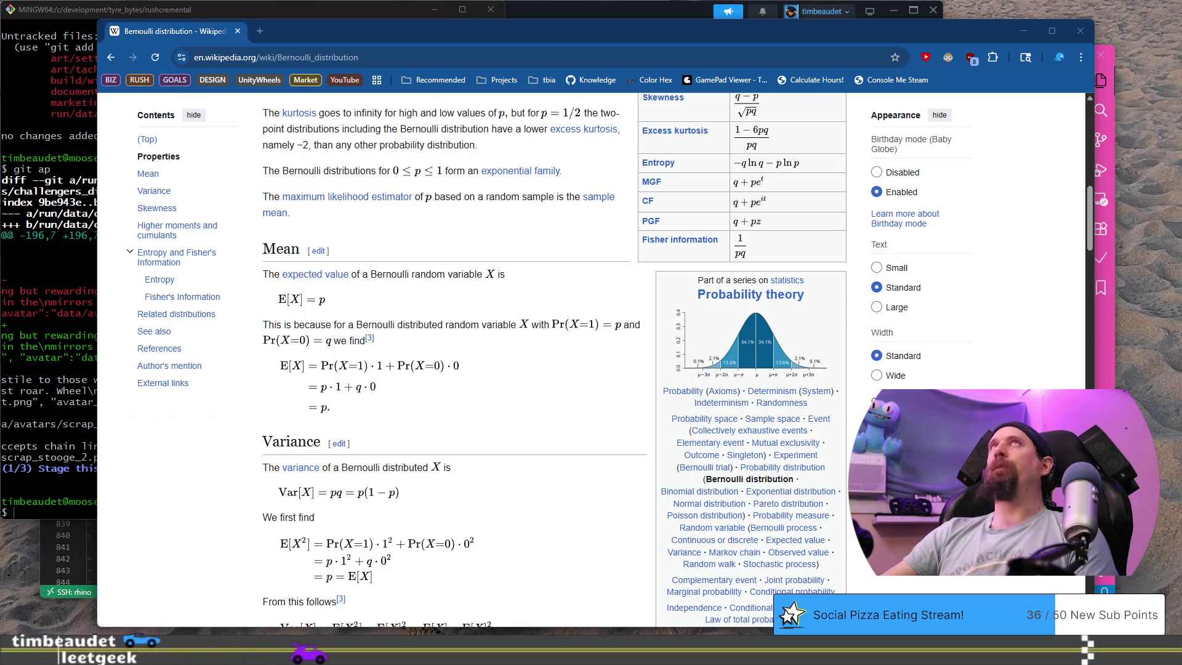
{"action": "key", "text": "alt+Tab"}
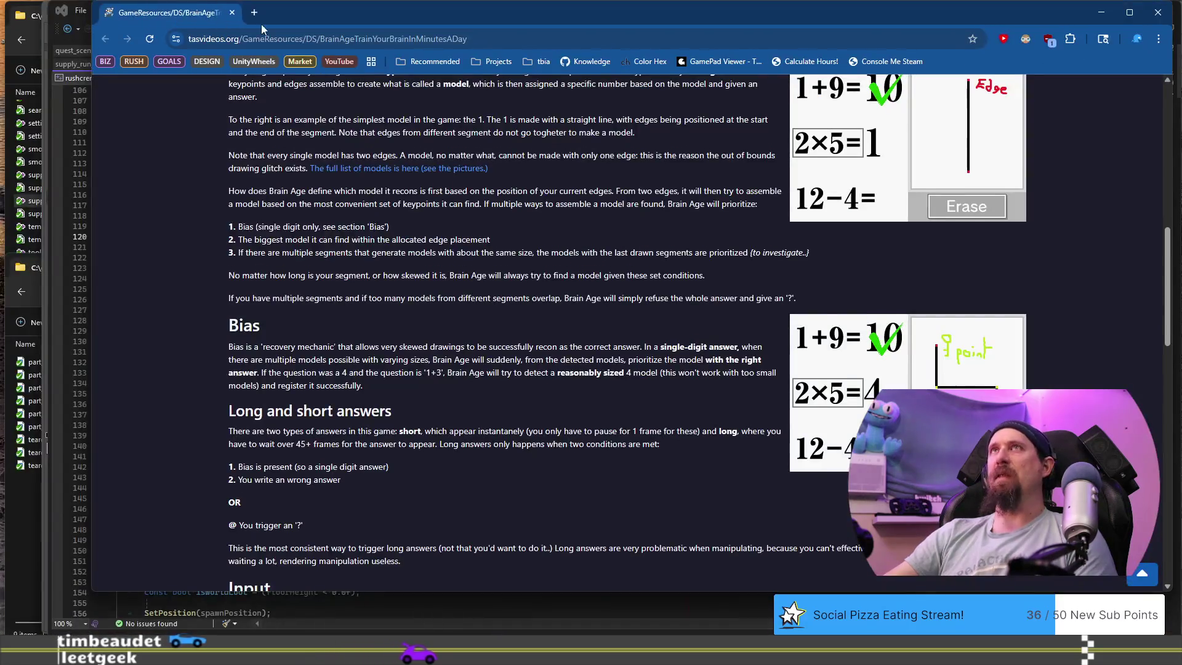
Scroll through the Brain Age answer-recognition notes, then close the browser window.
{"action": "scroll", "coordinate": [574, 271], "scroll_direction": "up", "scroll_amount": 3}
{"action": "scroll", "coordinate": [573, 271], "scroll_direction": "up", "scroll_amount": 1}
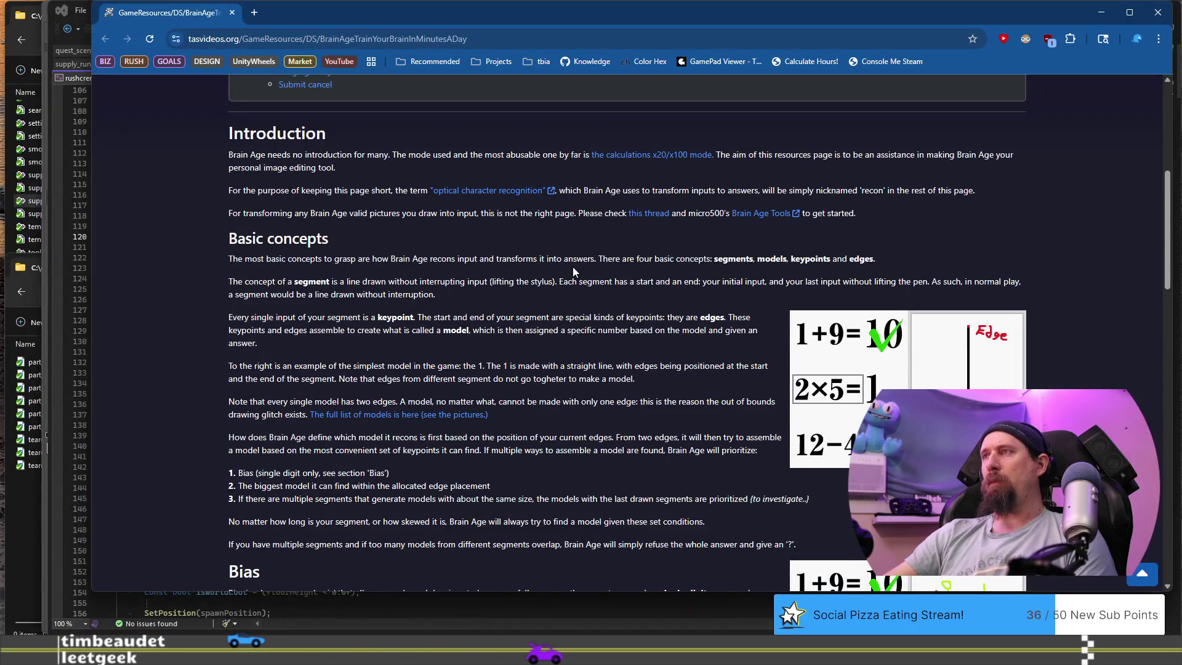
{"action": "scroll", "coordinate": [573, 268], "scroll_direction": "down", "scroll_amount": 4}
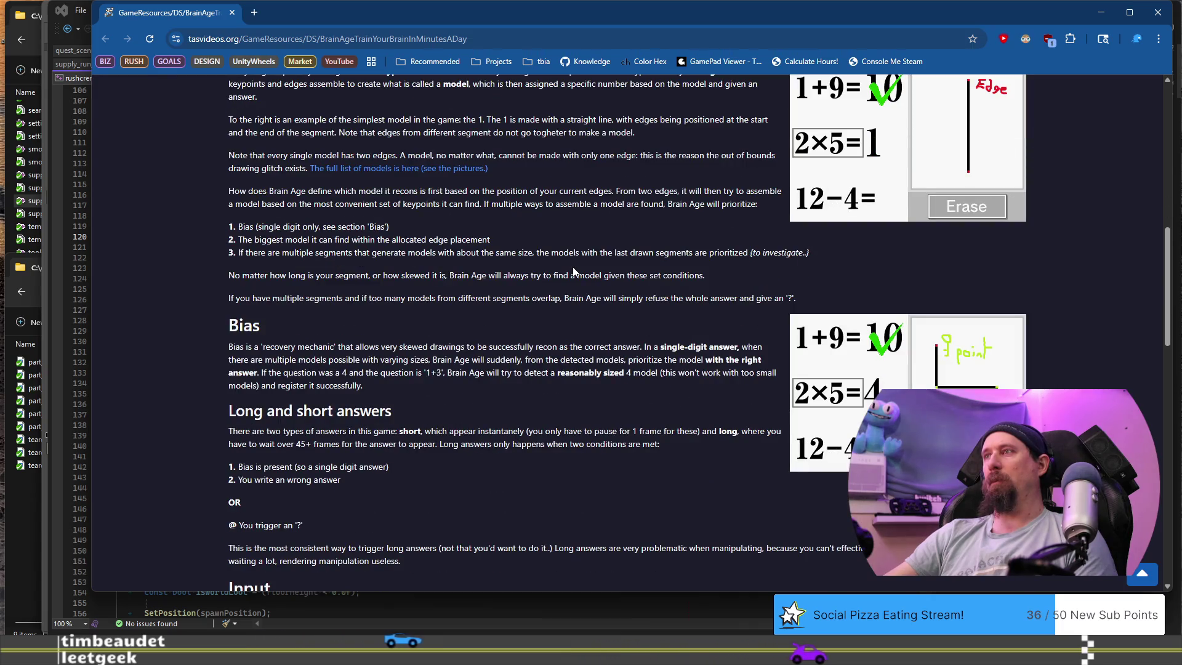
{"action": "scroll", "coordinate": [573, 271], "scroll_direction": "down", "scroll_amount": 10}
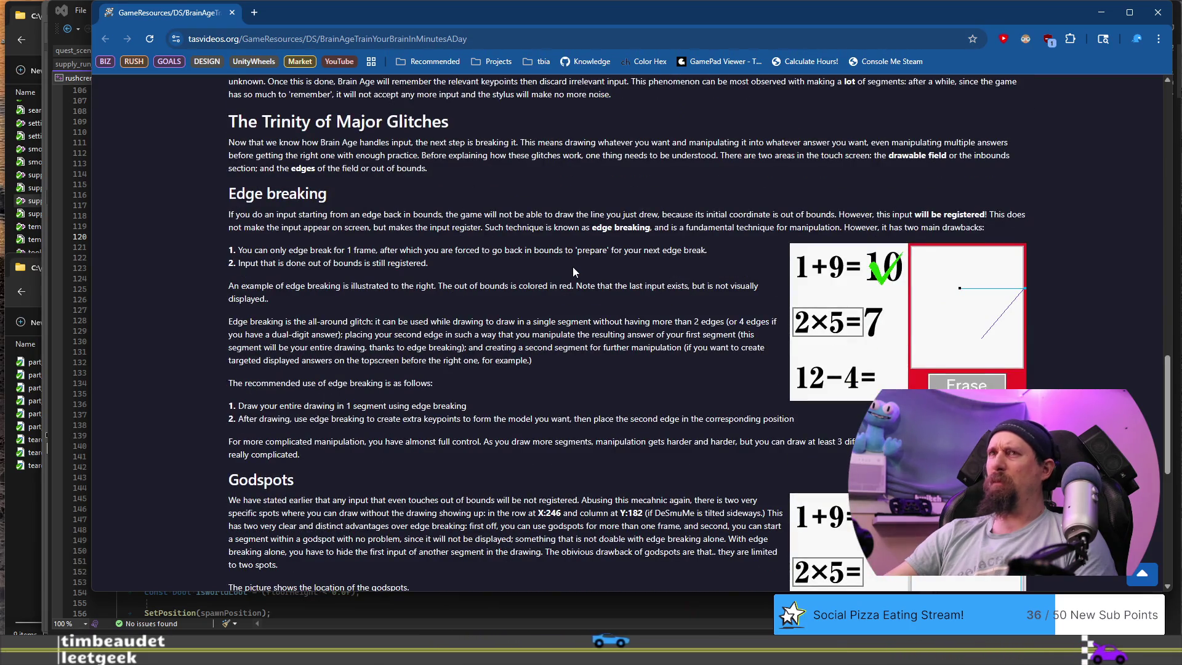
{"action": "scroll", "coordinate": [573, 272], "scroll_direction": "down", "scroll_amount": 5}
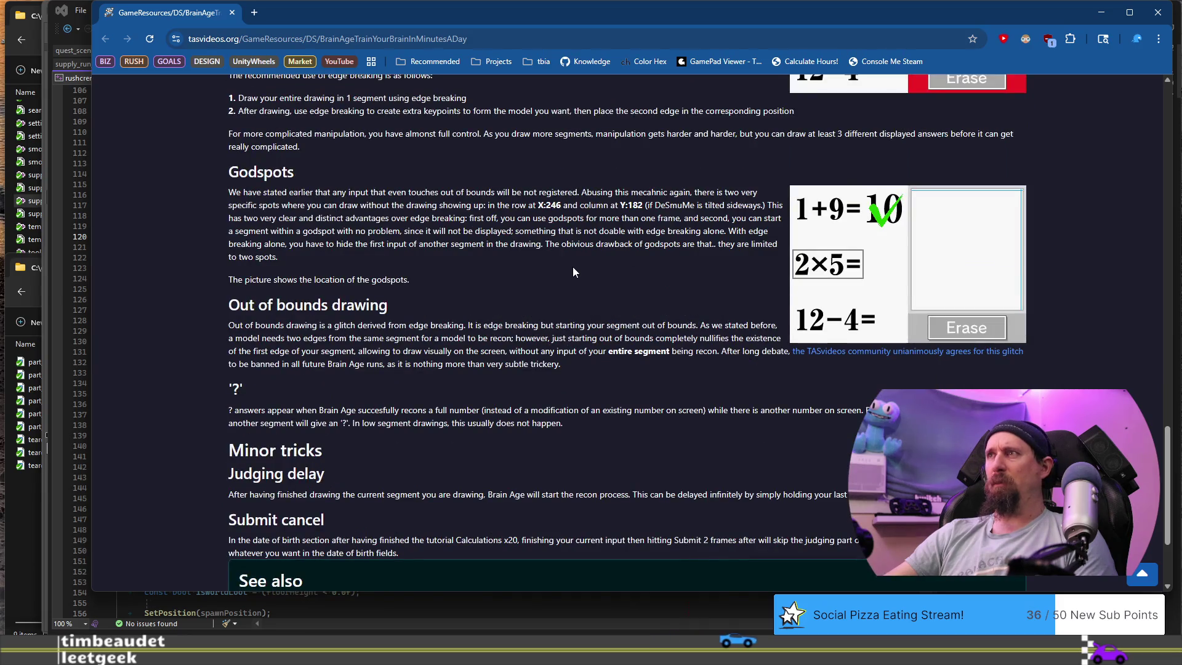
{"action": "scroll", "coordinate": [573, 271], "scroll_direction": "down", "scroll_amount": 2}
{"action": "scroll", "coordinate": [573, 272], "scroll_direction": "up", "scroll_amount": 15}
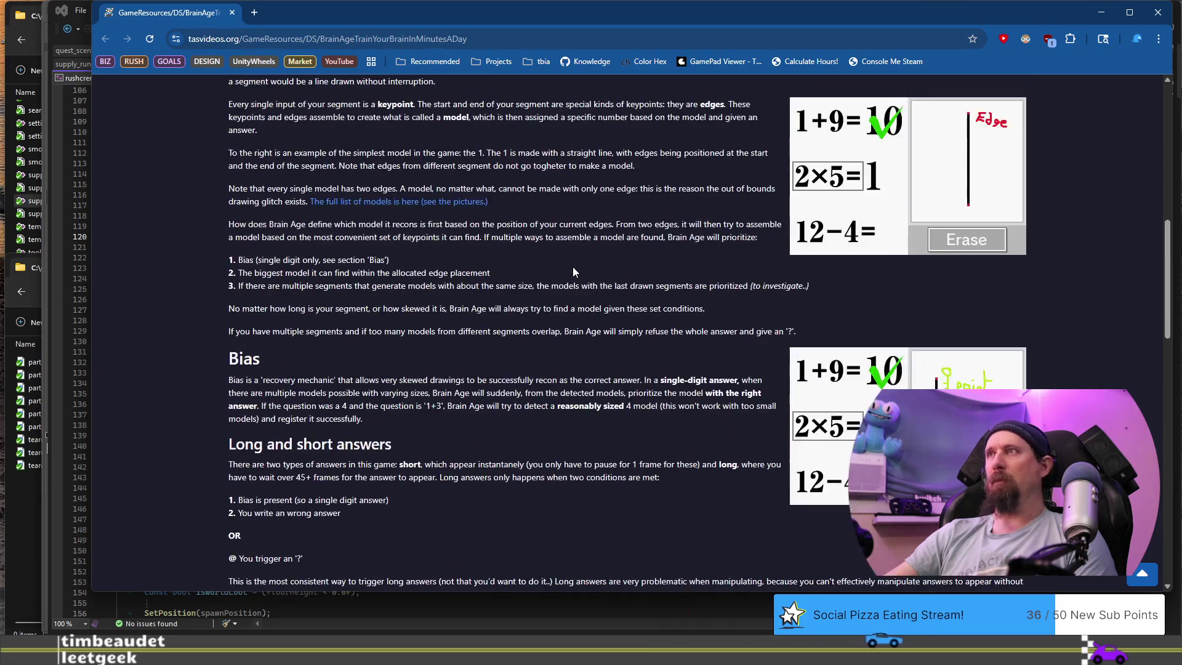
{"action": "scroll", "coordinate": [572, 272], "scroll_direction": "up", "scroll_amount": 15}
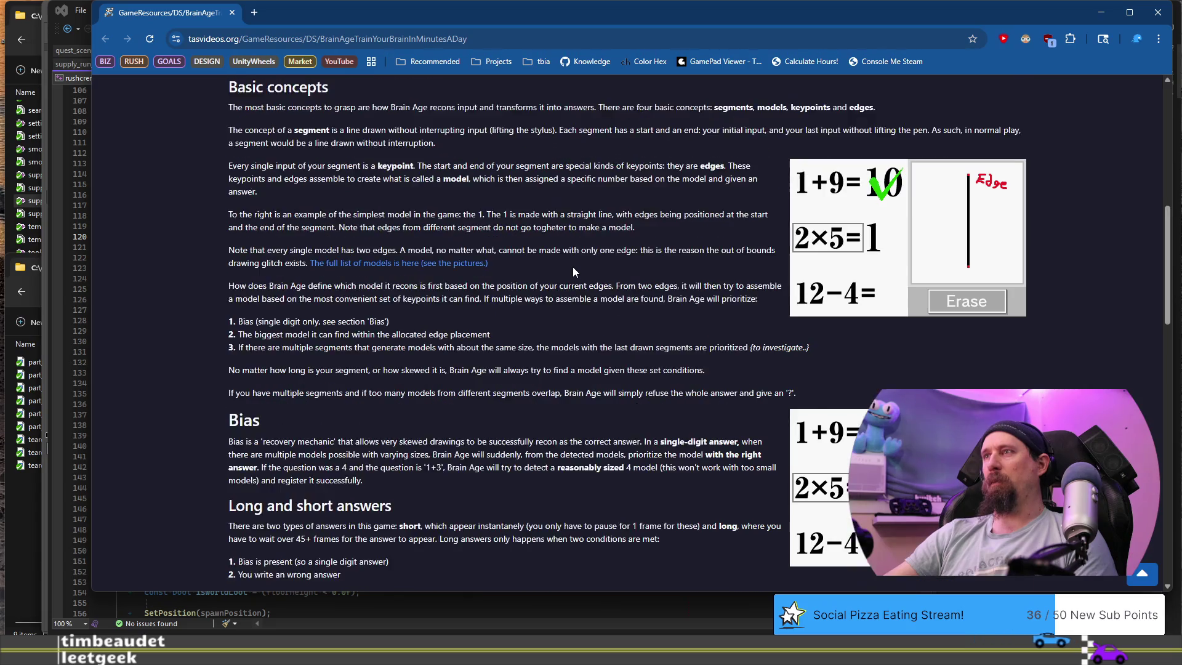
{"action": "scroll", "coordinate": [573, 272], "scroll_direction": "down", "scroll_amount": 6}
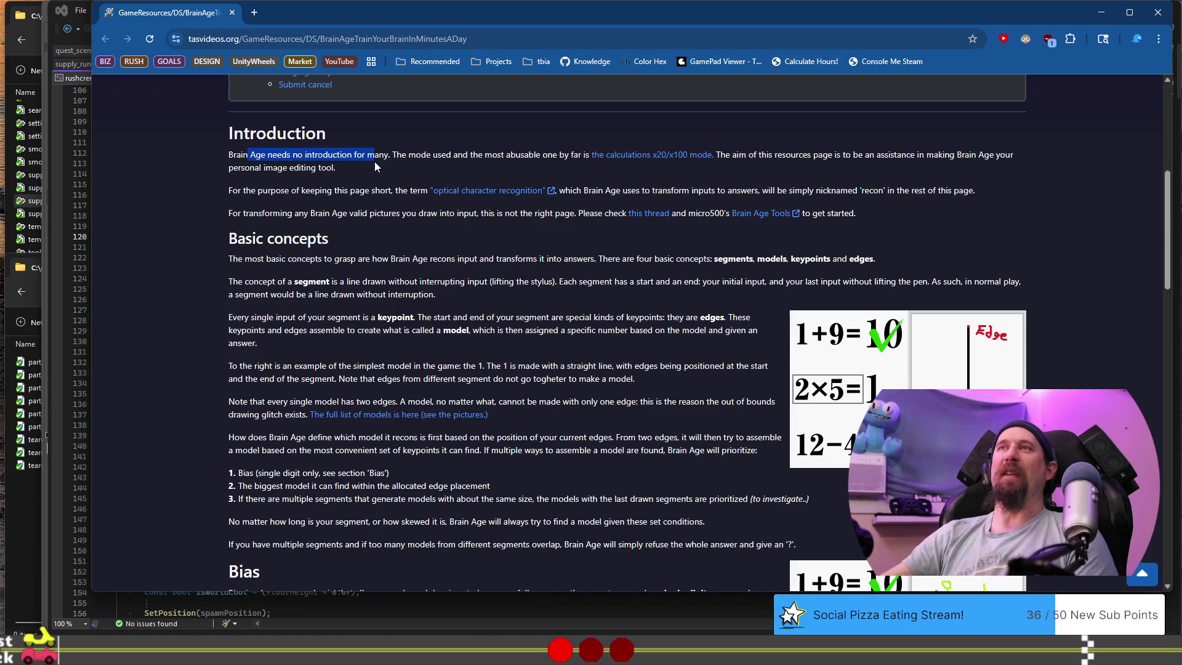
{"action": "left_click", "coordinate": [231, 14]}
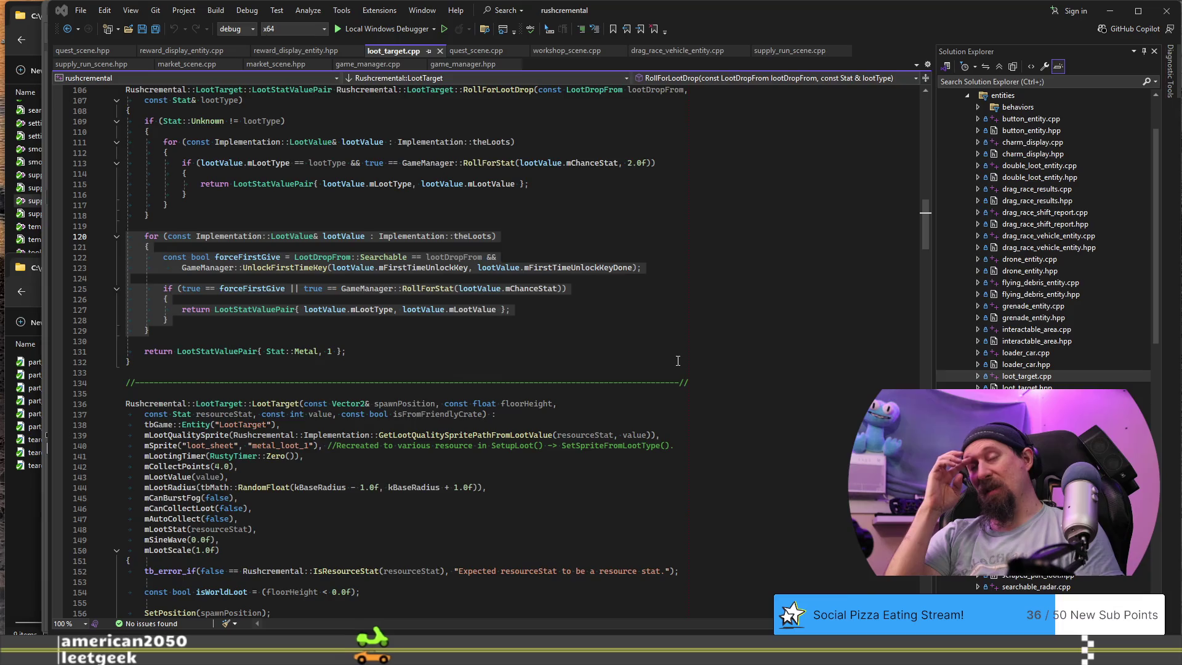
Switch to the Photoshop loot-table notes, then move on to the Chrome window.
{"action": "key", "text": "alt+Tab"}
{"action": "key", "text": "alt+Tab"}
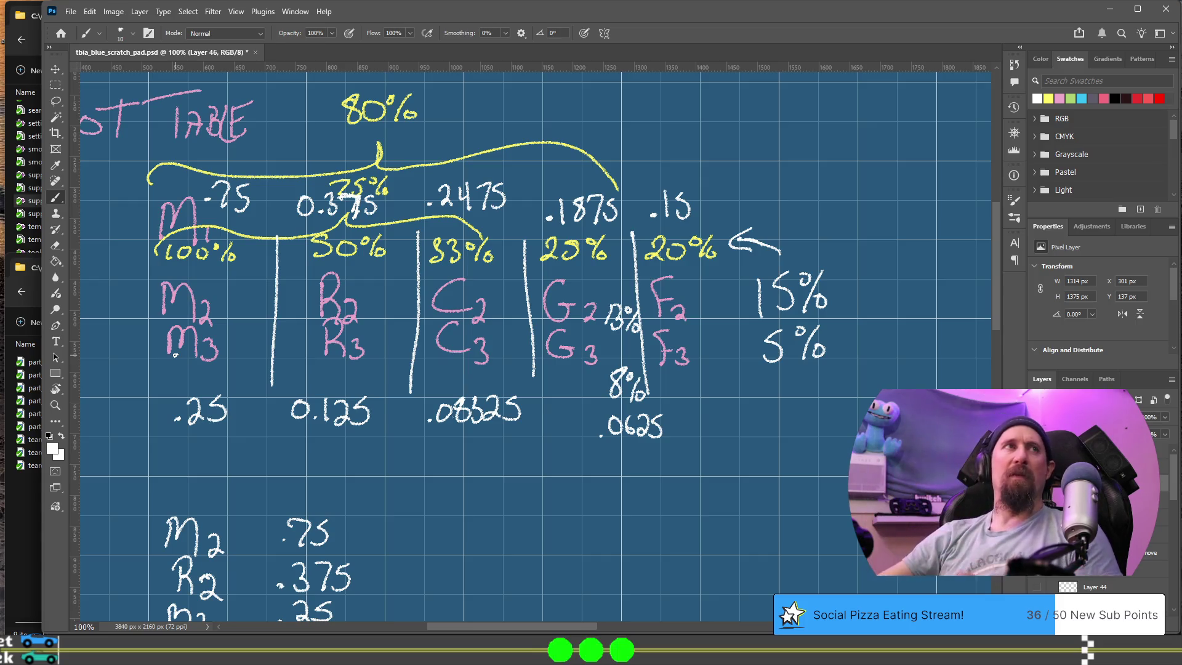
{"action": "key", "text": "alt+Tab"}
Calculate .75 * (1/5) = 0.15 in a new Chrome tab, then return to the notes.
{"action": "key", "text": "ctrl+t"}
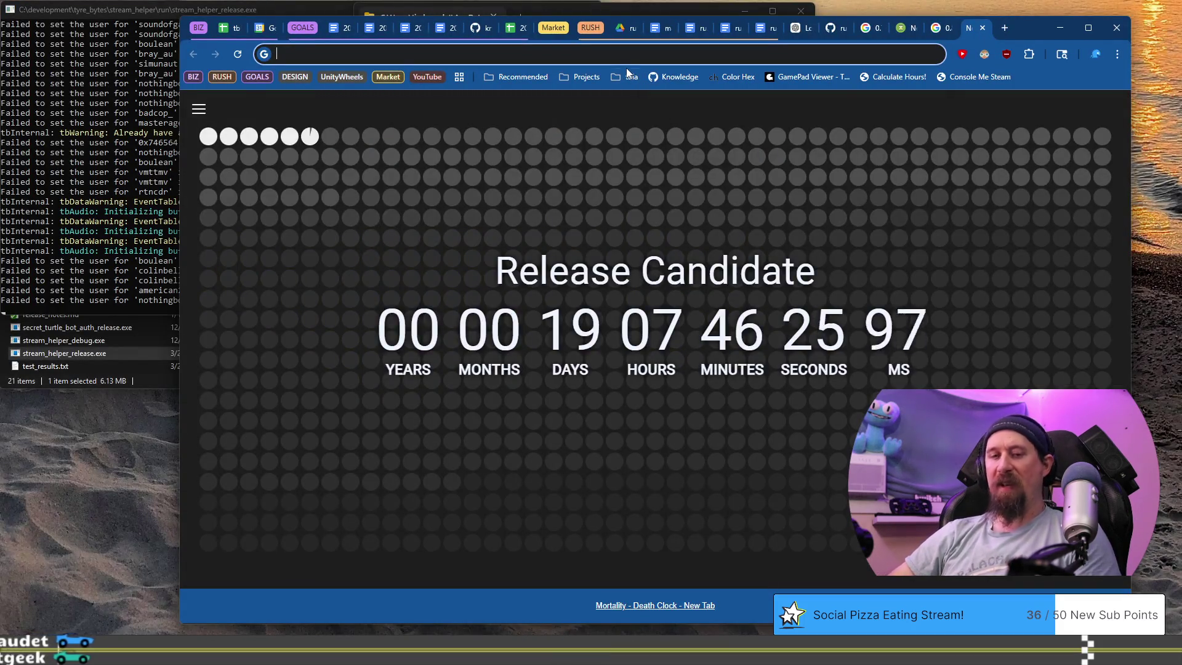
{"action": "type", "text": ".75 * ("}
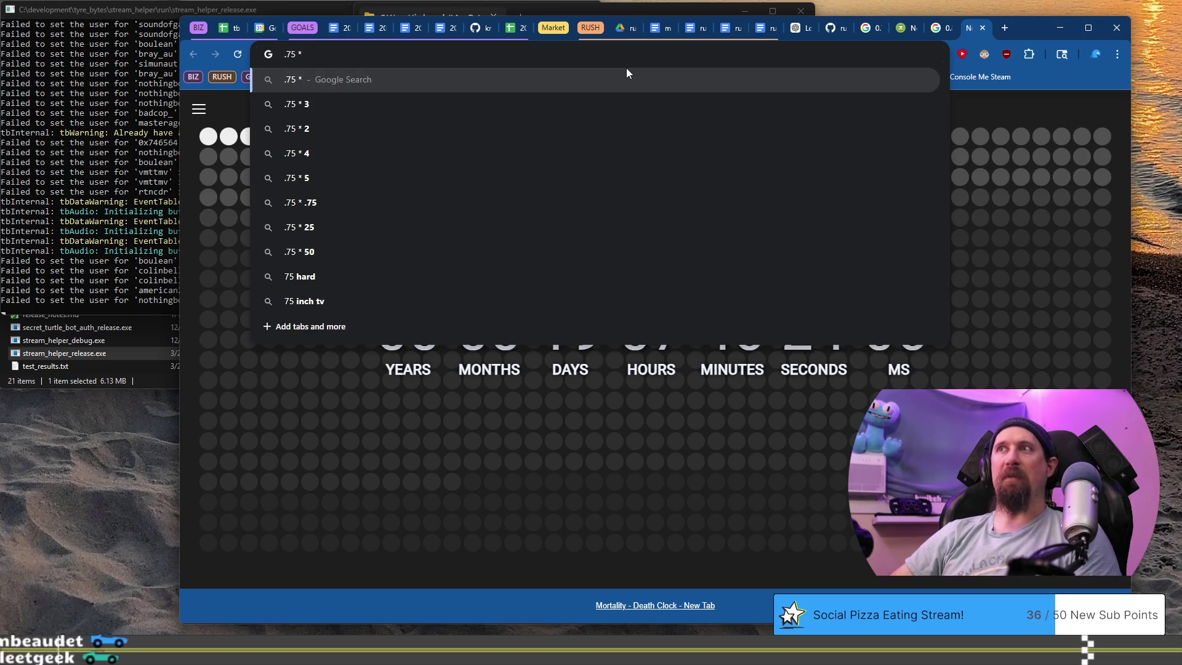
{"action": "type", "text": "1/5)"}
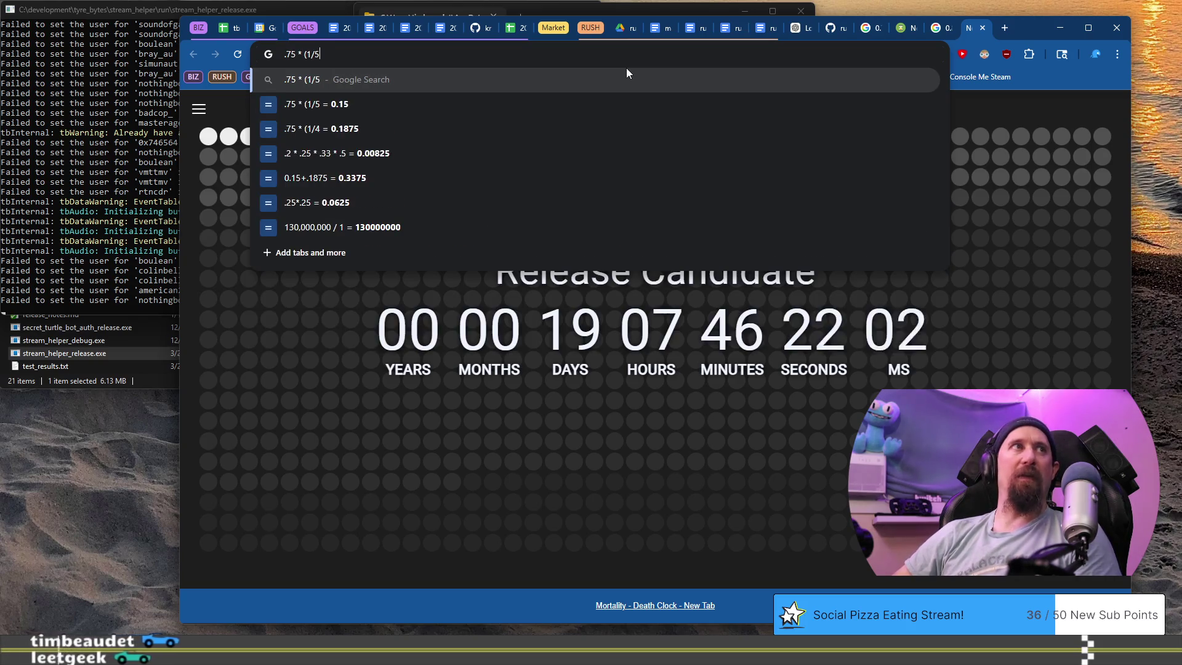
{"action": "key", "text": "Return"}
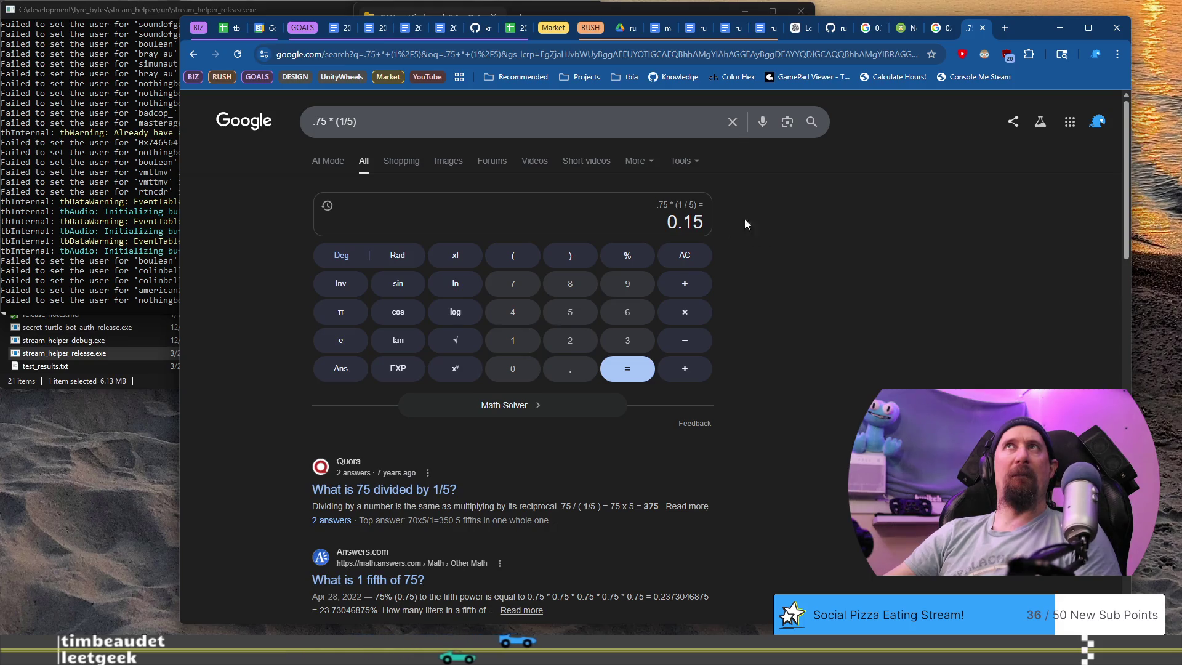
{"action": "key", "text": "alt+Tab"}
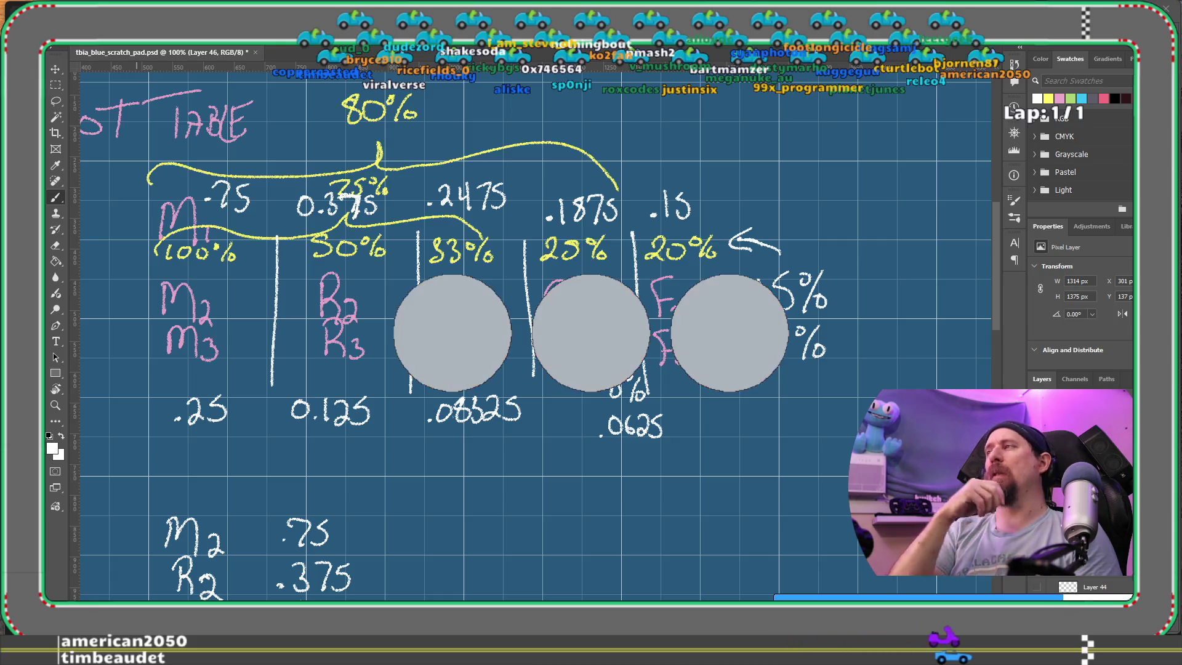
Bring the rushcremental.todo task list in the code editor to the front.
{"action": "key", "text": "alt+Tab"}
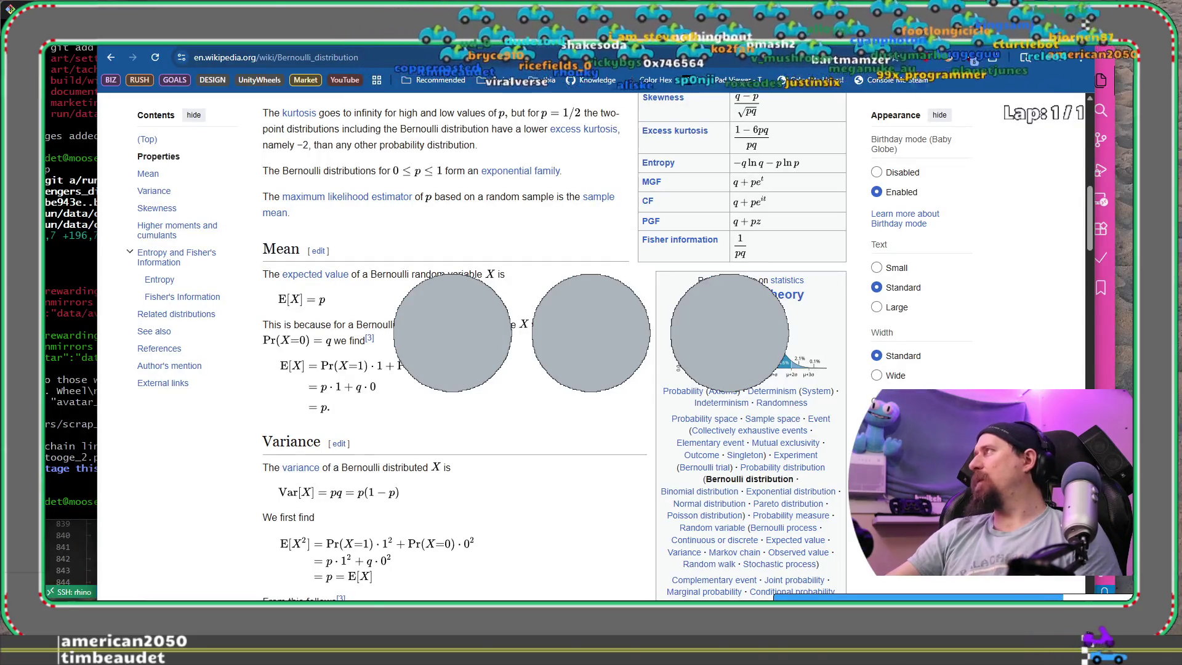
{"action": "key", "text": "alt+Tab"}
{"action": "left_click", "coordinate": [706, 410]}
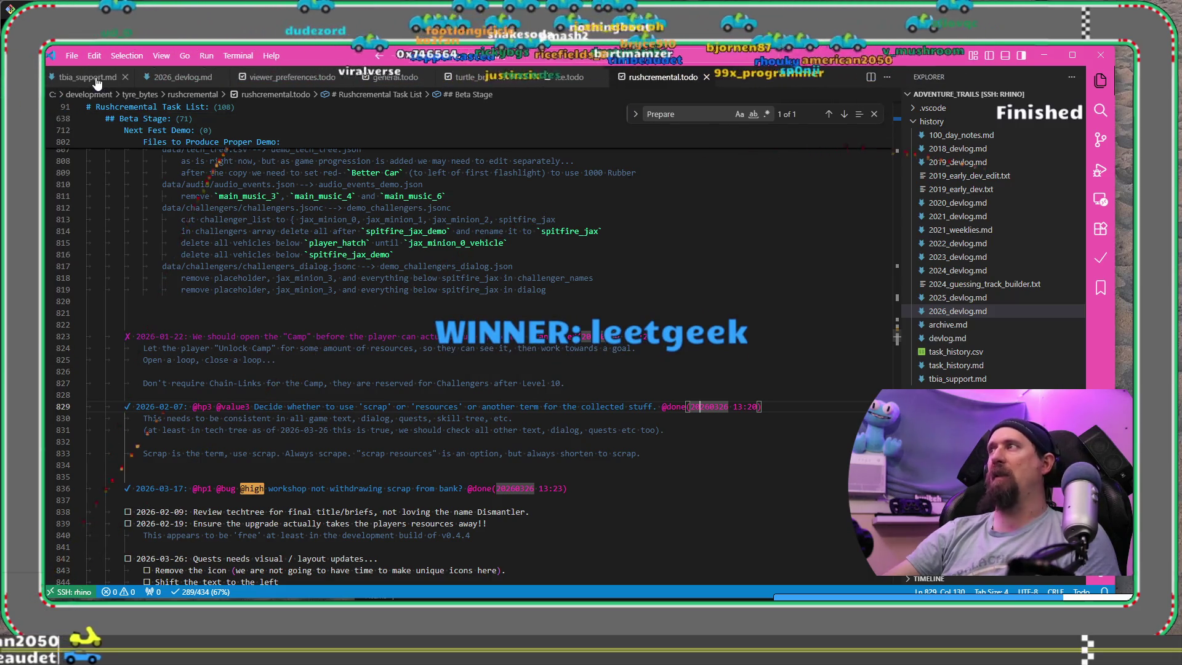
Start a '# 23…' week heading below the Week 231 entries in tbia_support.md.
{"action": "key", "text": "ctrl+Tab"}
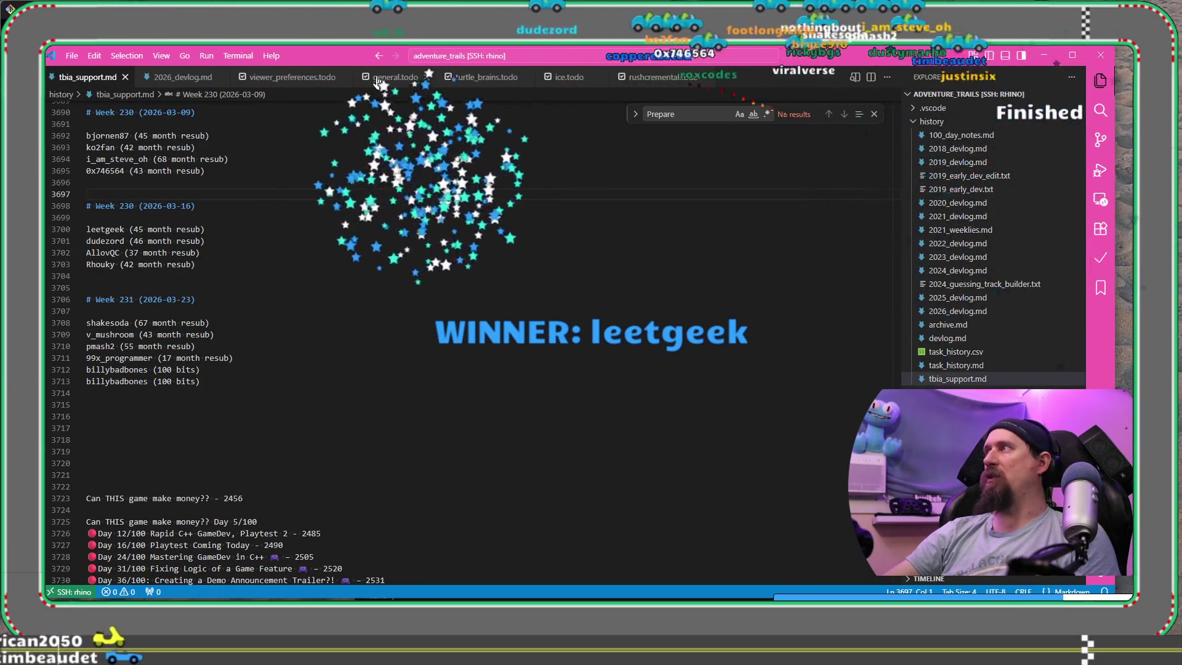
{"action": "left_click", "coordinate": [268, 401]}
{"action": "key", "text": "Up"}
{"action": "type", "text": "leet"}
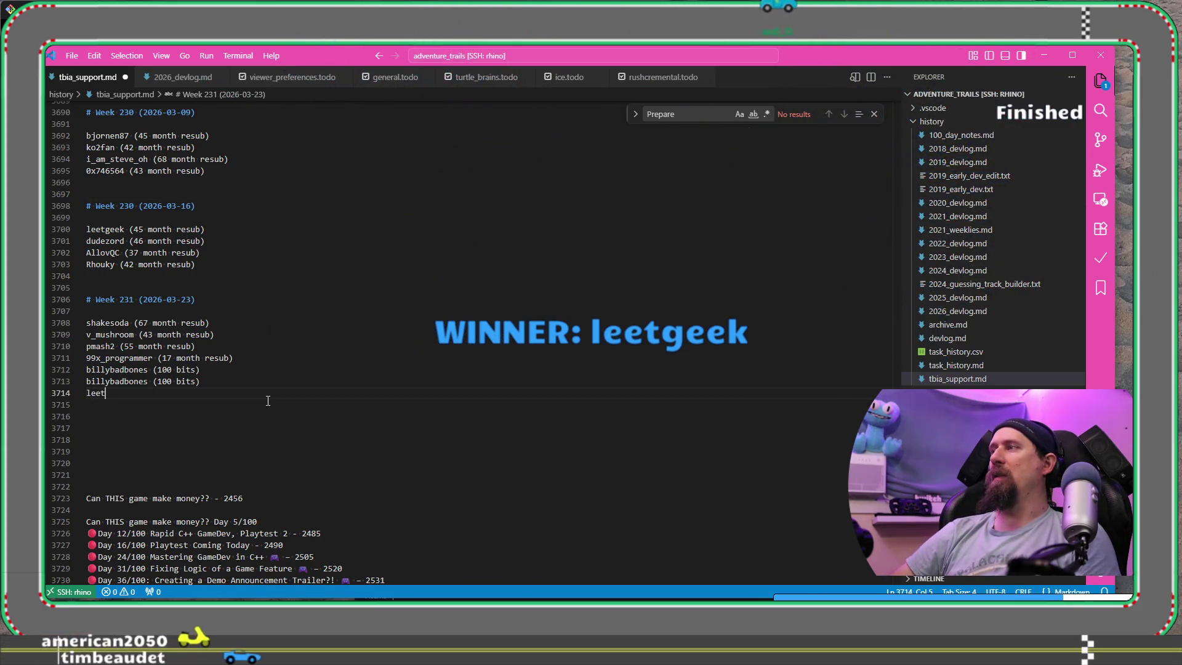
{"action": "key", "text": "ctrl+z"}
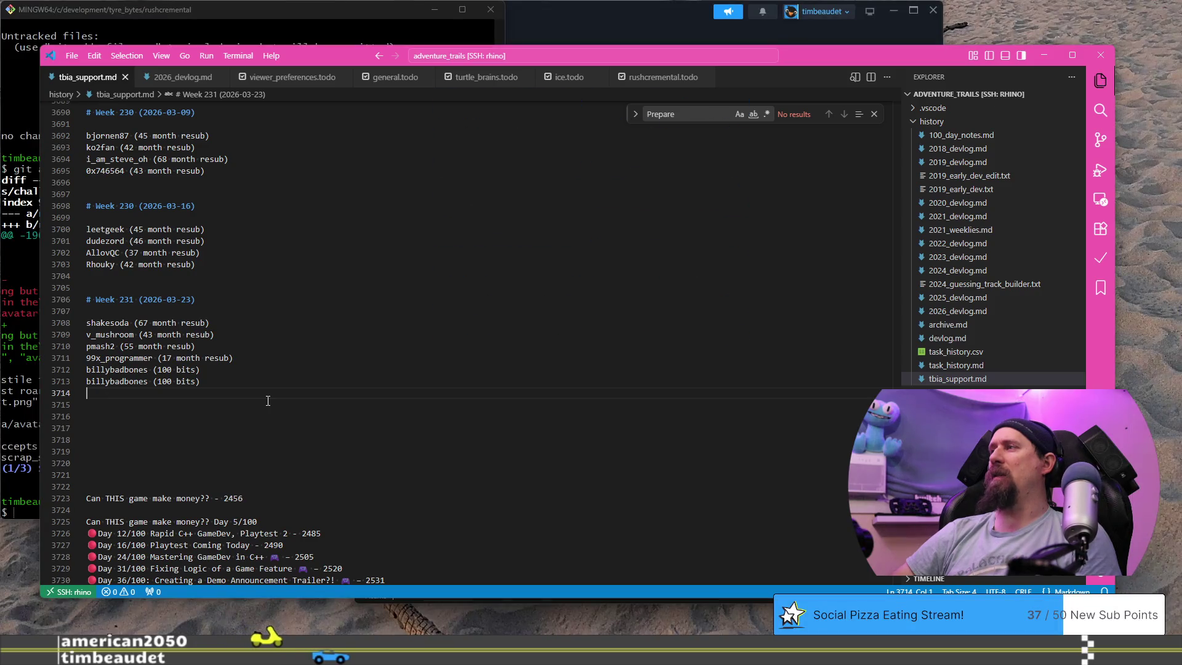
{"action": "key", "text": "Return"}
{"action": "key", "text": "Return"}
{"action": "type", "text": "# Week"}
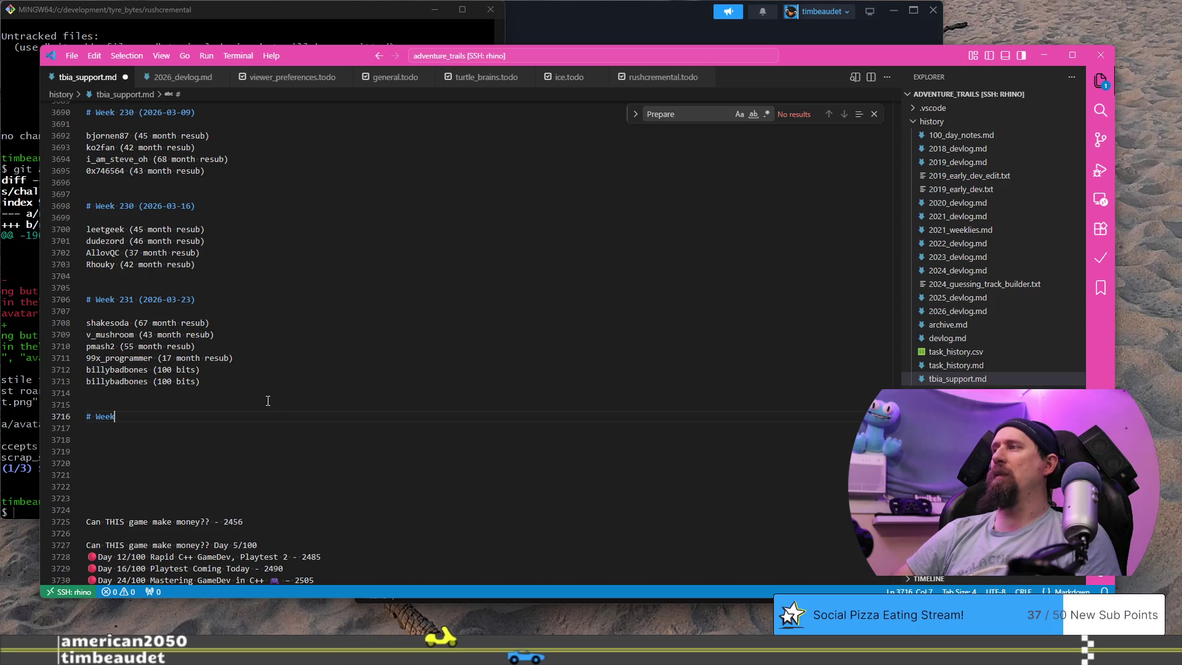
{"action": "type", "text": " 232"}
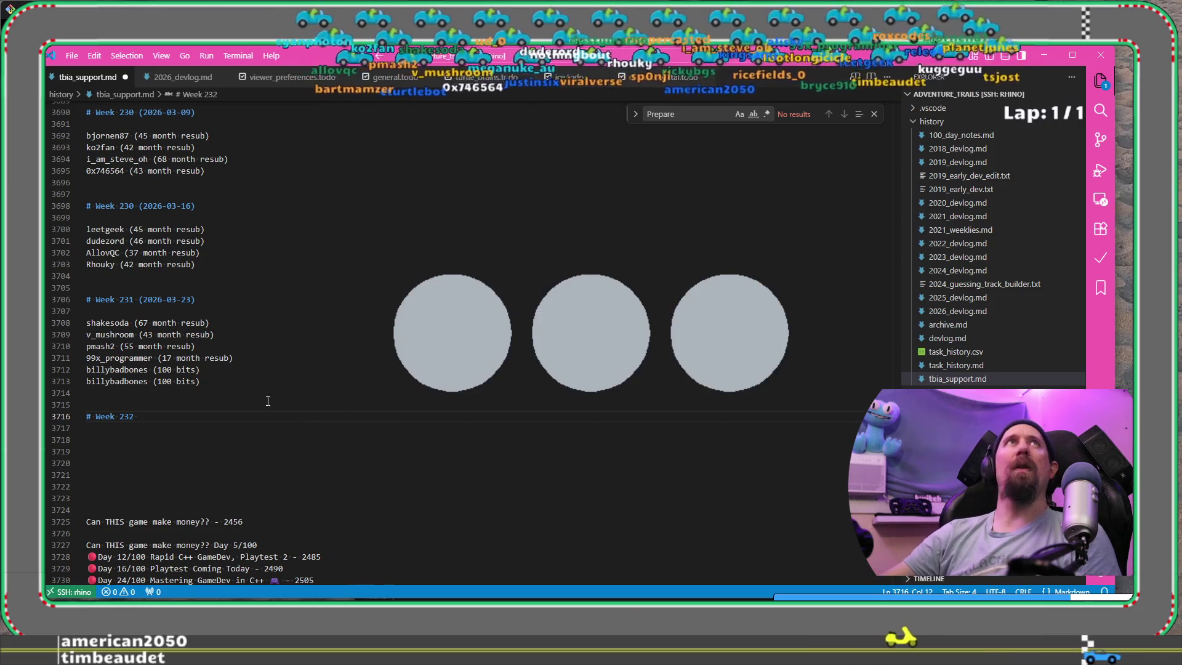
{"action": "key", "text": "alt+Tab"}
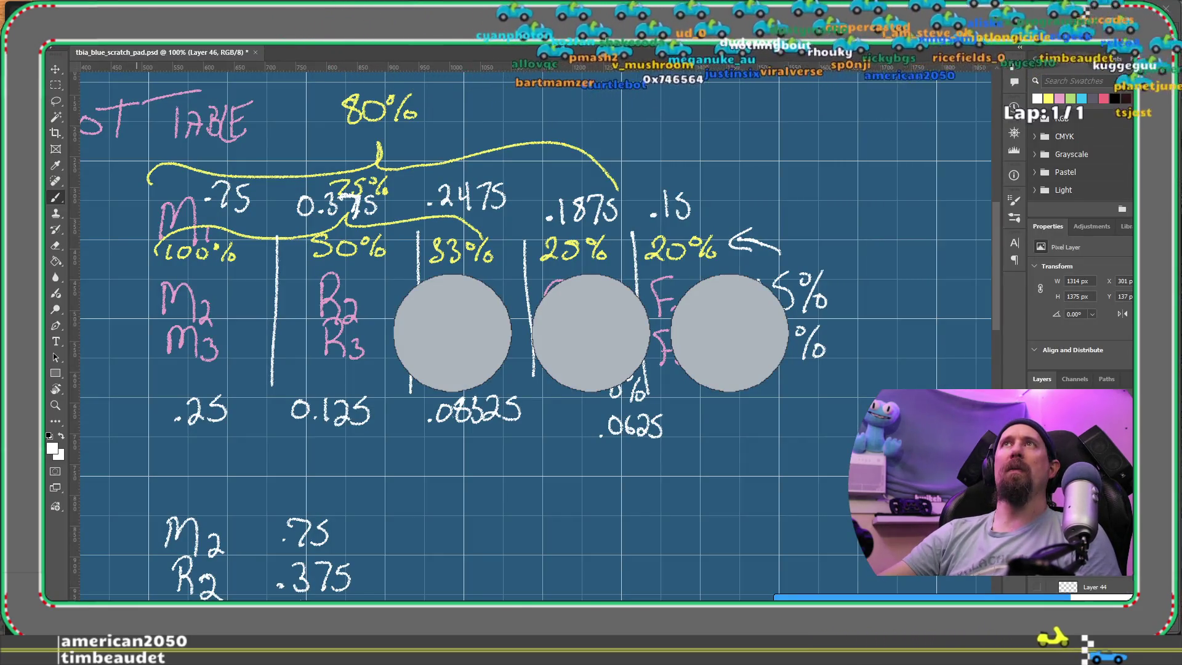
{"action": "key", "text": "alt+Tab"}
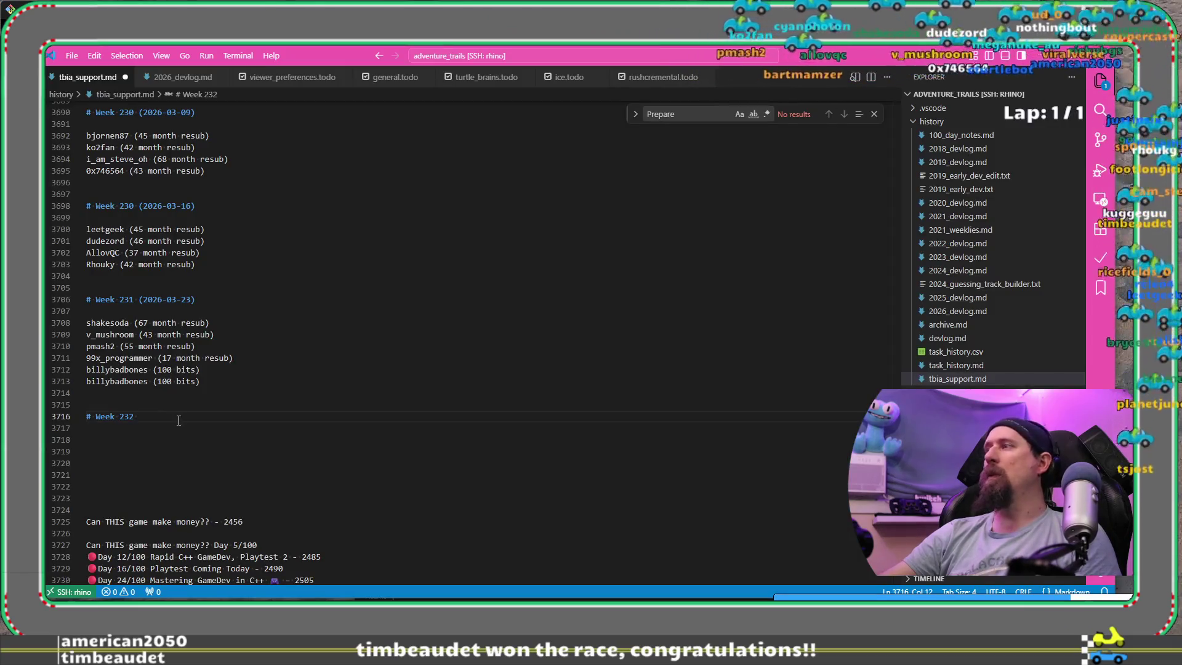
Complete the Week 232 heading with date (2026-03-30) and add two '(1 gifted sub)' supporter entries.
{"action": "type", "text": "(202"}
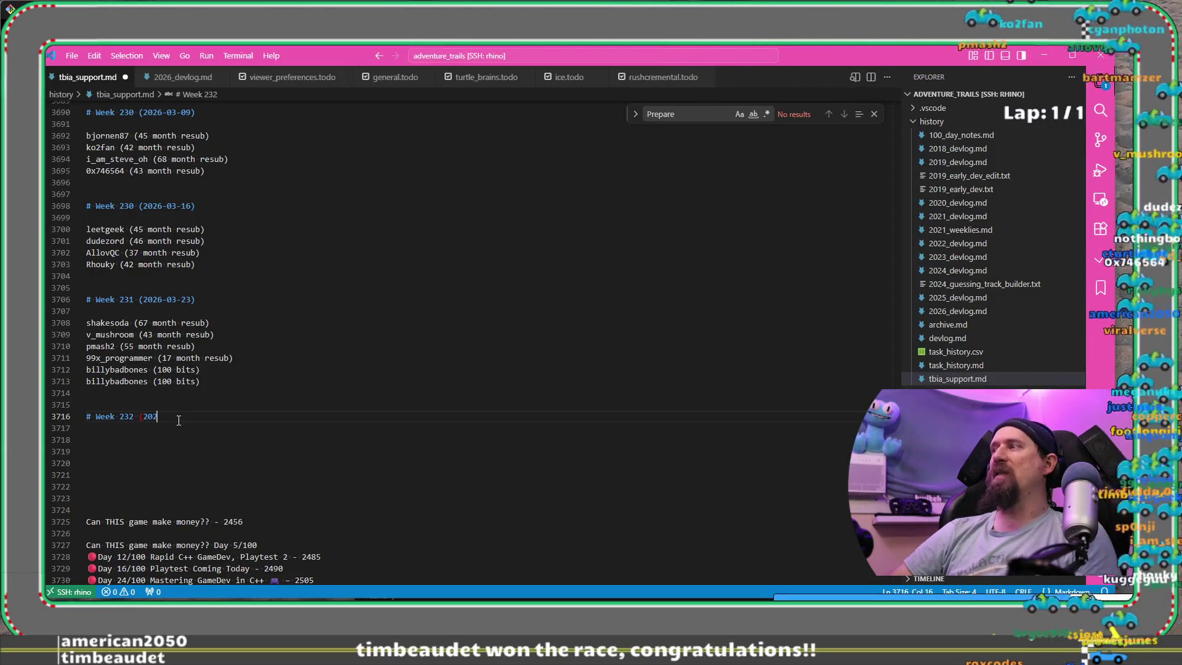
{"action": "type", "text": "6-30-"}
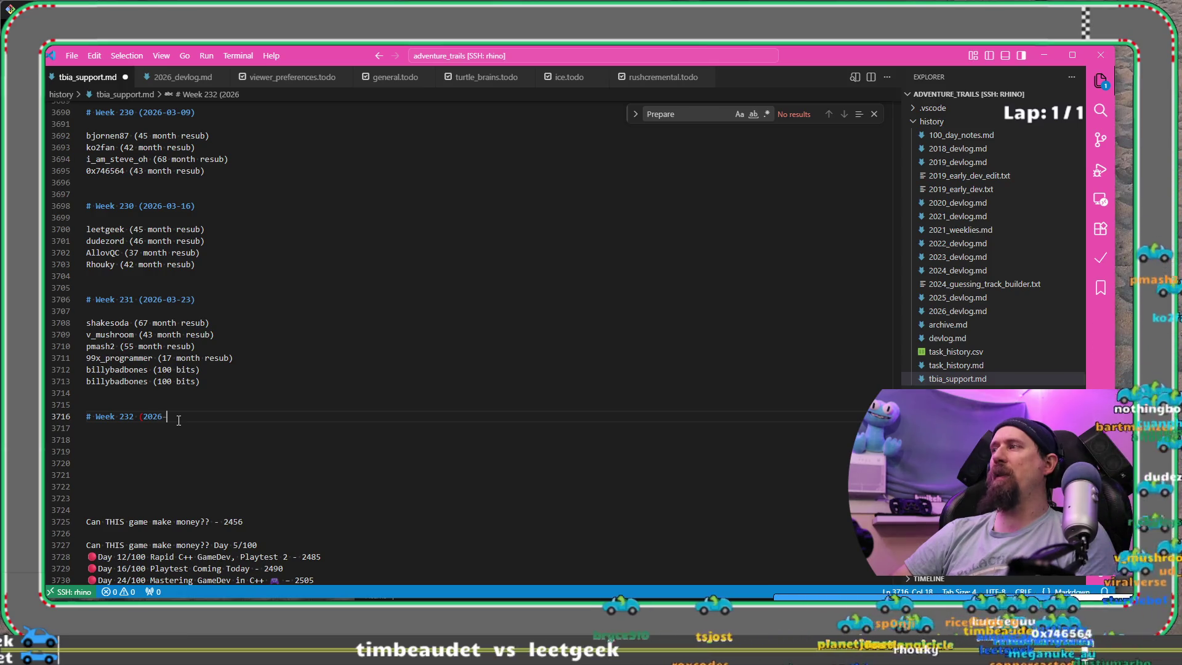
{"action": "key", "text": "BackSpace"}
{"action": "key", "text": "BackSpace"}
{"action": "key", "text": "BackSpace"}
{"action": "type", "text": "03"}
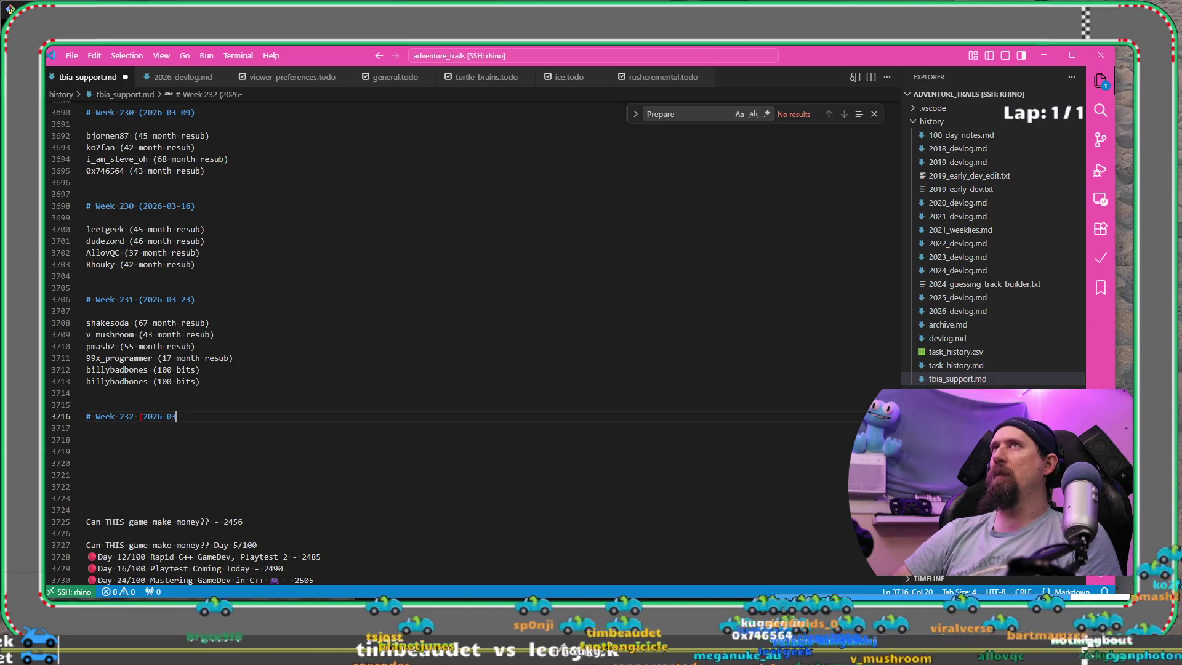
{"action": "type", "text": "-30)"}
{"action": "key", "text": "Return"}
{"action": "key", "text": "Return"}
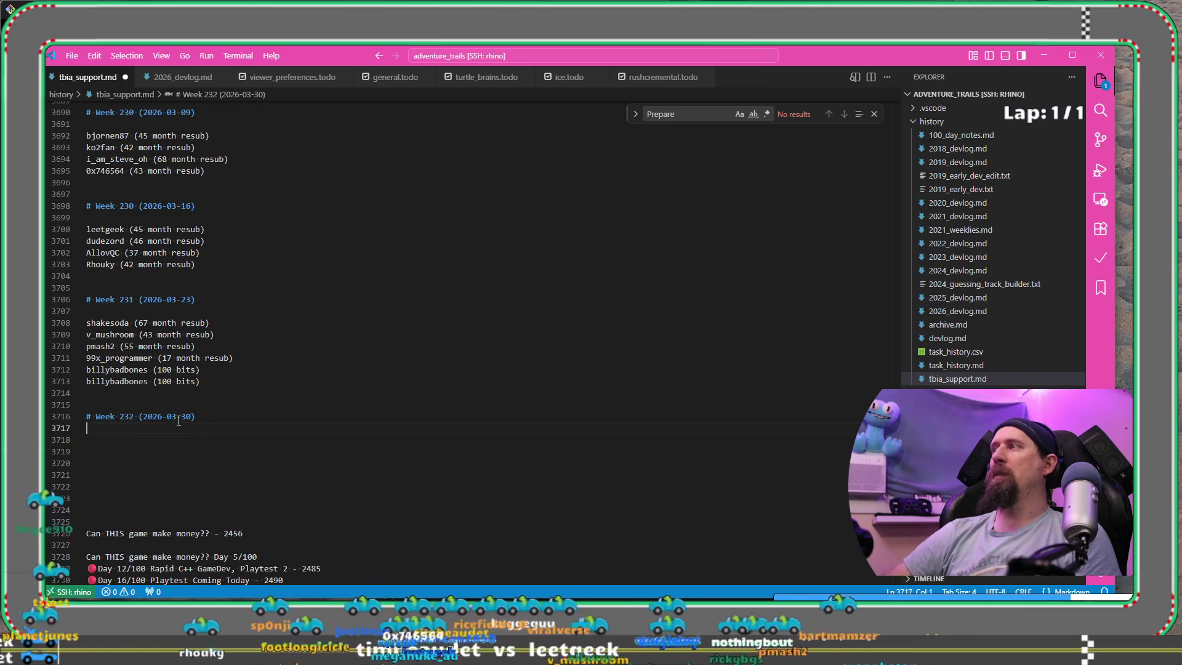
{"action": "type", "text": "leetgeek"}
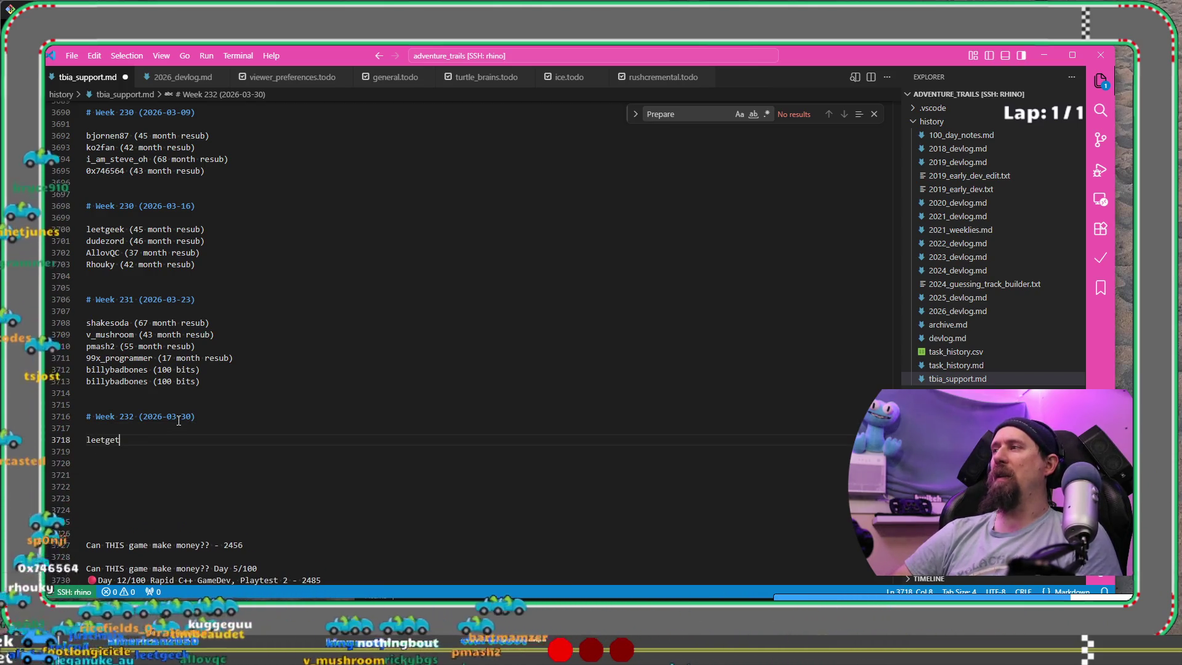
{"action": "type", "text": " (1 "}
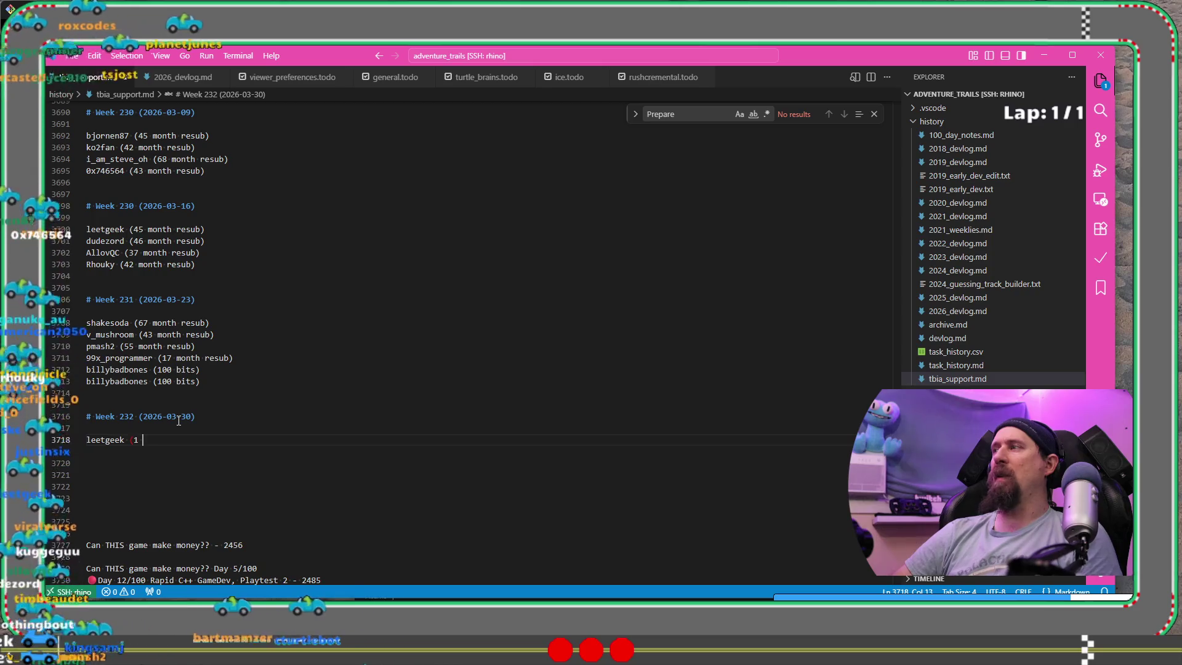
{"action": "type", "text": "g"}
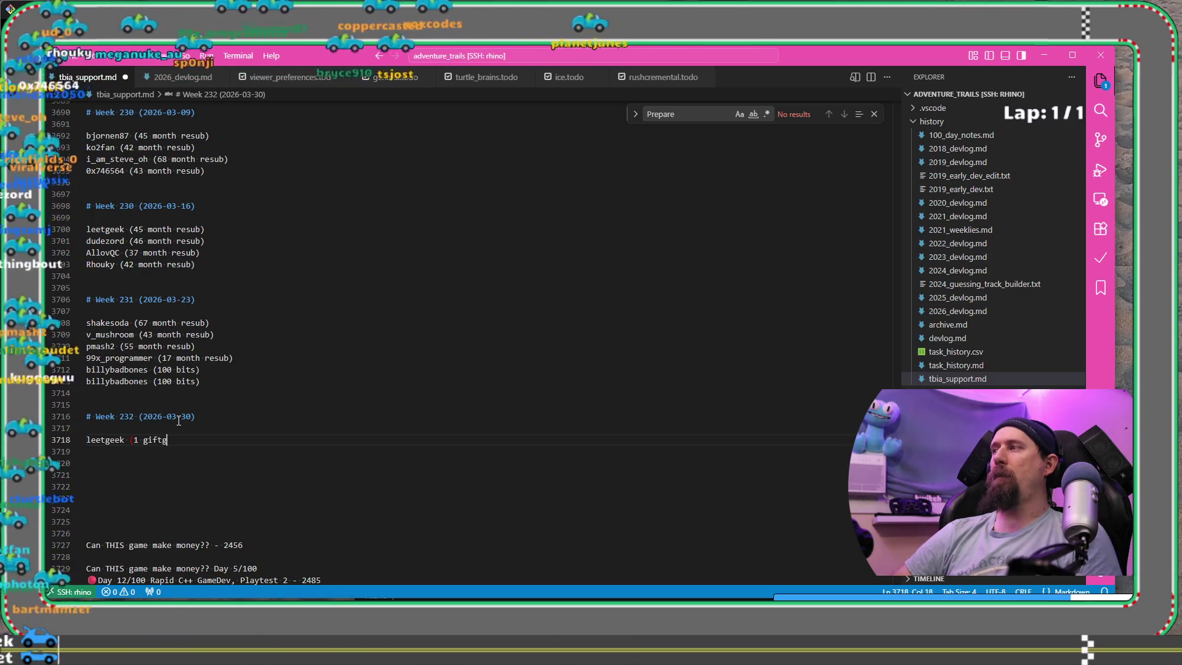
{"action": "type", "text": "ifted sub)"}
{"action": "key", "text": "shift+alt+Down"}
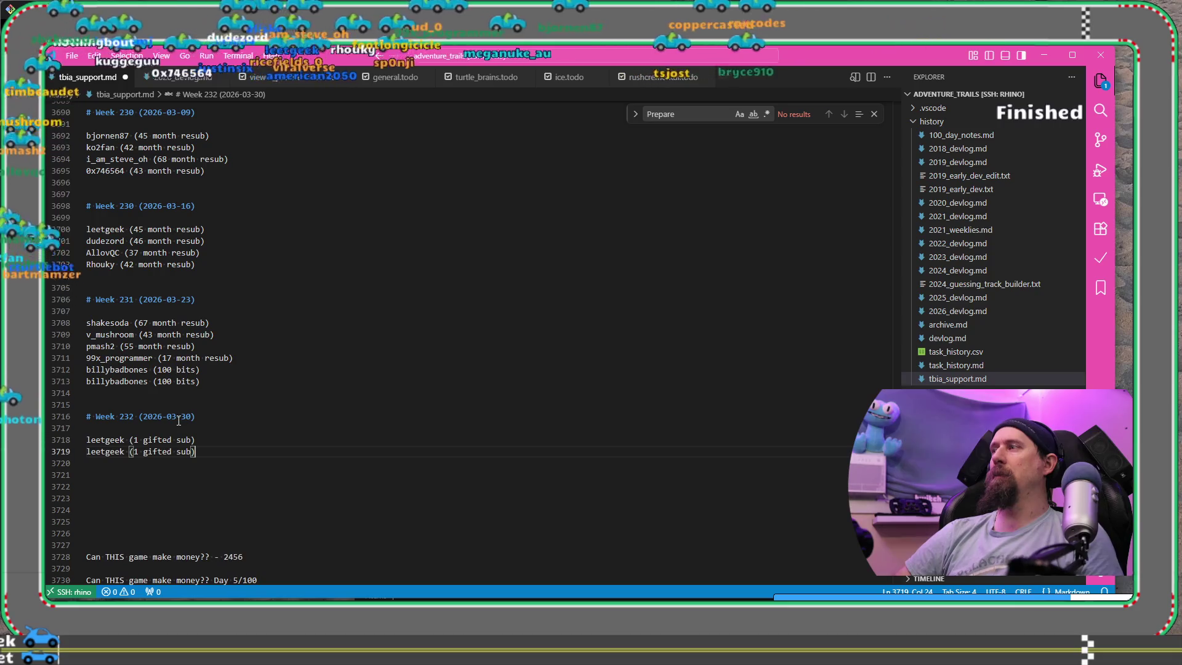
{"action": "key", "text": "alt+Tab"}
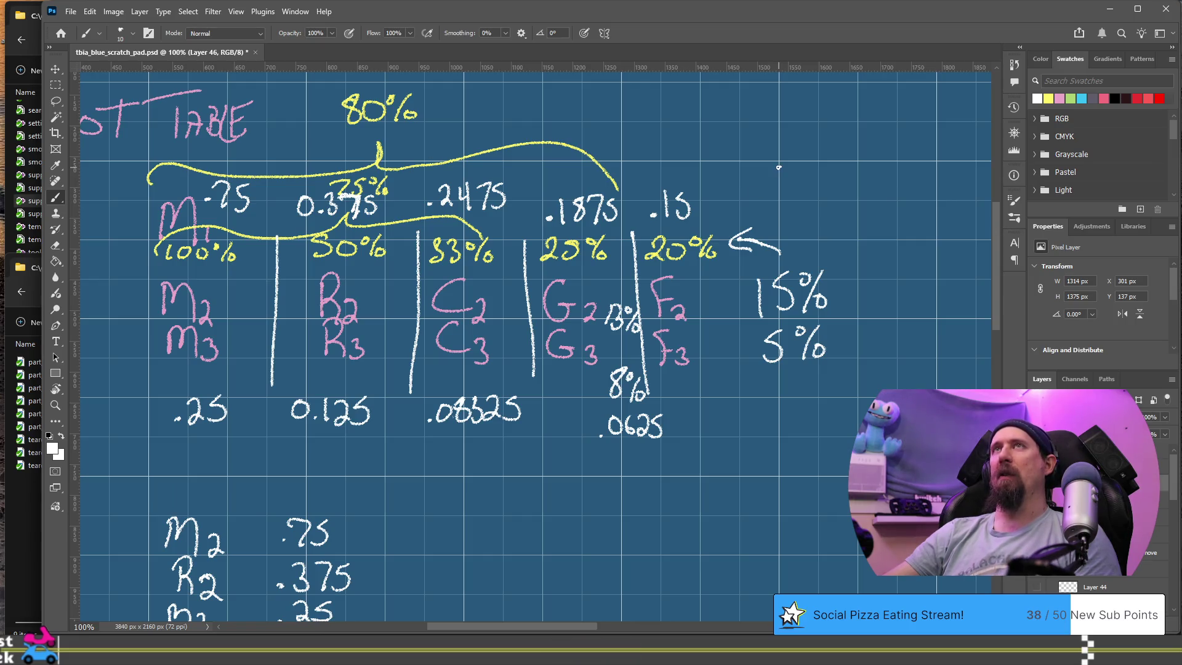
Replace the old calculation with '(1 - 0.15) * (1 - 0.1875) * (1 - 0.2475) - (' in Google's search box.
{"action": "key", "text": "alt+Tab"}
{"action": "triple_click", "coordinate": [550, 126]}
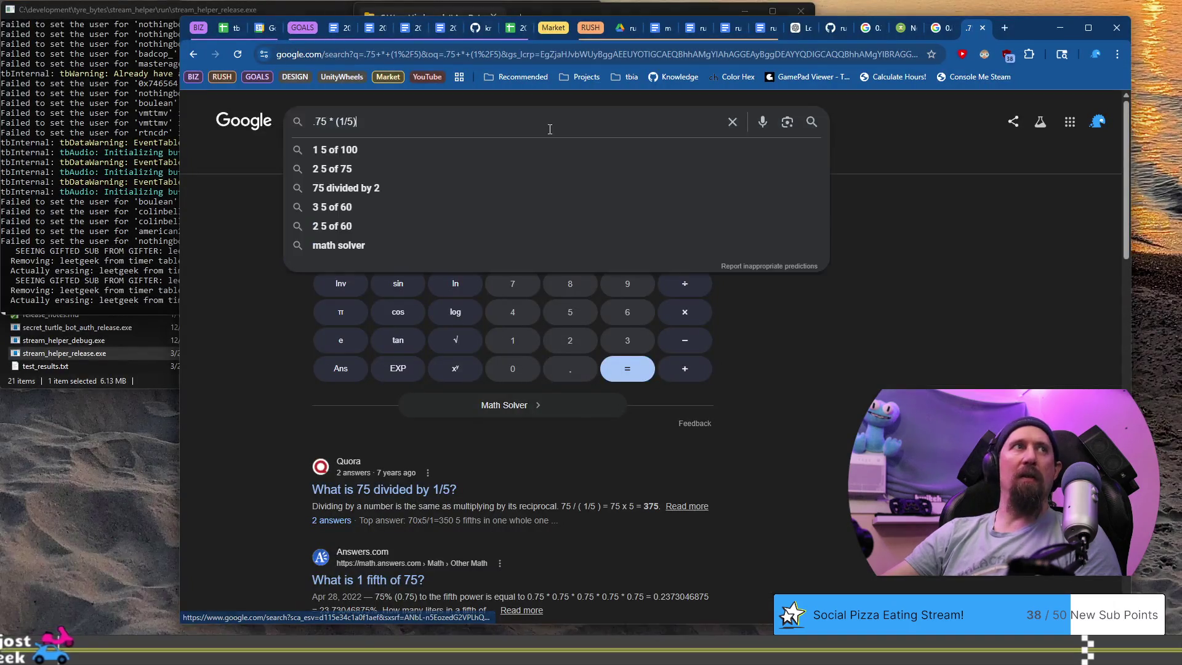
{"action": "key", "text": "BackSpace"}
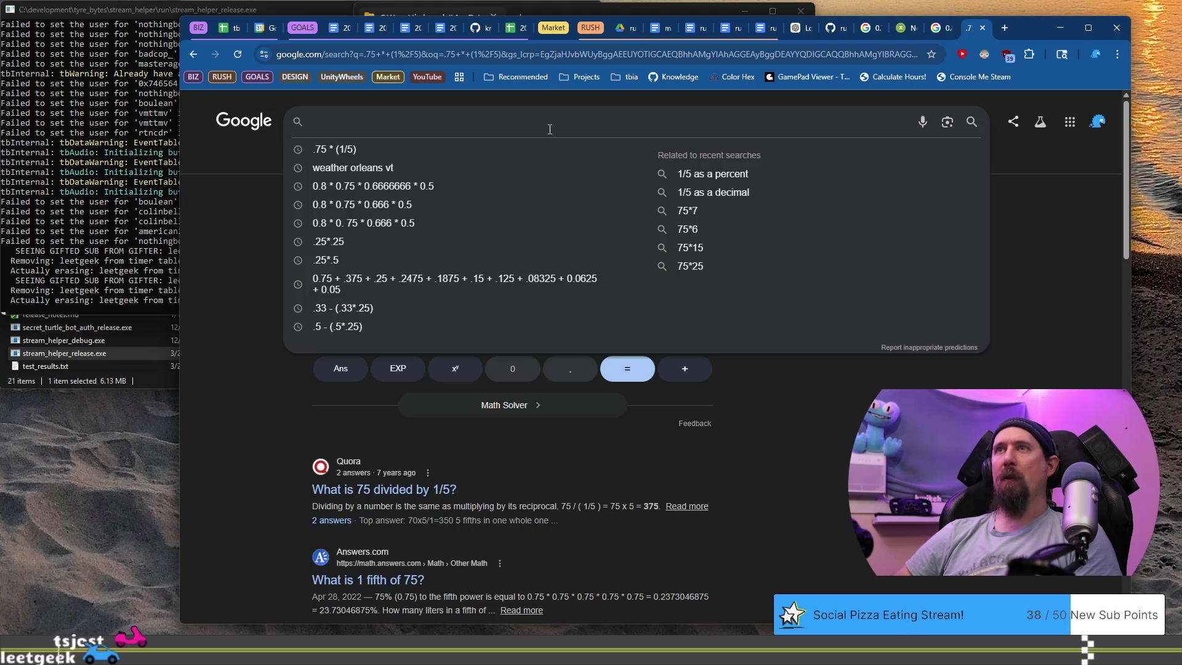
{"action": "type", "text": ")"}
{"action": "key", "text": "BackSpace"}
{"action": "type", "text": "(1"}
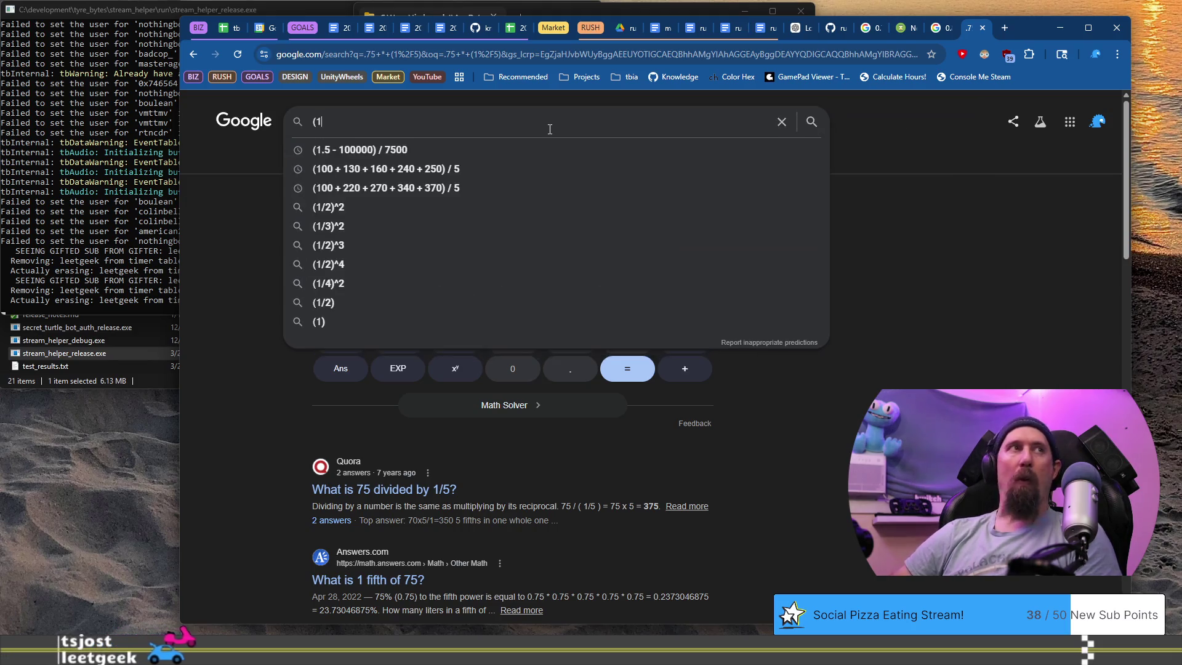
{"action": "type", "text": " - 0.15"}
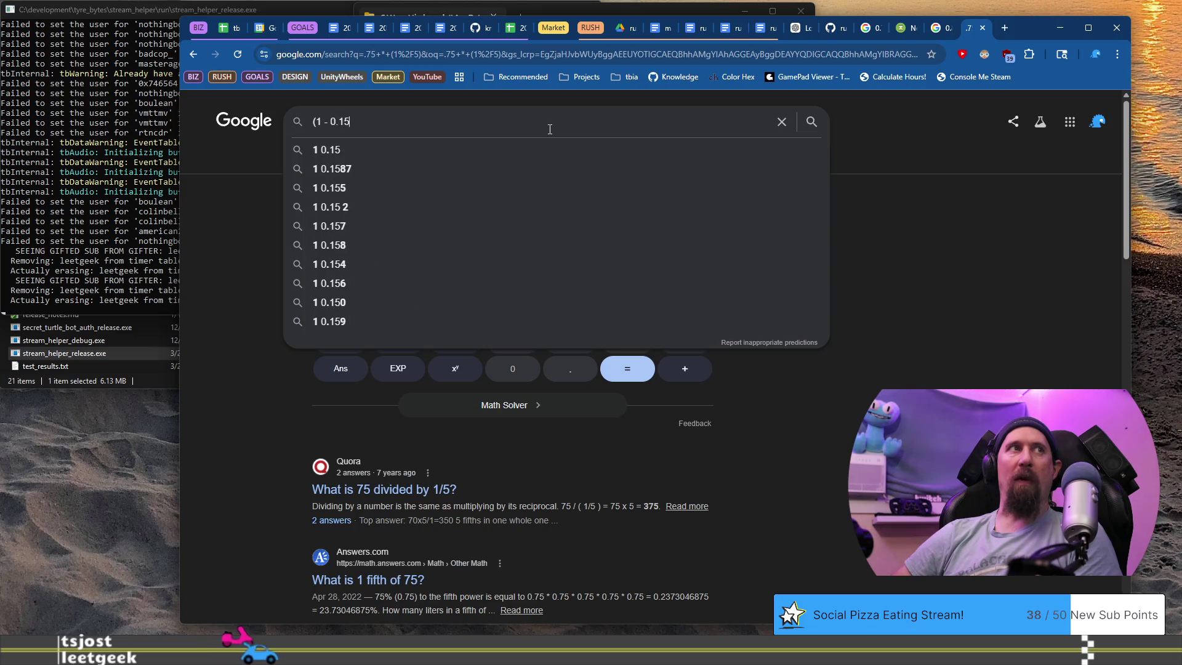
{"action": "type", "text": ") * (1 - "}
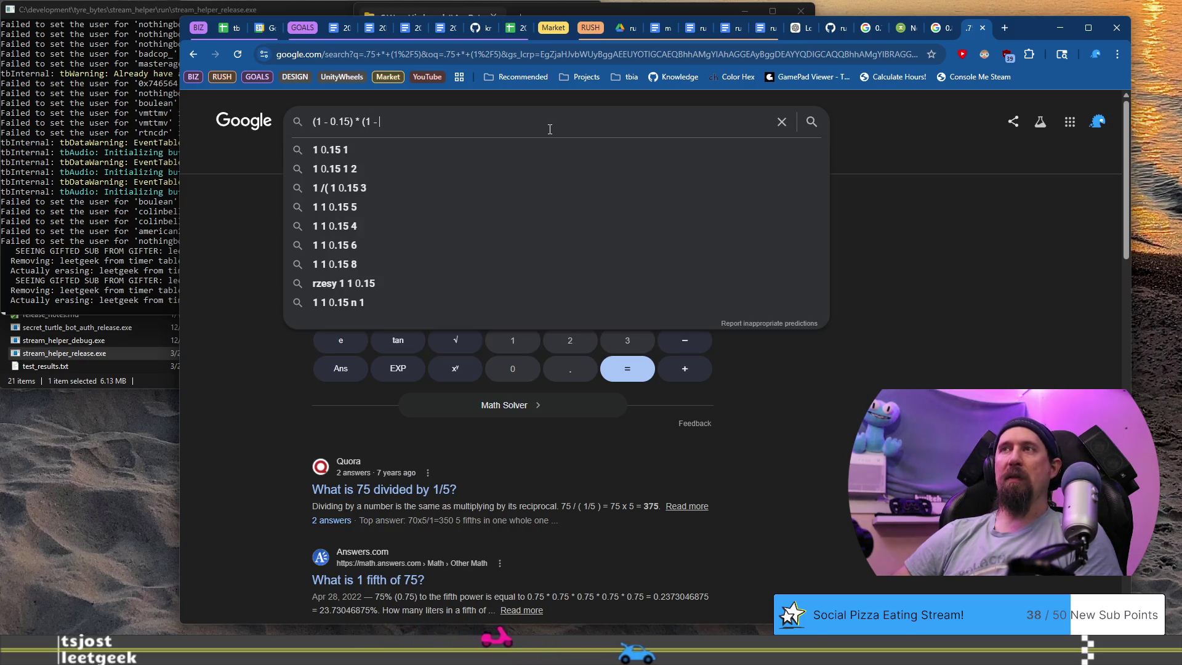
{"action": "type", "text": "0.1"}
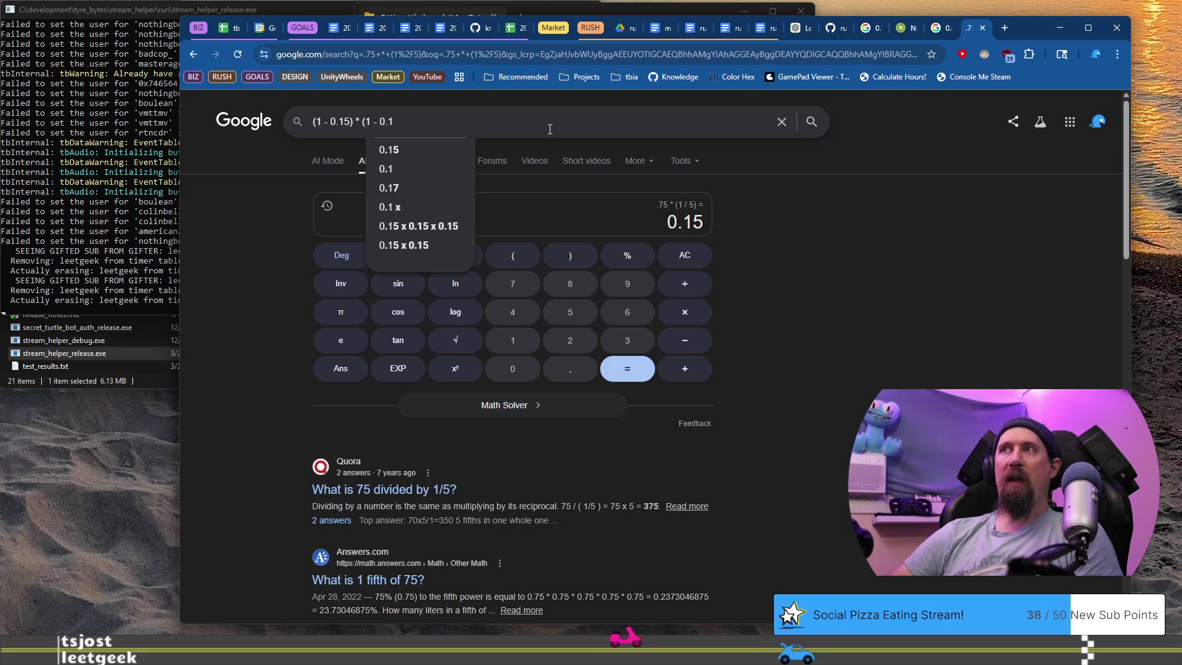
{"action": "type", "text": "875"}
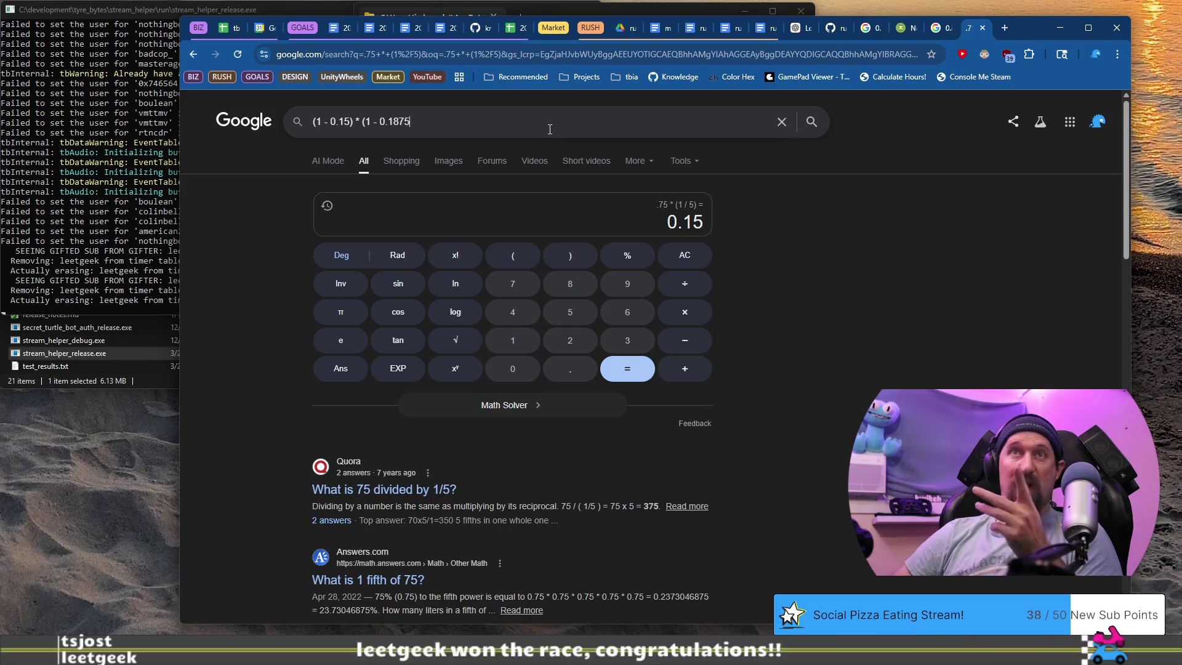
{"action": "type", "text": ") * ("}
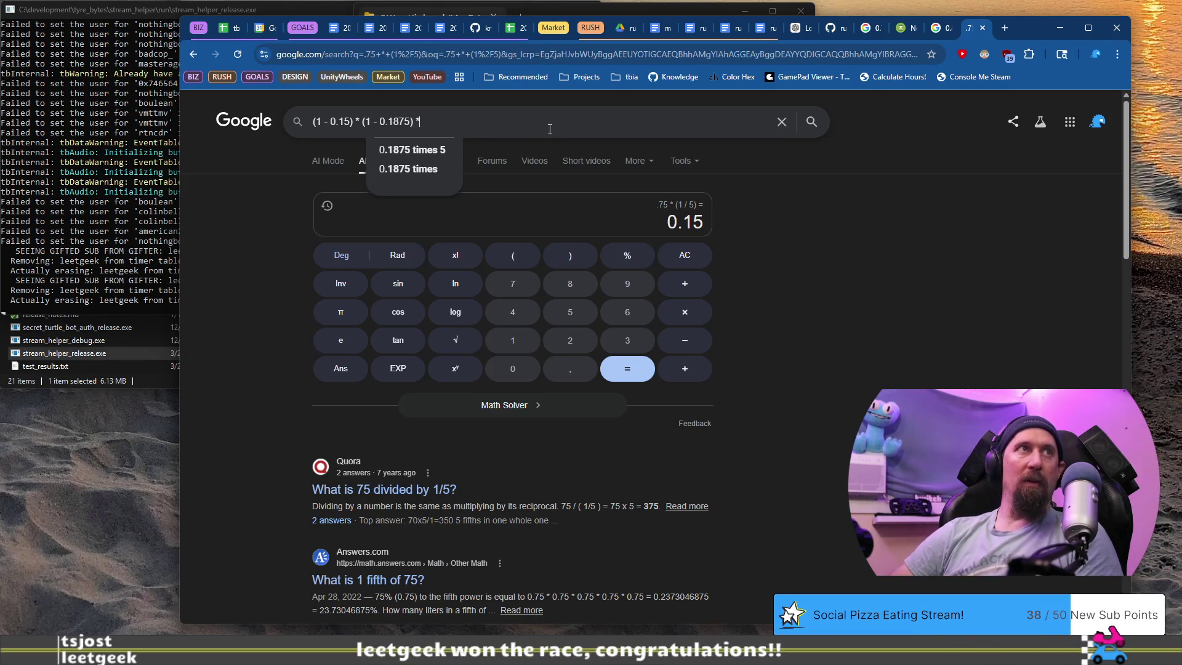
{"action": "type", "text": "1 - 0.2475"}
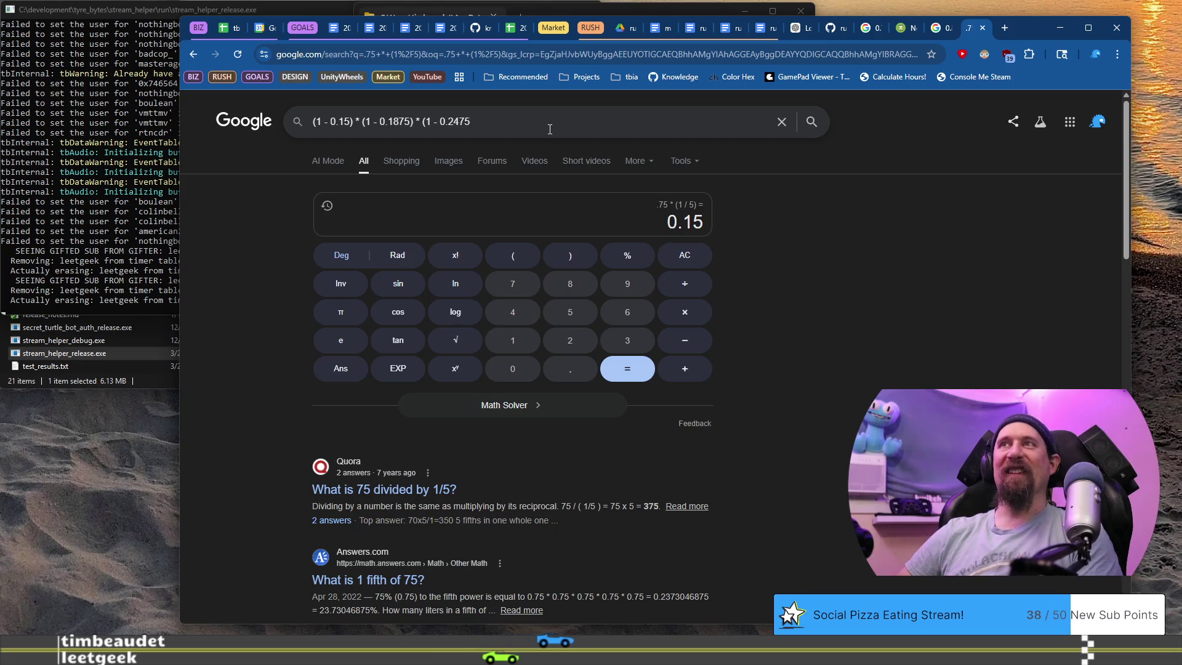
{"action": "type", "text": ") -"}
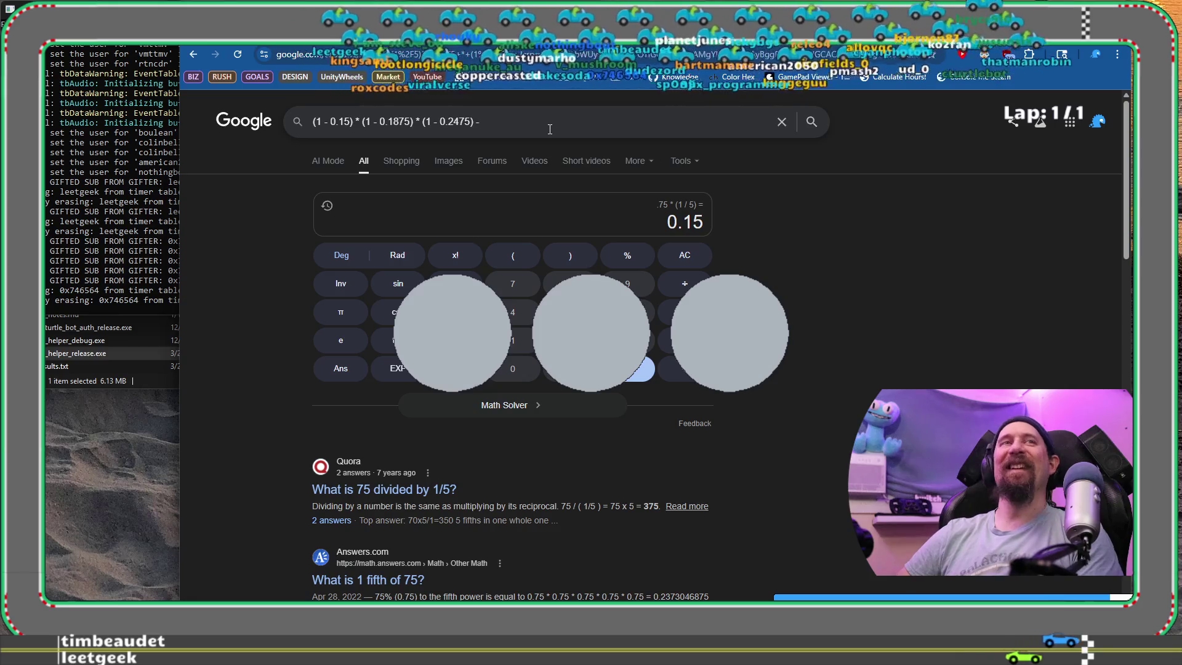
{"action": "type", "text": "("}
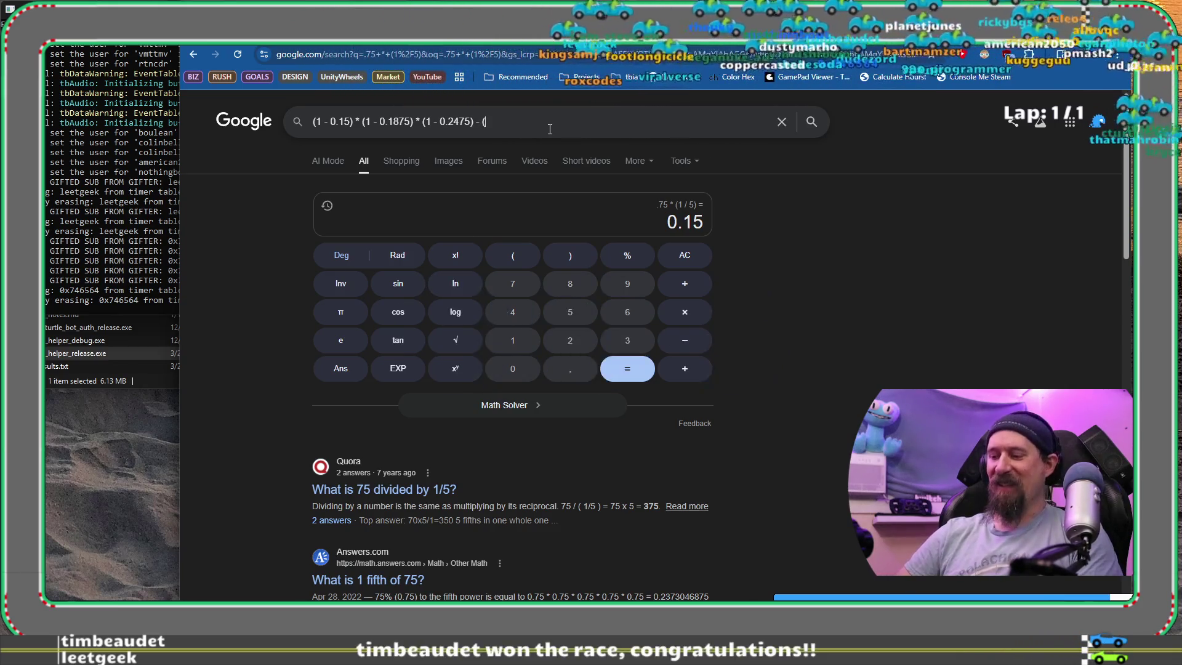
{"action": "key", "text": "alt+Tab"}
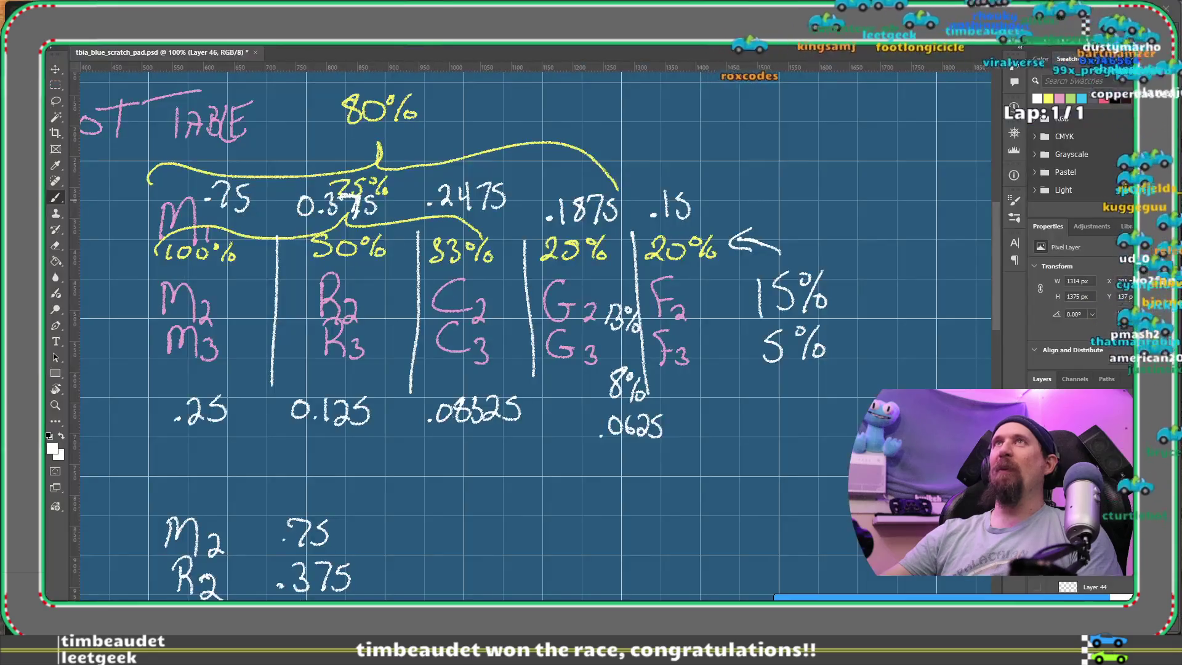
Add a supporter entry with '(5 gifted sub)' under Week 232 in tbia_support.md and save.
{"action": "key", "text": "alt+Tab"}
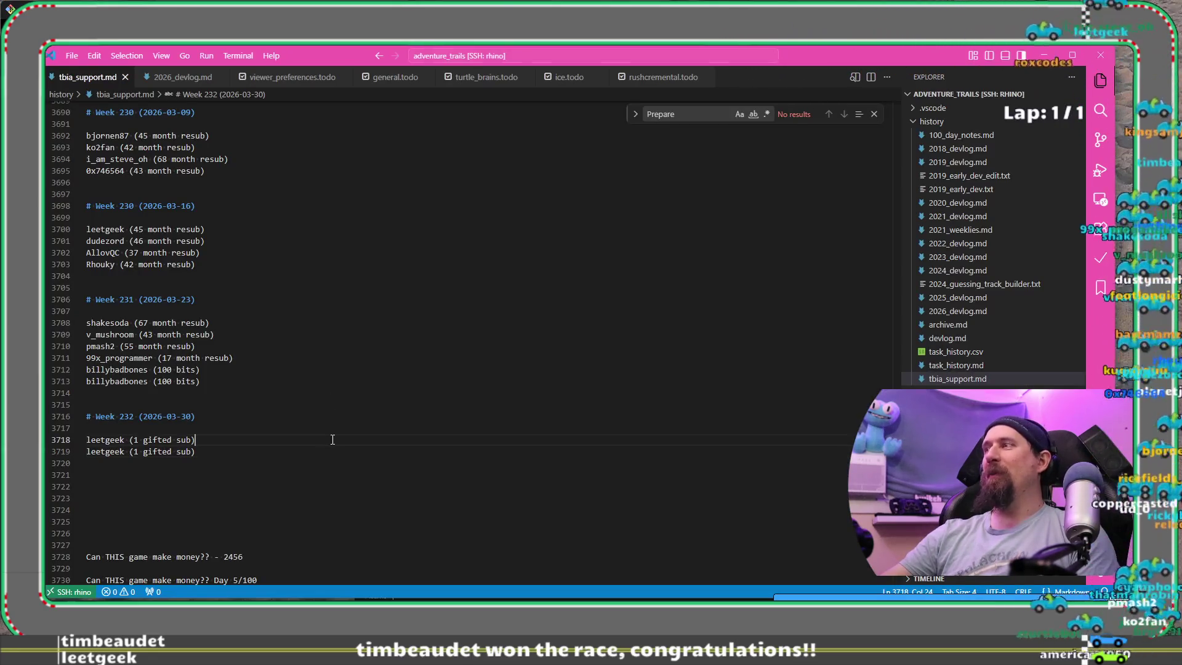
{"action": "left_click", "coordinate": [333, 439]}
{"action": "key", "text": "Down"}
{"action": "key", "text": "Return"}
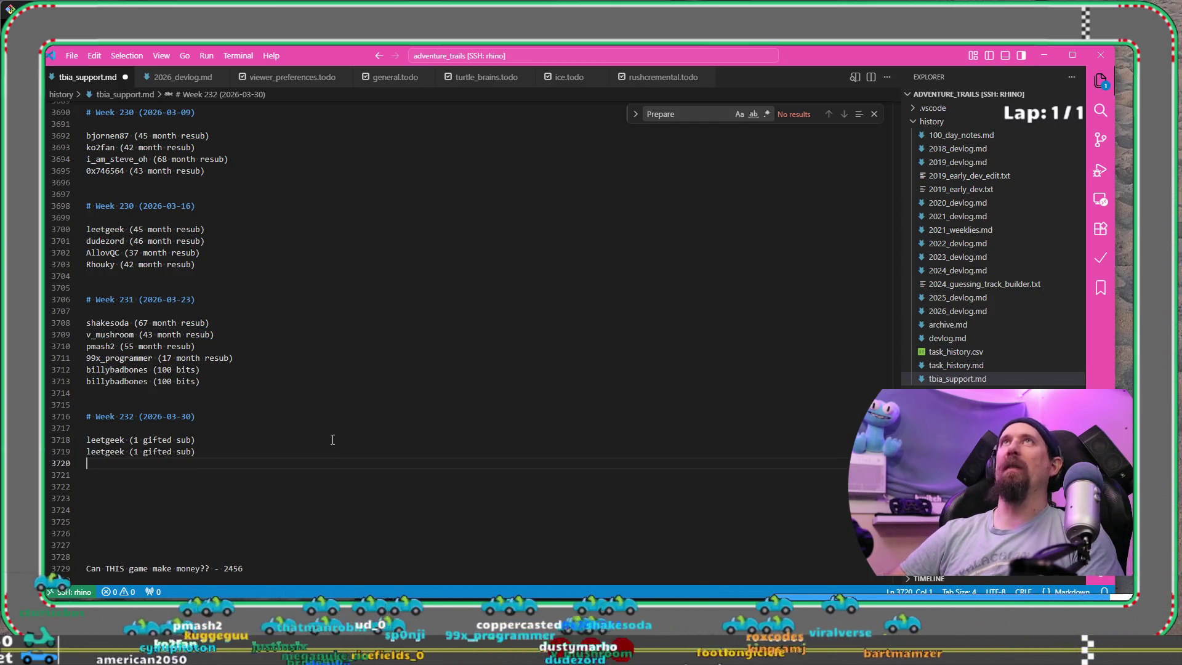
{"action": "type", "text": "0x747"}
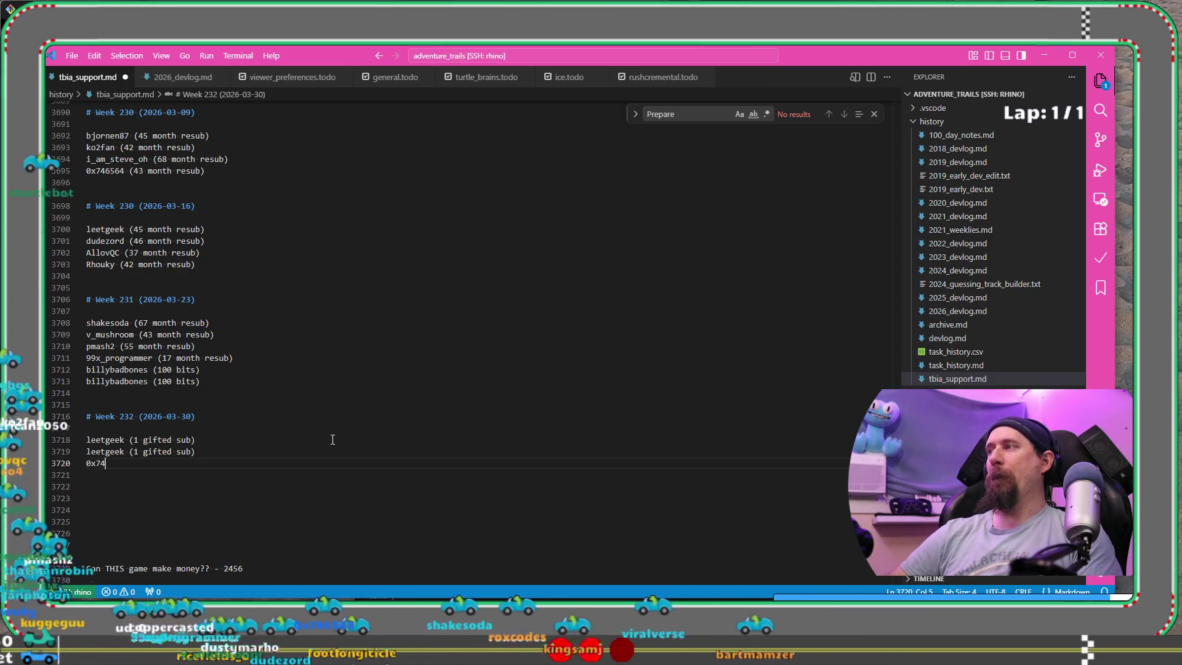
{"action": "key", "text": "BackSpace"}
{"action": "type", "text": "6574"}
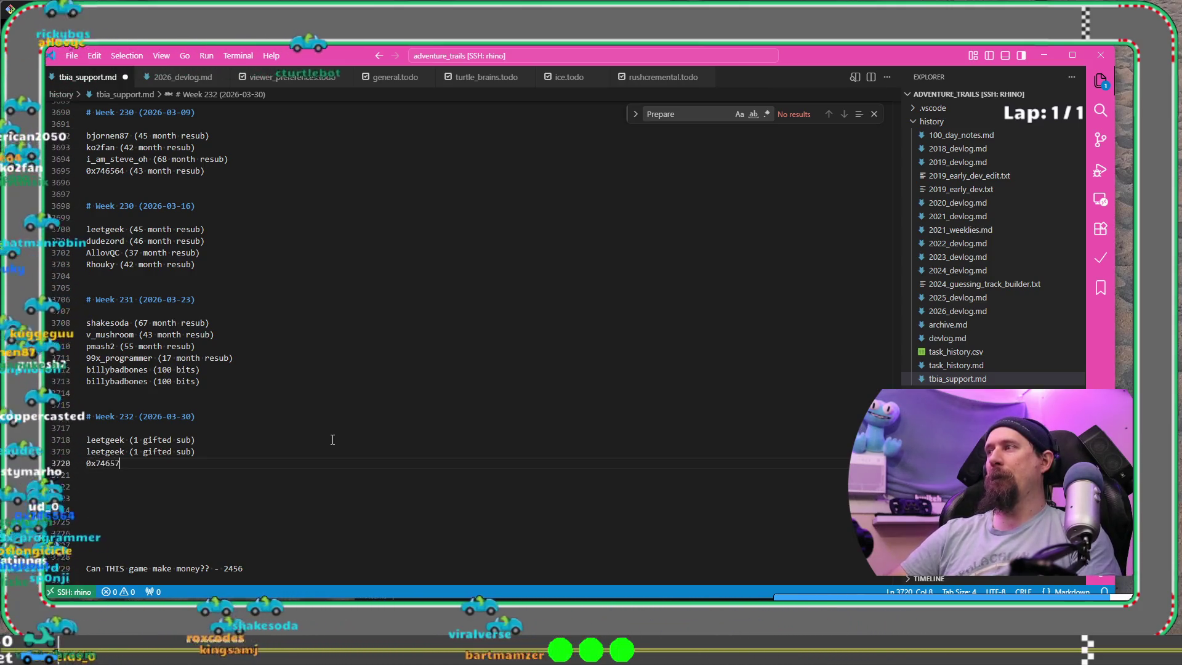
{"action": "key", "text": "BackSpace"}
{"action": "key", "text": "BackSpace"}
{"action": "key", "text": "BackSpace"}
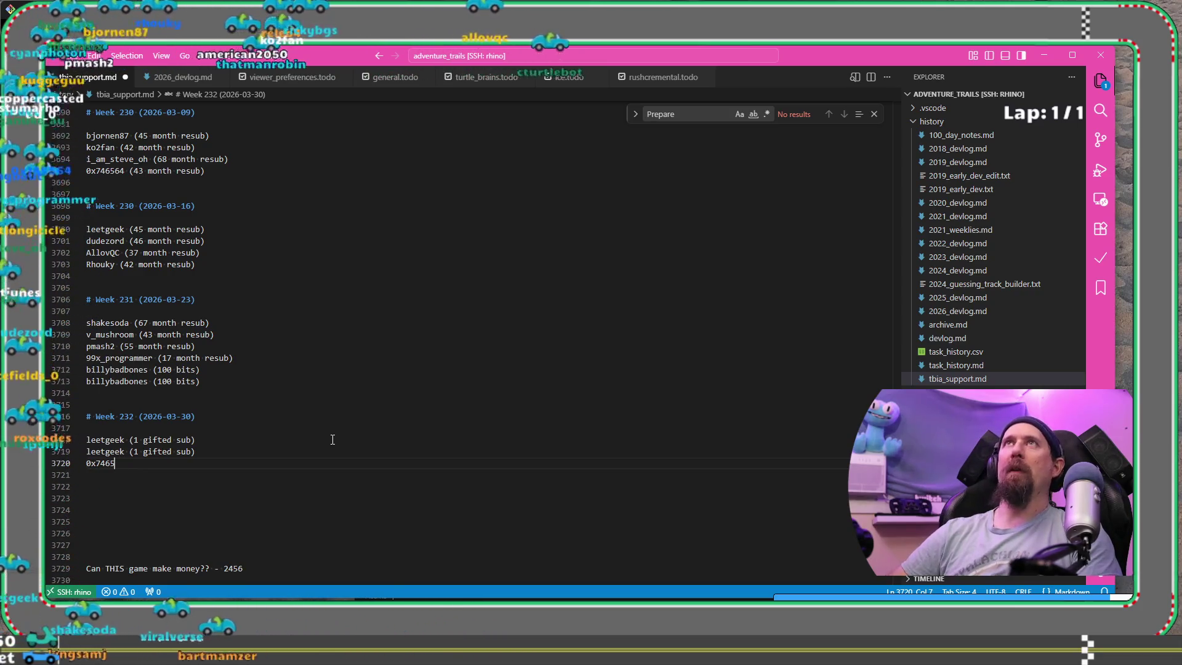
{"action": "type", "text": "6"}
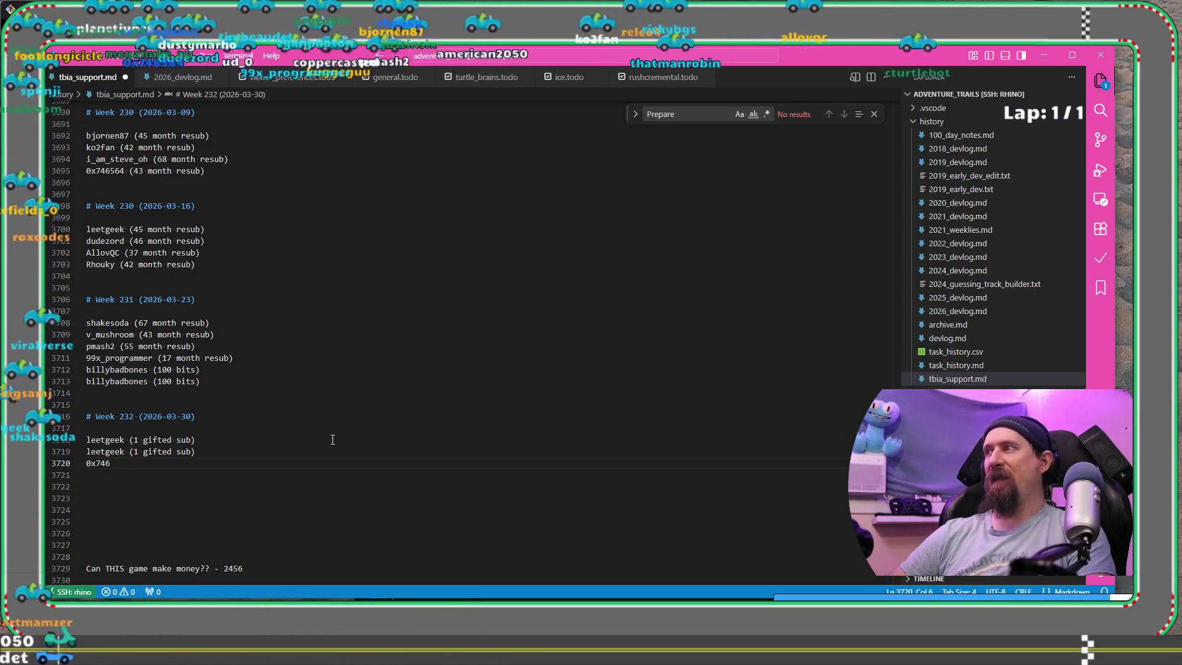
{"action": "key", "text": "BackSpace"}
{"action": "type", "text": "5"}
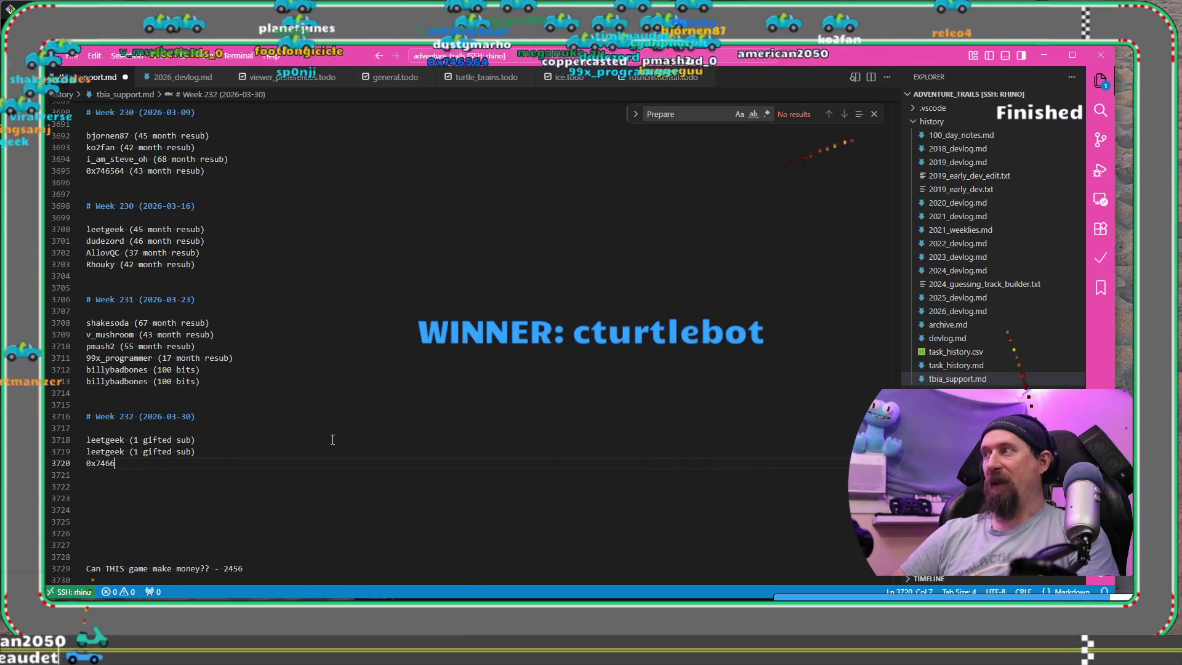
{"action": "type", "text": "64 ("}
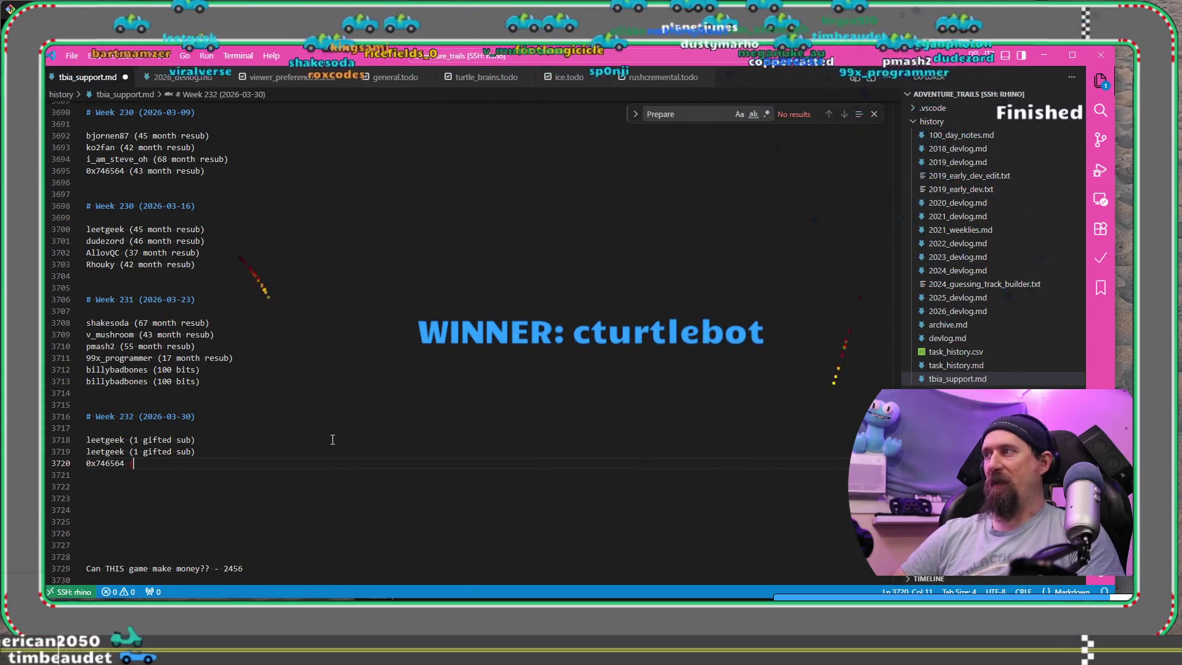
{"action": "type", "text": "5 gifted"}
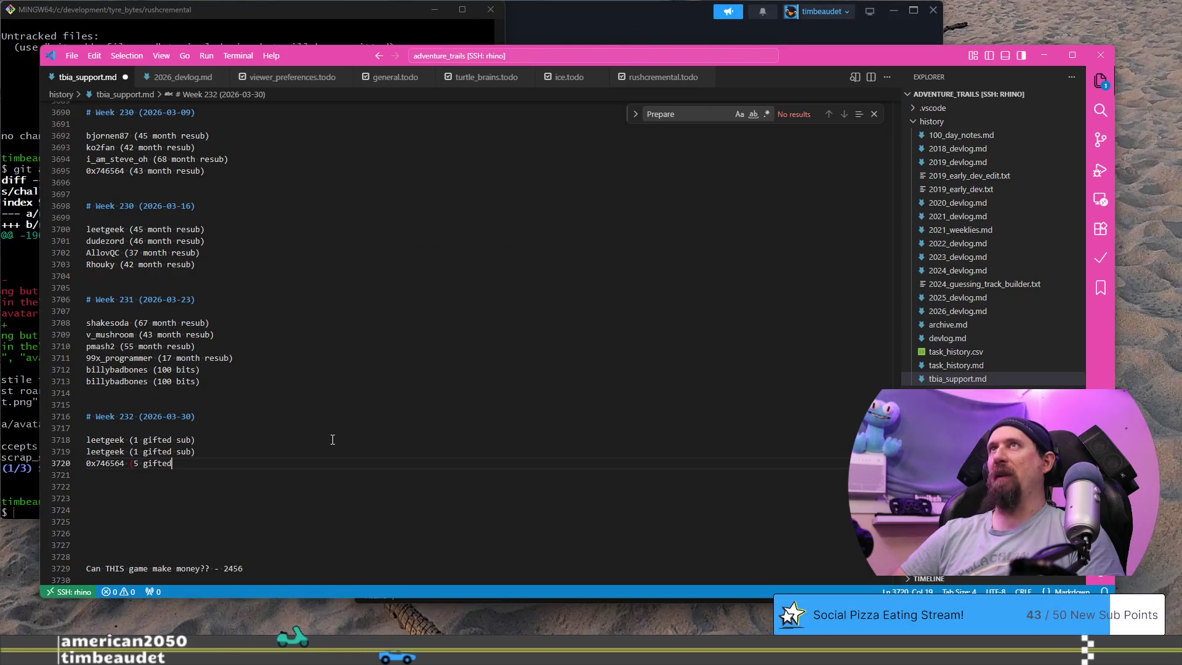
{"action": "type", "text": " sub)"}
{"action": "key", "text": "ctrl+s"}
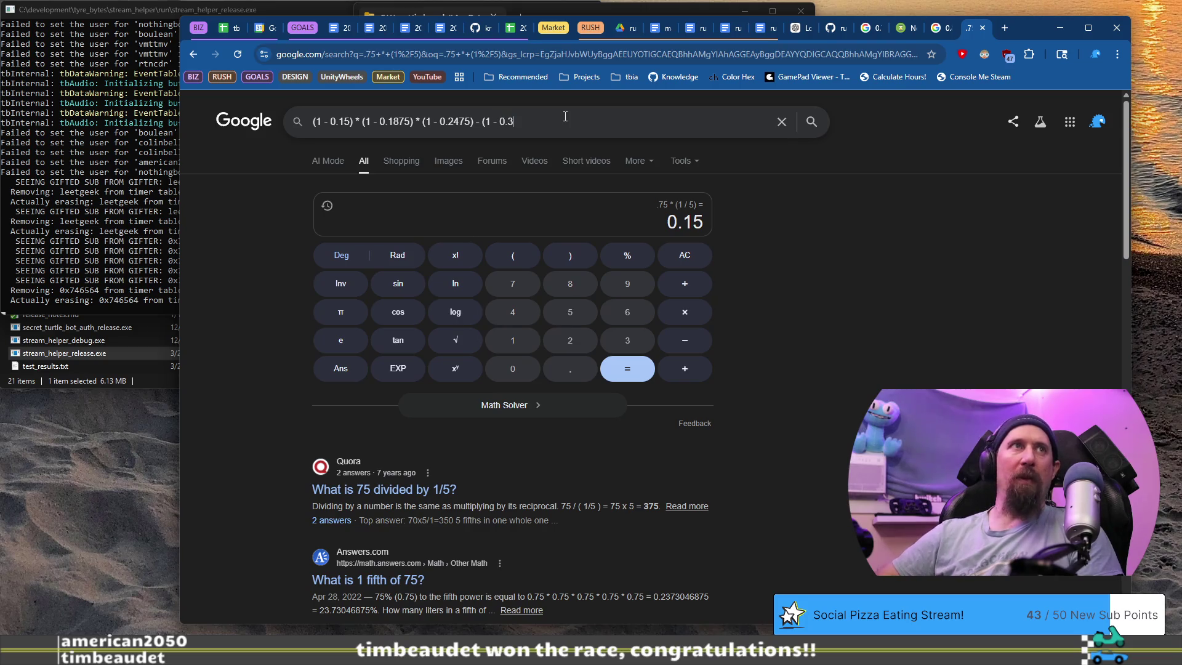
Complete the product with (1 - 0.375) and compute it as 0.32480957031.
{"action": "type", "text": "75"}
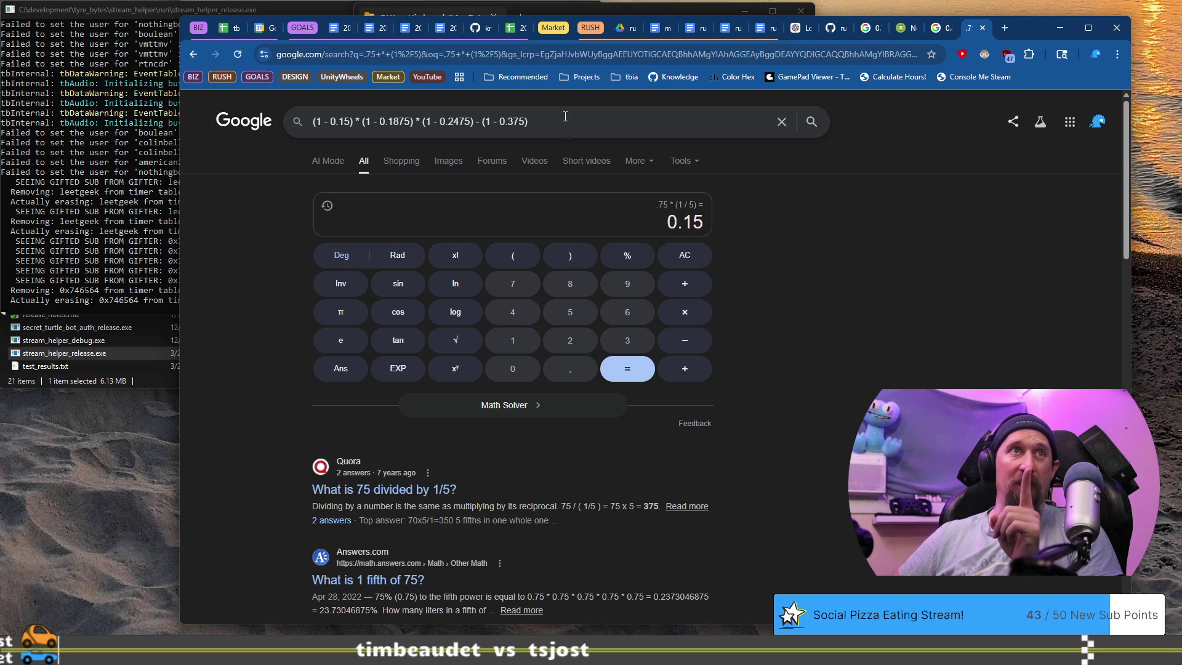
{"action": "key", "text": "Return"}
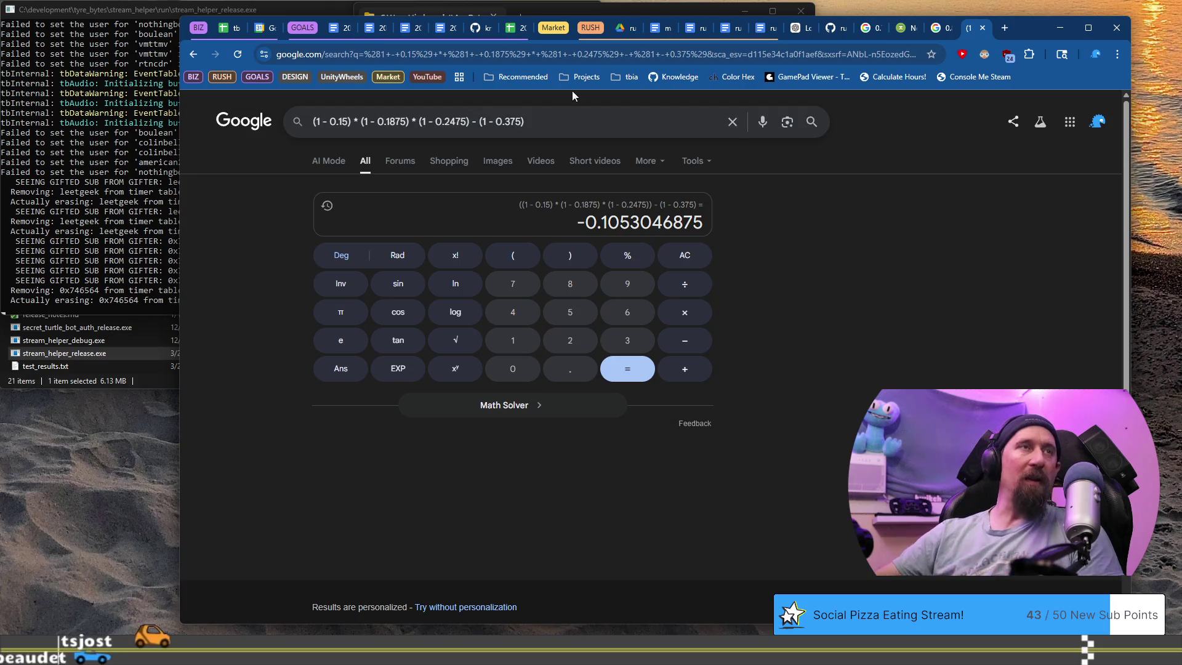
{"action": "key", "text": "Return"}
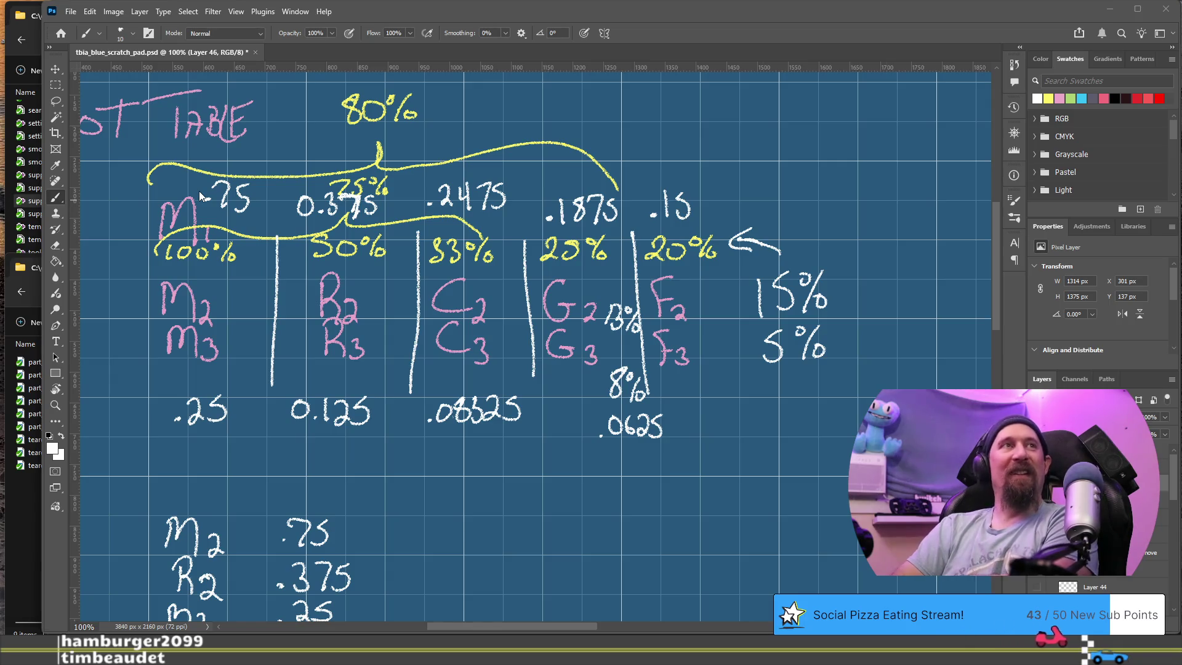
Append '+ 0.15 + 0.1875 + 0.2475 + 0.375' to the product query and calculate.
{"action": "key", "text": "alt+Tab"}
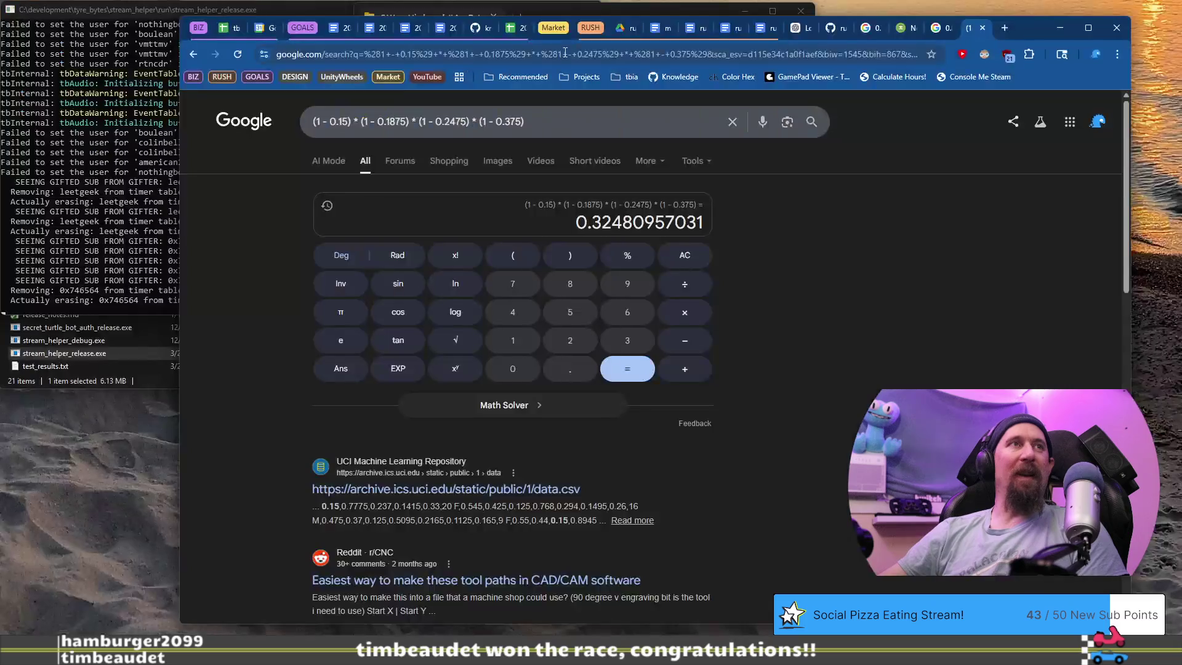
{"action": "left_click", "coordinate": [588, 125]}
{"action": "type", "text": "+"}
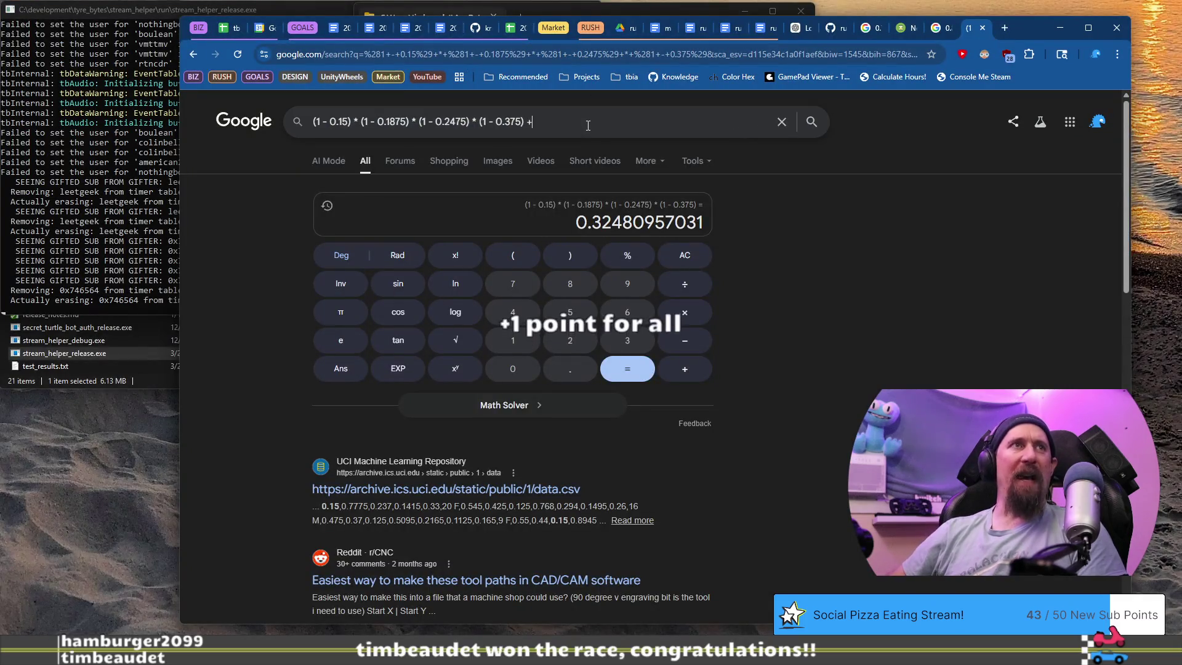
{"action": "type", "text": " 0.15 + 0."}
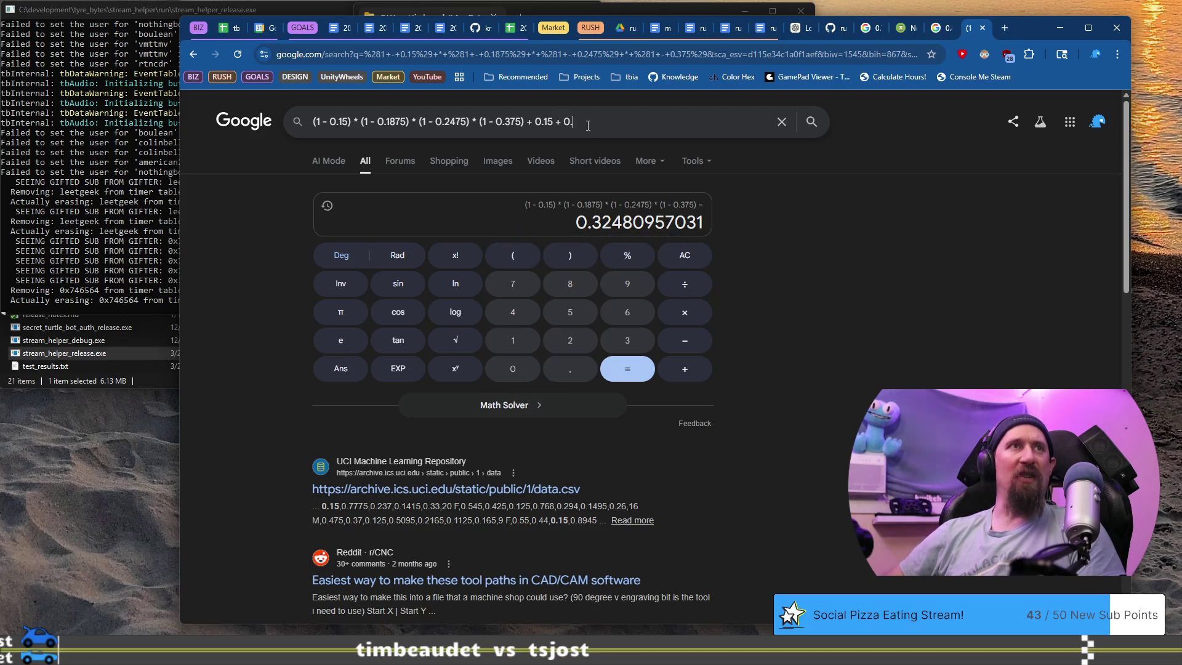
{"action": "type", "text": "1875 + 0.2475 + 0.375"}
{"action": "key", "text": "Return"}
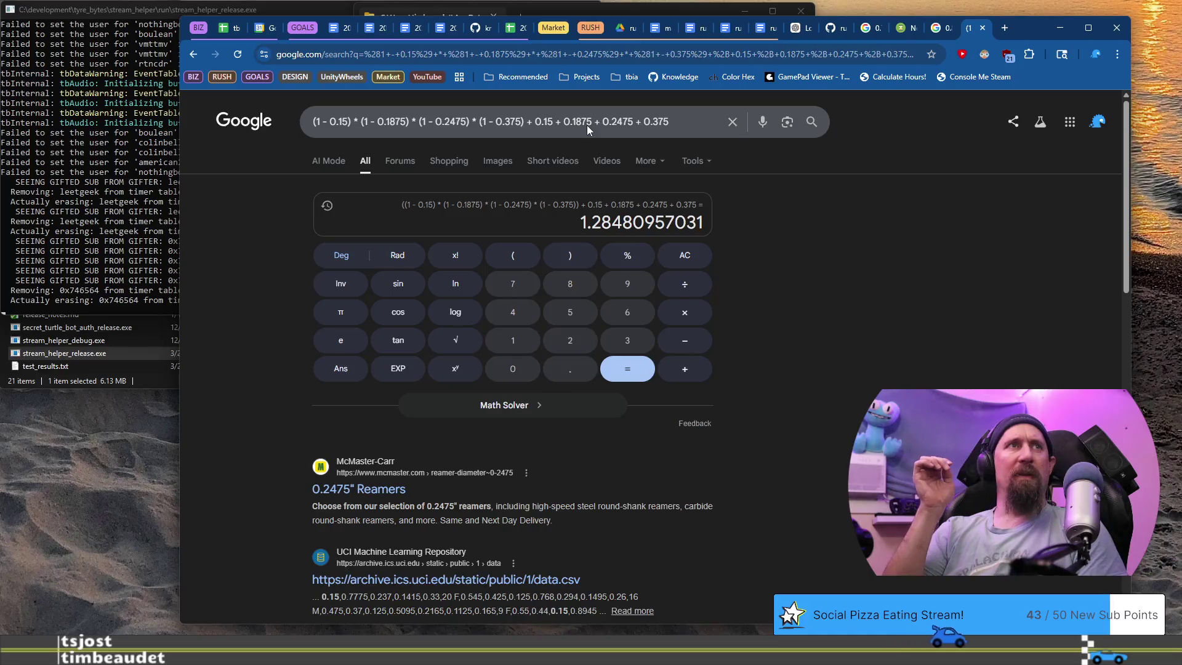
Remove the product terms so only the four odds are summed, giving 0.96.
{"action": "left_click", "coordinate": [587, 125]}
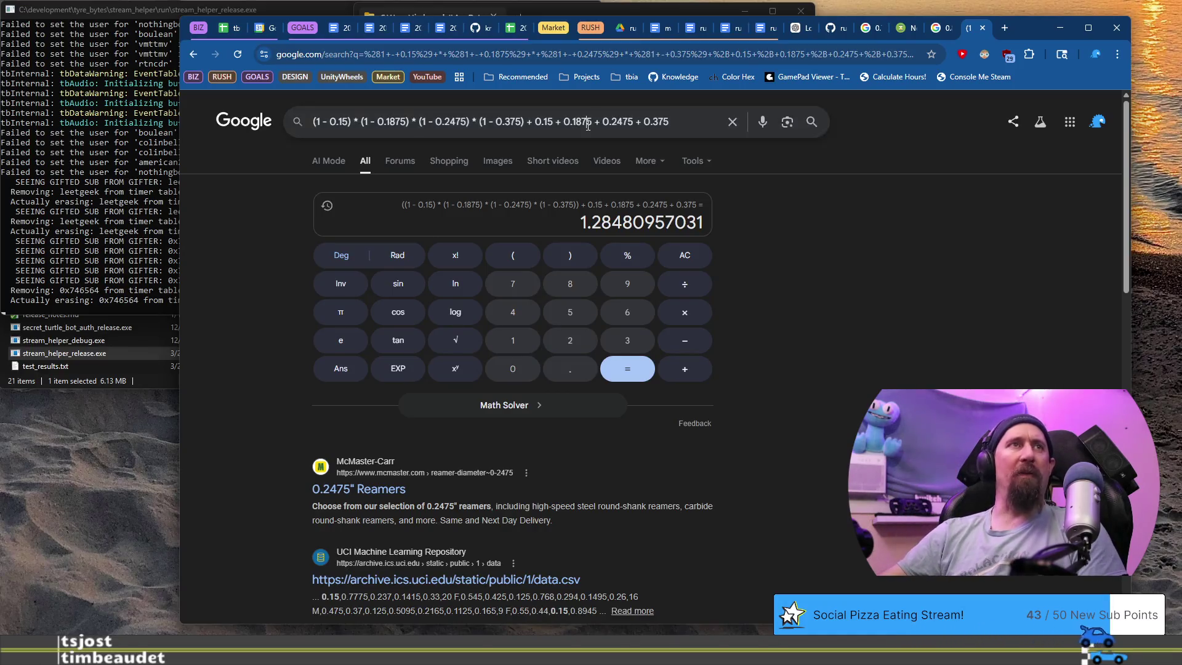
{"action": "key", "text": "ctrl+Left"}
{"action": "key", "text": "shift+Home"}
{"action": "key", "text": "BackSpace"}
{"action": "key", "text": "Return"}
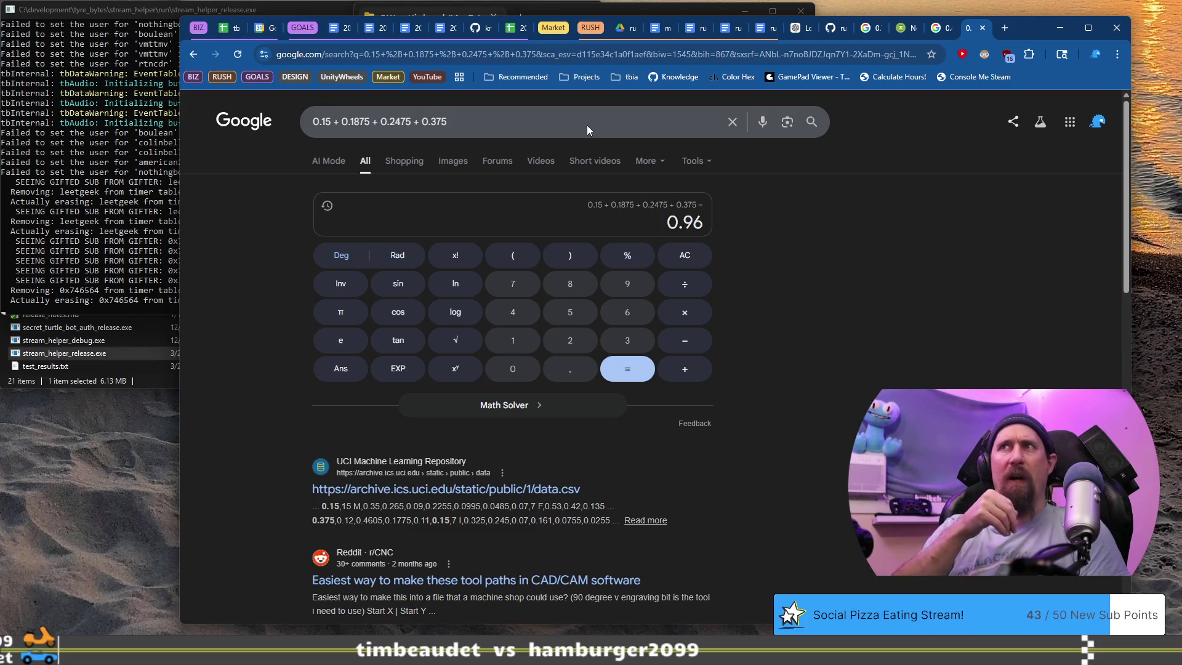
{"action": "key", "text": "alt+Tab"}
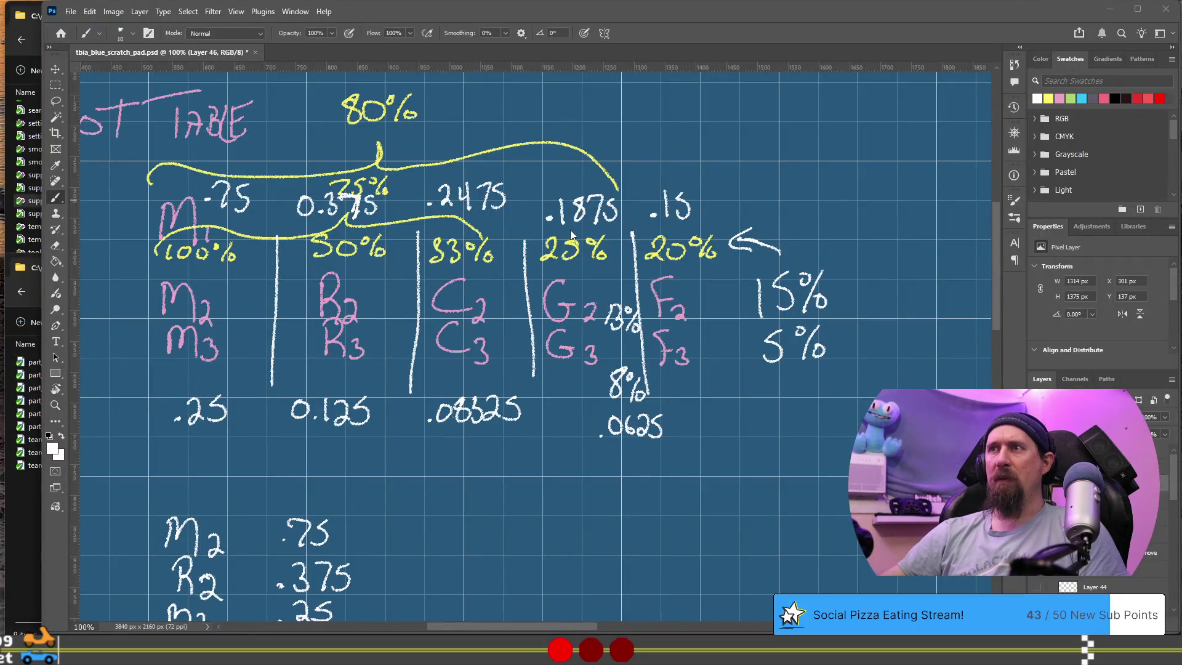
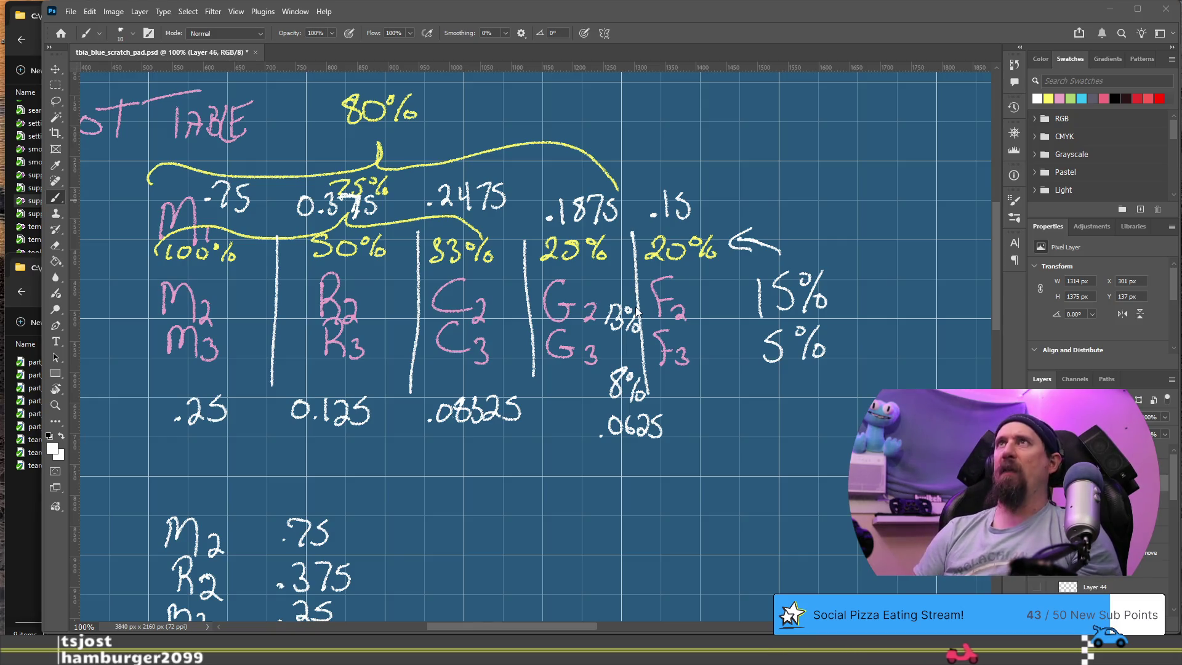
Handwrite 'Pristine' over 'Fine', with '20%' and '80%' to their left, in an empty area.
{"action": "mouse_move", "coordinate": [830, 239]}
{"action": "left_mouse_down"}
{"action": "mouse_move", "coordinate": [279, 333]}
{"action": "mouse_move", "coordinate": [240, 324]}
{"action": "left_mouse_up"}
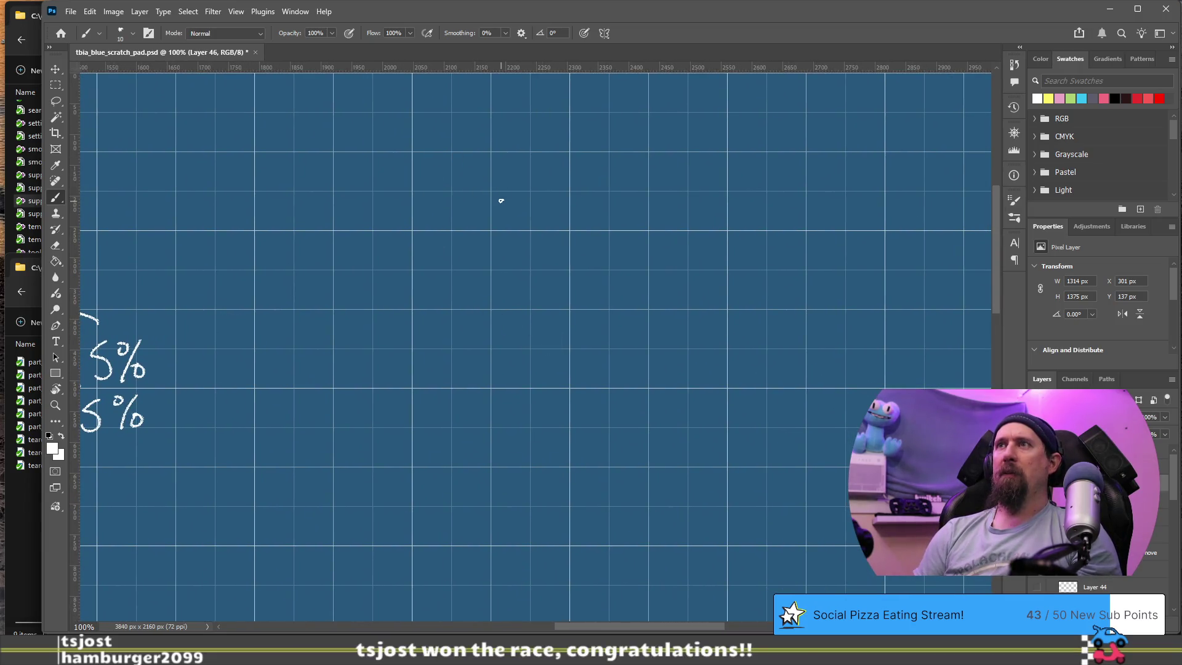
{"action": "left_click_drag", "start_coordinate": [499, 186], "coordinate": [504, 213]}
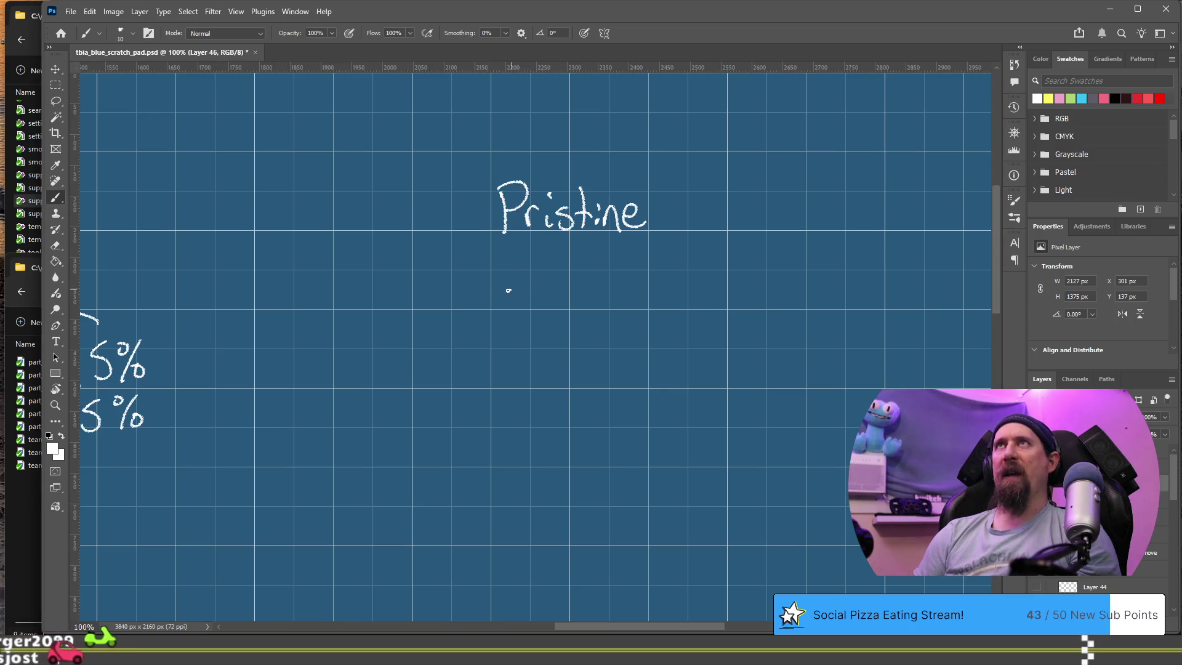
{"action": "left_click_drag", "start_coordinate": [527, 267], "coordinate": [512, 308]}
{"action": "left_click_drag", "start_coordinate": [510, 287], "coordinate": [586, 302]}
{"action": "left_click", "coordinate": [533, 302]}
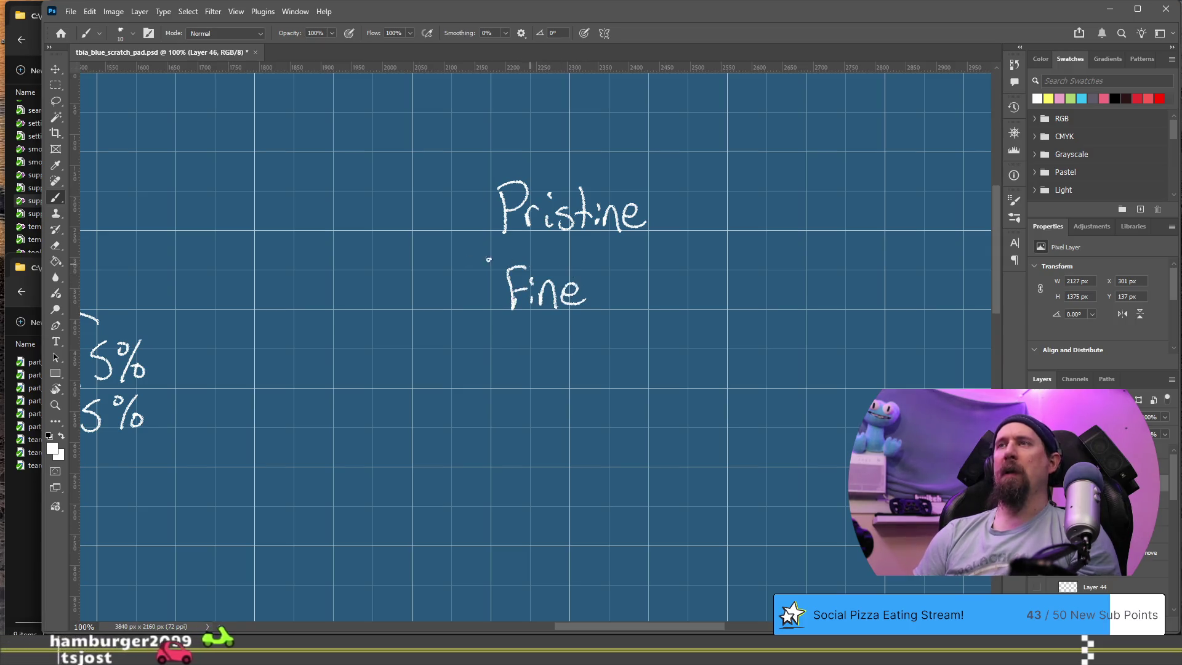
{"action": "mouse_move", "coordinate": [384, 198]}
{"action": "left_mouse_down"}
{"action": "mouse_move", "coordinate": [405, 228]}
{"action": "mouse_move", "coordinate": [433, 225]}
{"action": "mouse_move", "coordinate": [441, 203]}
{"action": "mouse_move", "coordinate": [441, 230]}
{"action": "mouse_move", "coordinate": [455, 226]}
{"action": "left_mouse_up"}
{"action": "mouse_move", "coordinate": [395, 272]}
{"action": "left_mouse_down"}
{"action": "mouse_move", "coordinate": [434, 271]}
{"action": "mouse_move", "coordinate": [438, 305]}
{"action": "mouse_move", "coordinate": [453, 290]}
{"action": "left_mouse_up"}
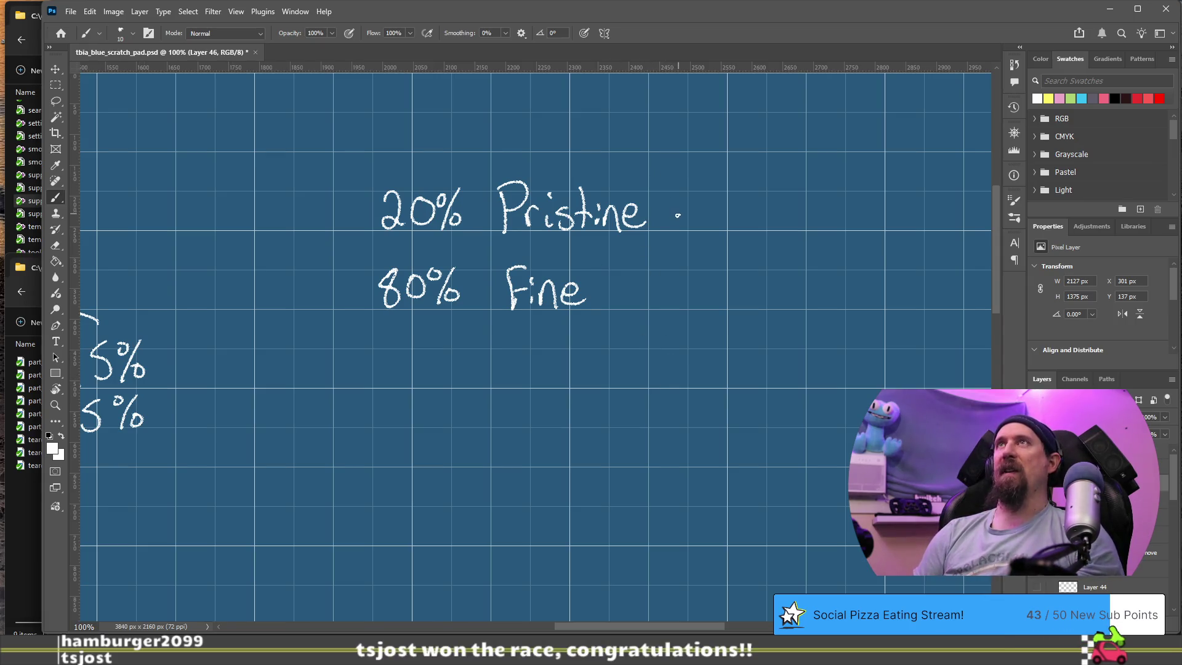
Draw a straight vertical divider right of the labels, replacing a stray diagonal stroke.
{"action": "left_click_drag", "start_coordinate": [454, 286], "coordinate": [670, 304]}
{"action": "key", "text": "ctrl+z"}
{"action": "left_click_drag", "start_coordinate": [670, 179], "coordinate": [669, 298]}
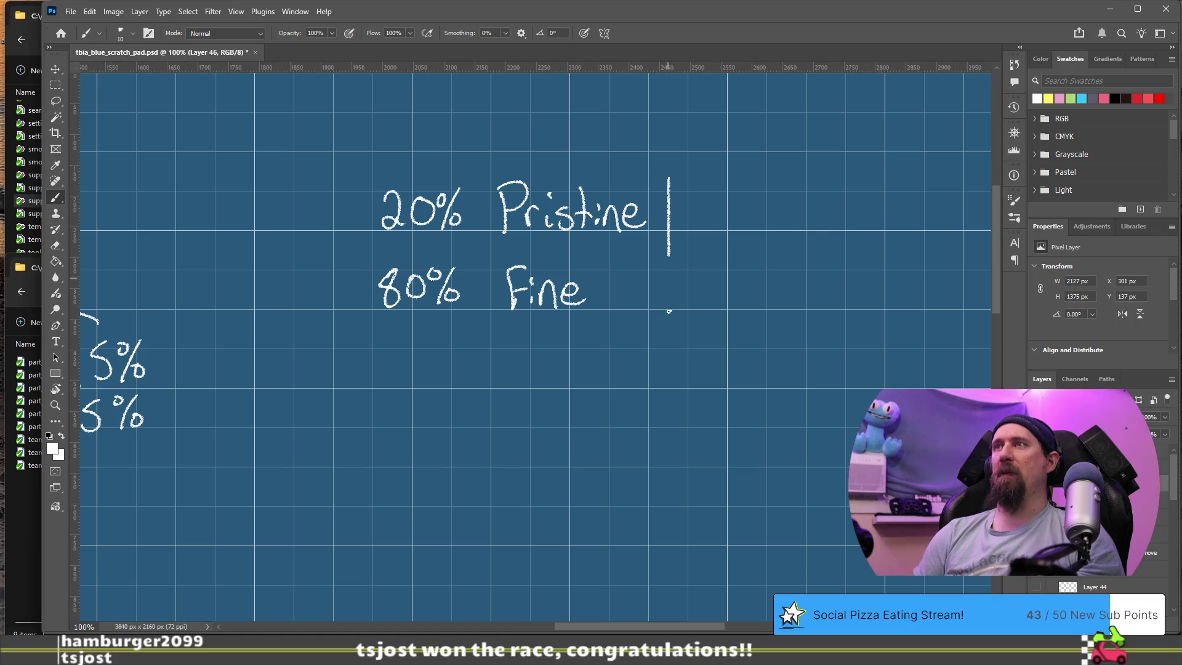
{"action": "left_click_drag", "start_coordinate": [729, 376], "coordinate": [525, 396]}
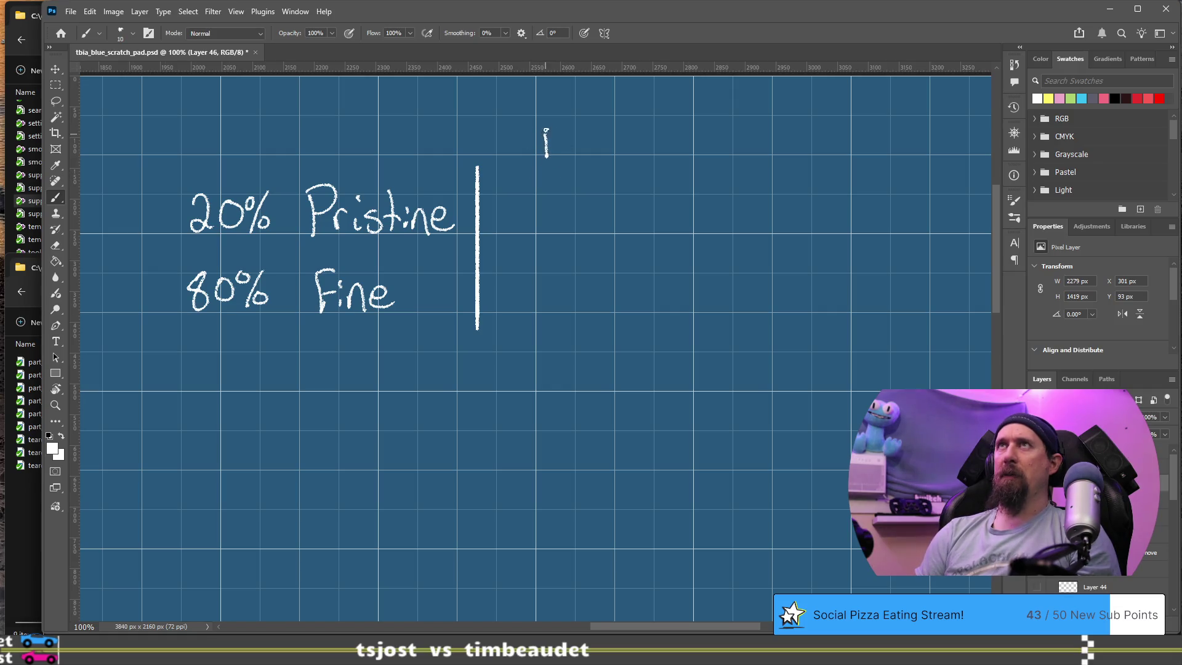
Handwrite the letters M, R, C, G and F as headers along the top of the table.
{"action": "left_click_drag", "start_coordinate": [546, 157], "coordinate": [579, 159]}
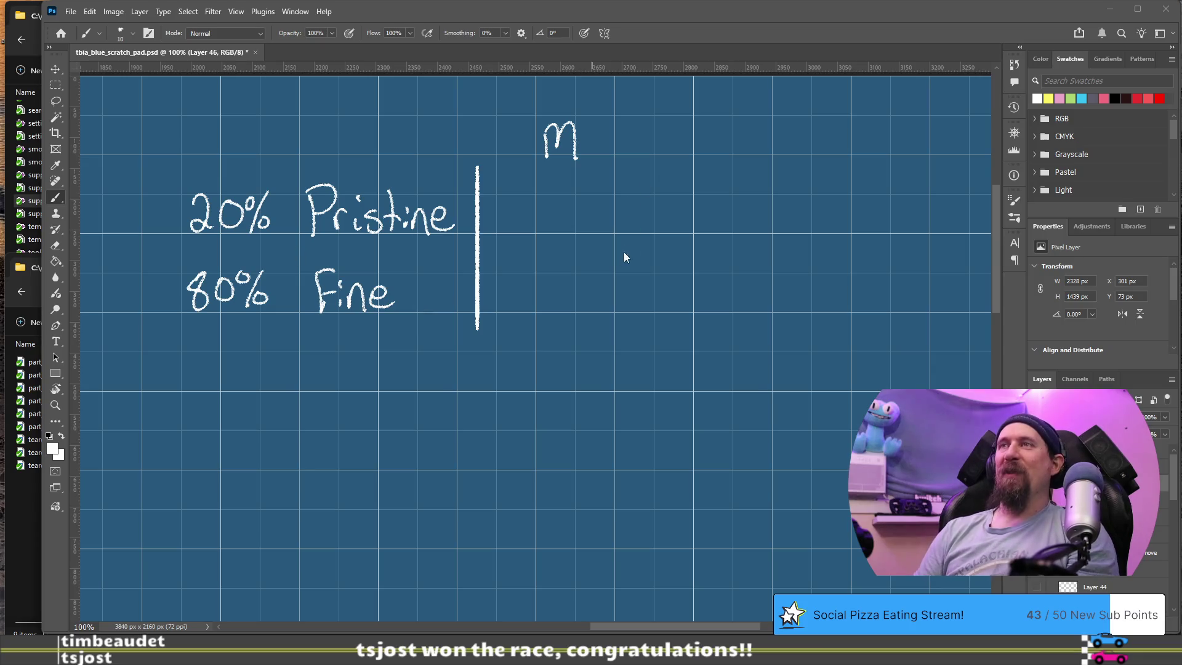
{"action": "scroll", "coordinate": [600, 291], "scroll_direction": "up", "scroll_amount": 2}
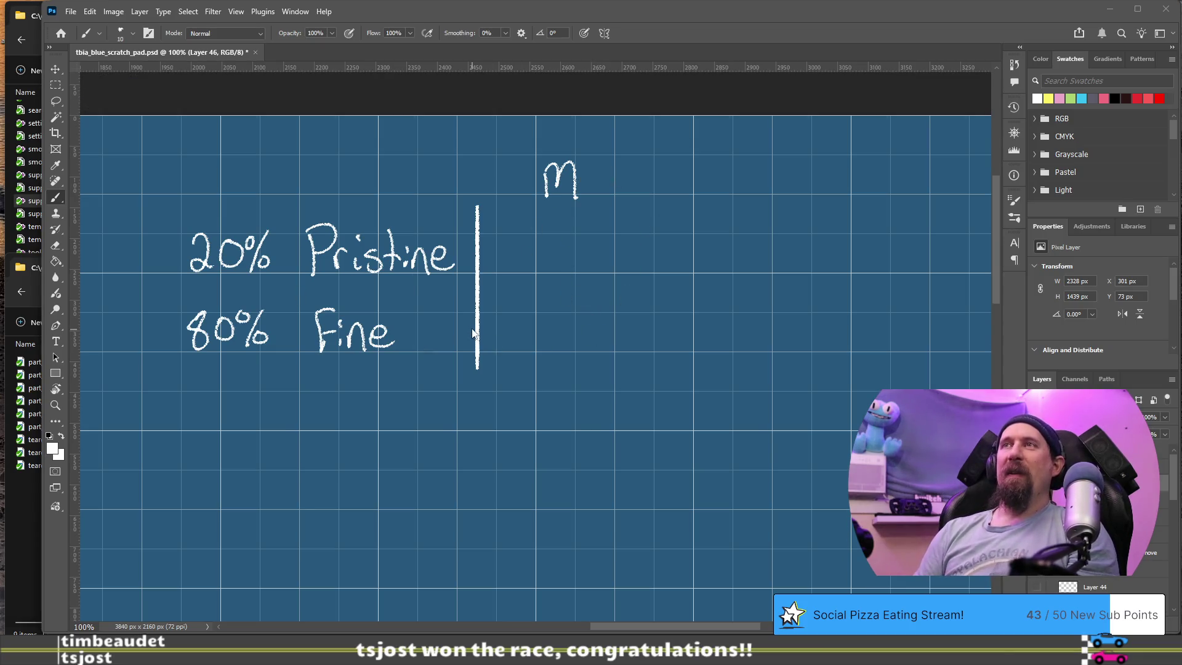
{"action": "left_click_drag", "start_coordinate": [616, 394], "coordinate": [470, 343]}
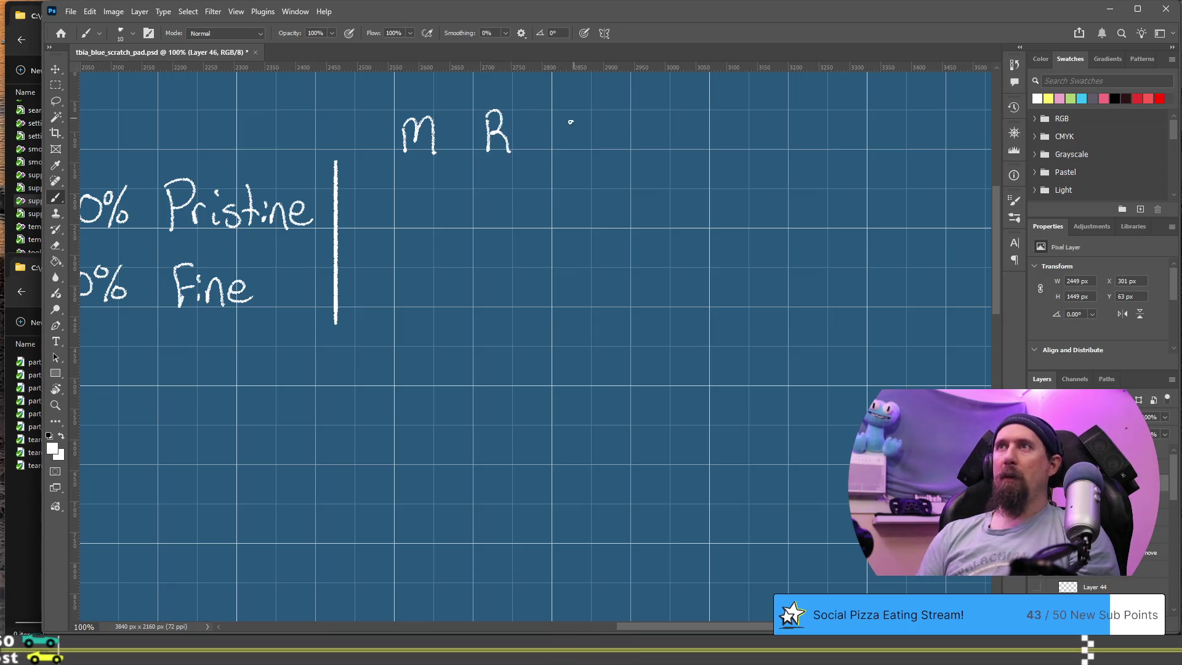
{"action": "left_click_drag", "start_coordinate": [569, 115], "coordinate": [582, 141]}
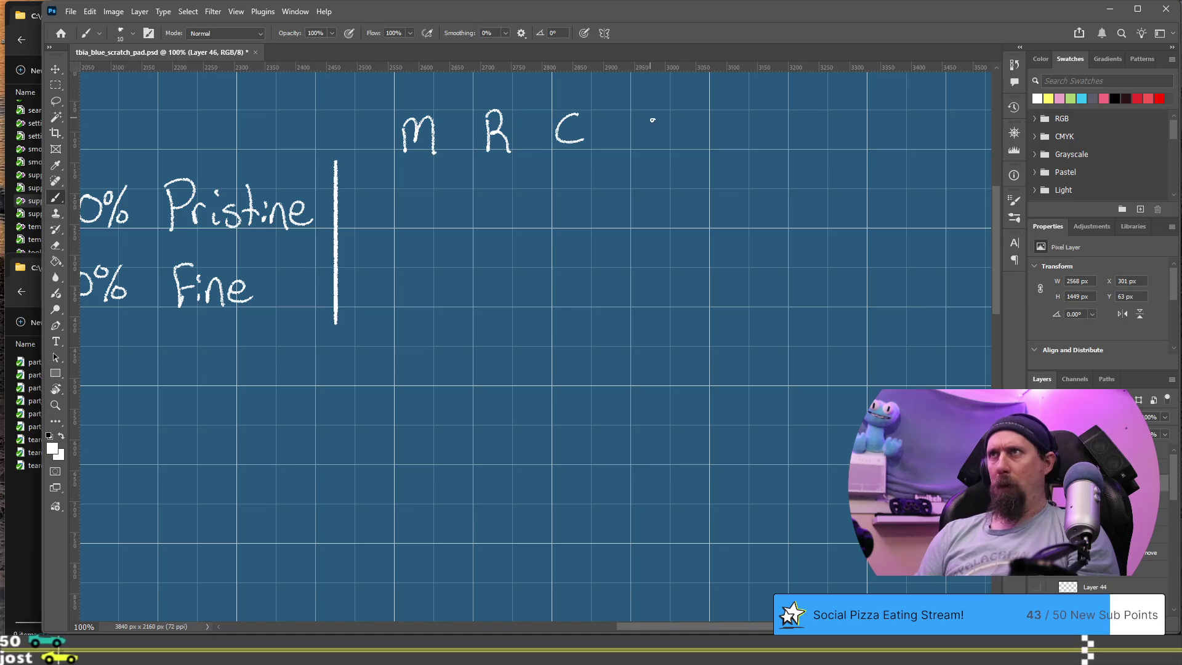
{"action": "mouse_move", "coordinate": [655, 117]}
{"action": "left_mouse_down"}
{"action": "mouse_move", "coordinate": [659, 131]}
{"action": "mouse_move", "coordinate": [719, 142]}
{"action": "mouse_move", "coordinate": [734, 113]}
{"action": "left_mouse_up"}
{"action": "left_click_drag", "start_coordinate": [719, 128], "coordinate": [729, 127]}
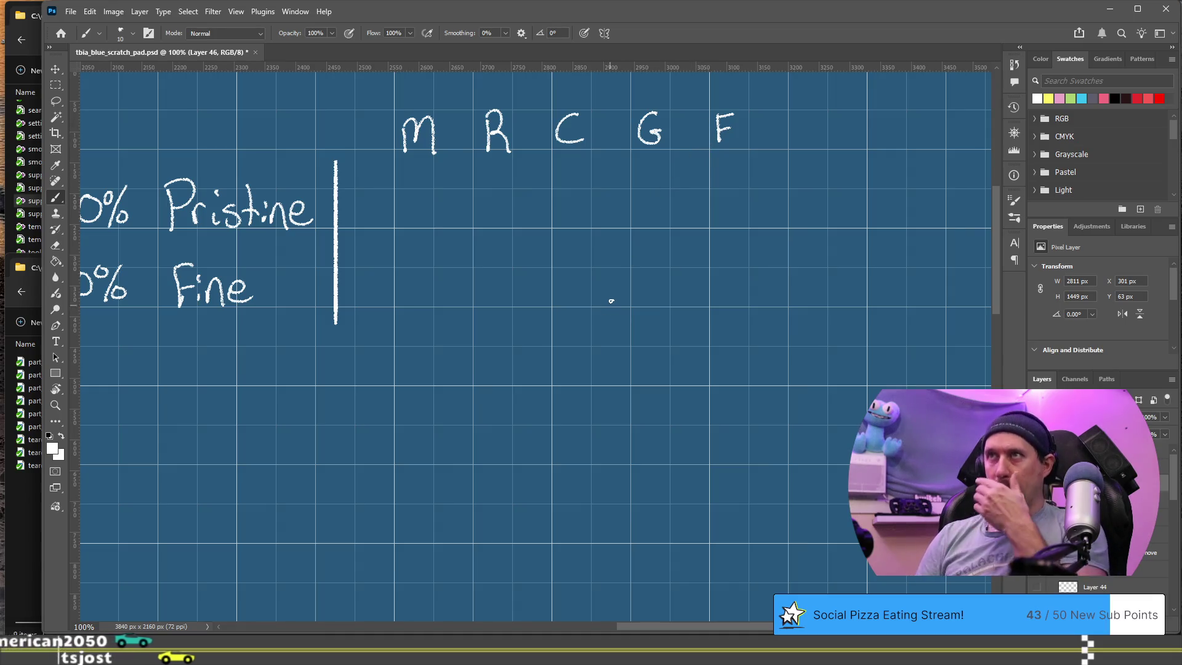
{"action": "mouse_move", "coordinate": [535, 344]}
{"action": "left_mouse_down"}
{"action": "mouse_move", "coordinate": [585, 369]}
{"action": "mouse_move", "coordinate": [541, 369]}
{"action": "left_mouse_up"}
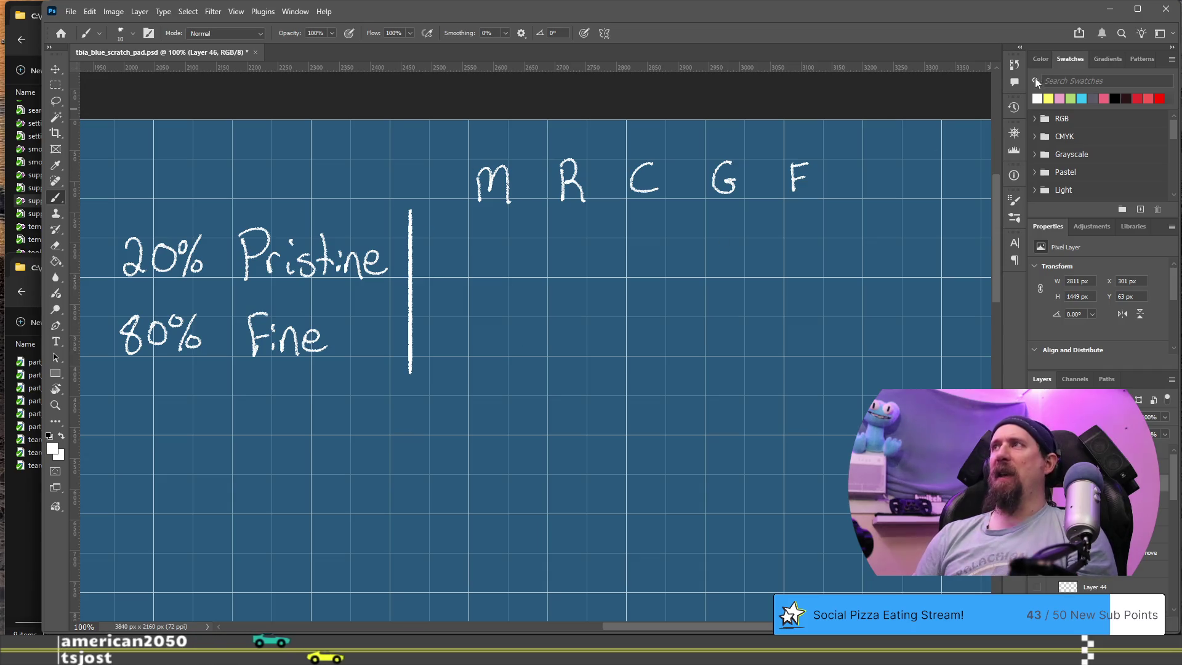
In yellow, write .2, .5, .333, .25, .2 above M through F and draw an arrow at that row.
{"action": "left_click", "coordinate": [1049, 98]}
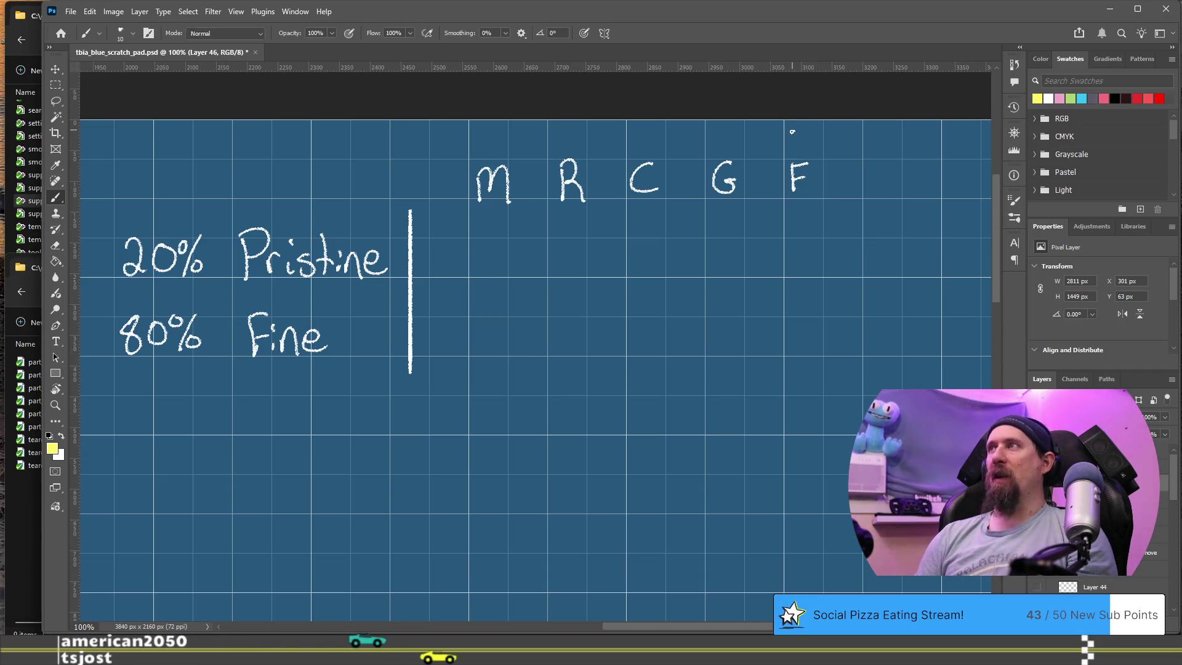
{"action": "left_click", "coordinate": [785, 145]}
{"action": "left_click_drag", "start_coordinate": [789, 130], "coordinate": [809, 146]}
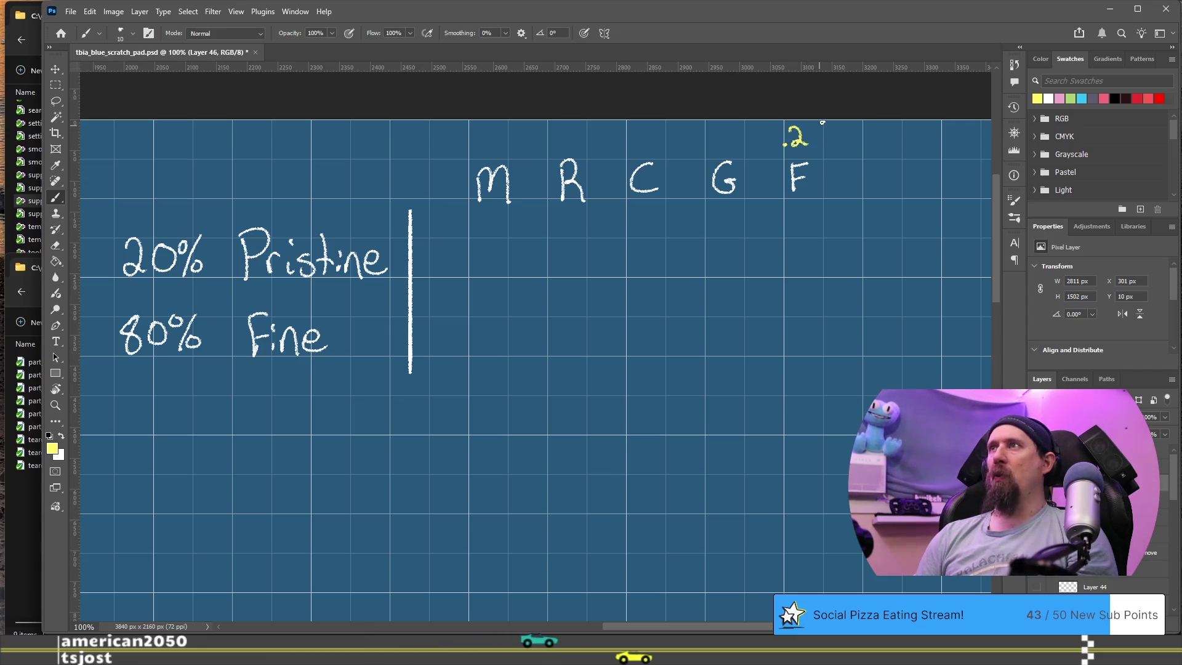
{"action": "left_click", "coordinate": [710, 147]}
{"action": "left_click_drag", "start_coordinate": [716, 131], "coordinate": [728, 148]}
{"action": "left_click", "coordinate": [631, 147]}
{"action": "left_click_drag", "start_coordinate": [638, 129], "coordinate": [639, 147]}
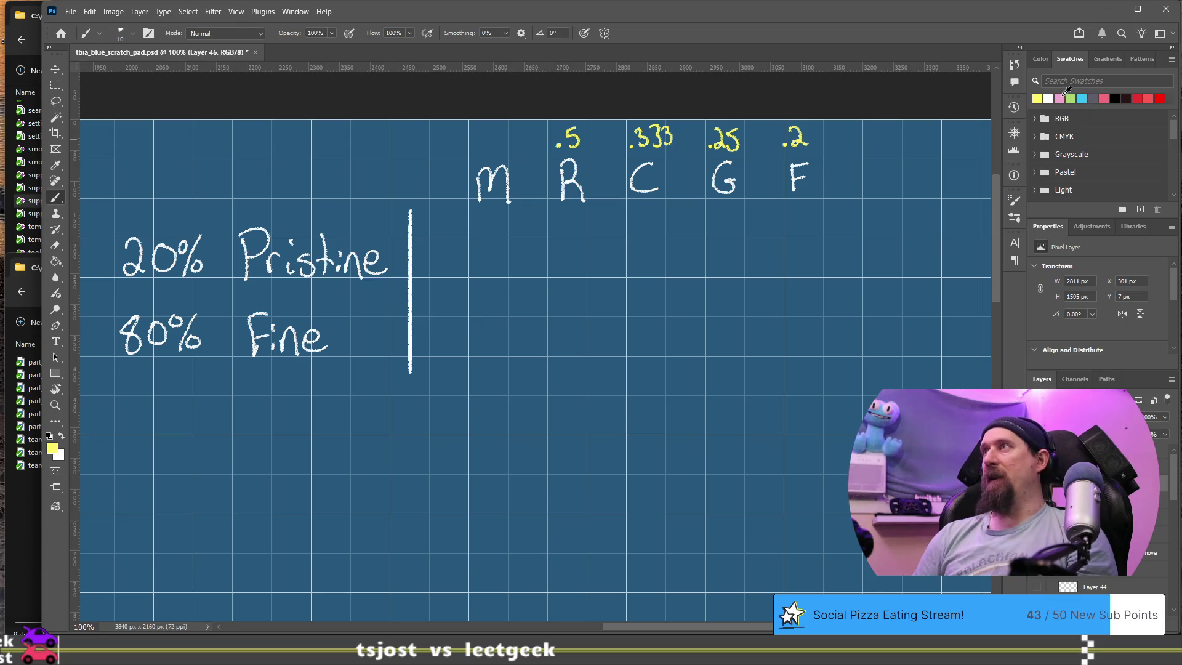
{"action": "left_click", "coordinate": [481, 146]}
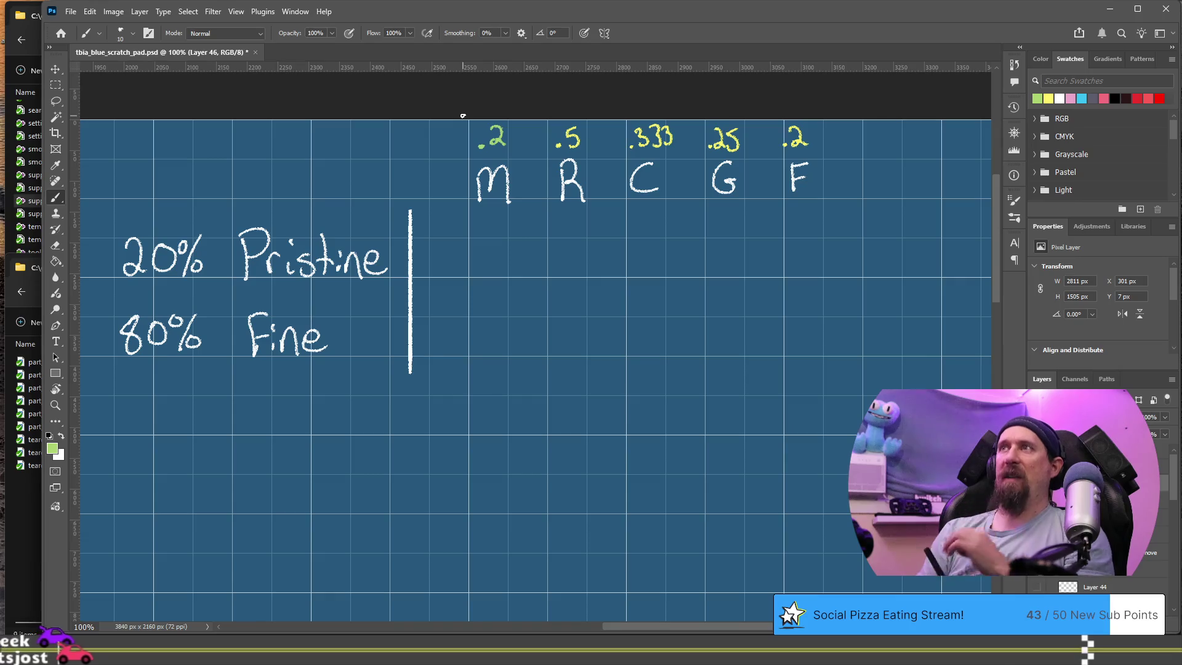
{"action": "mouse_move", "coordinate": [893, 131]}
{"action": "left_mouse_down"}
{"action": "mouse_move", "coordinate": [878, 142]}
{"action": "mouse_move", "coordinate": [893, 150]}
{"action": "mouse_move", "coordinate": [935, 138]}
{"action": "left_mouse_up"}
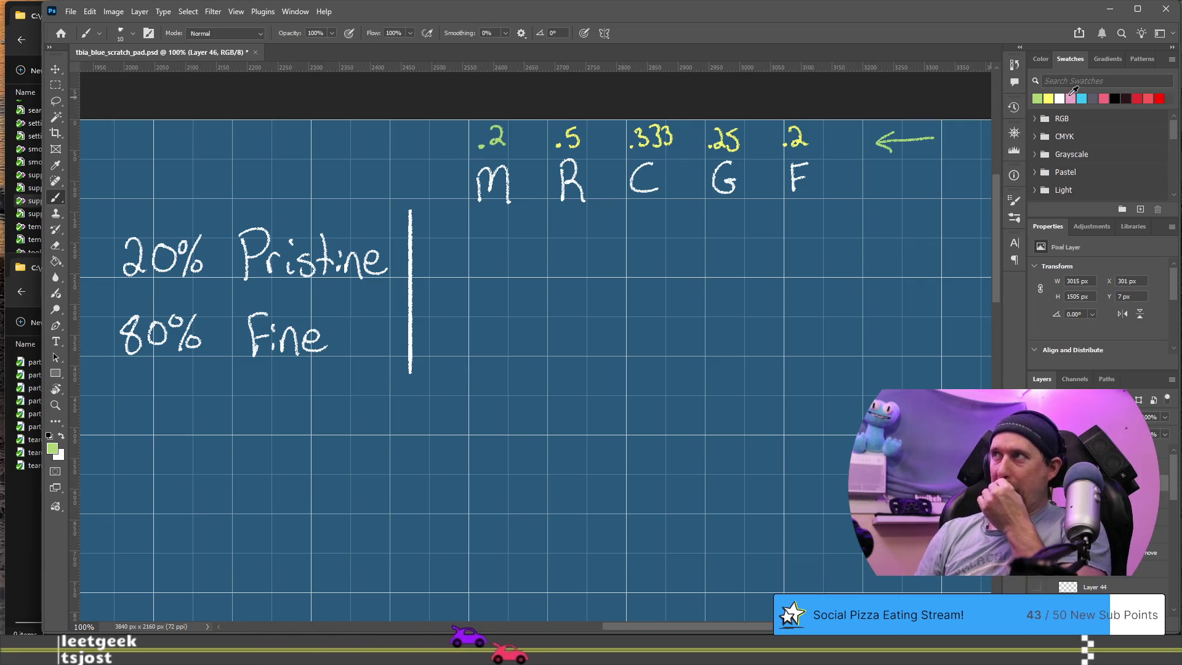
{"action": "left_click", "coordinate": [1071, 98]}
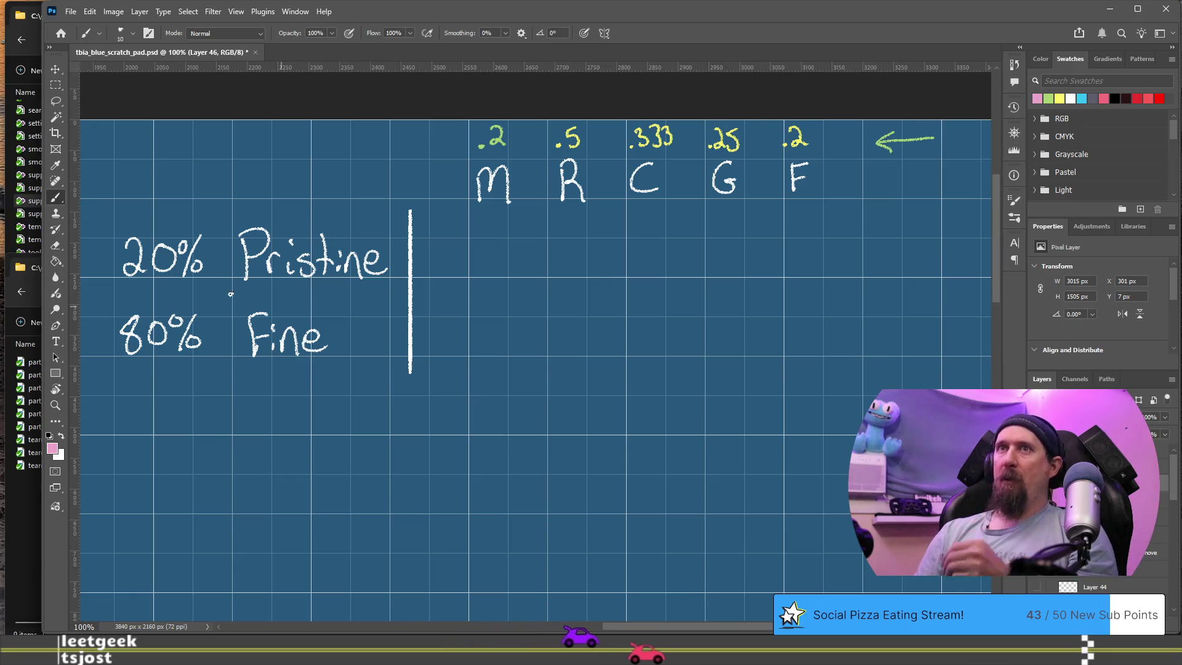
Erase and rewrite the digits so 20% reads 25% and 80% reads 75%.
{"action": "mouse_move", "coordinate": [388, 436]}
{"action": "left_mouse_down"}
{"action": "mouse_move", "coordinate": [528, 423]}
{"action": "mouse_move", "coordinate": [465, 449]}
{"action": "left_mouse_up"}
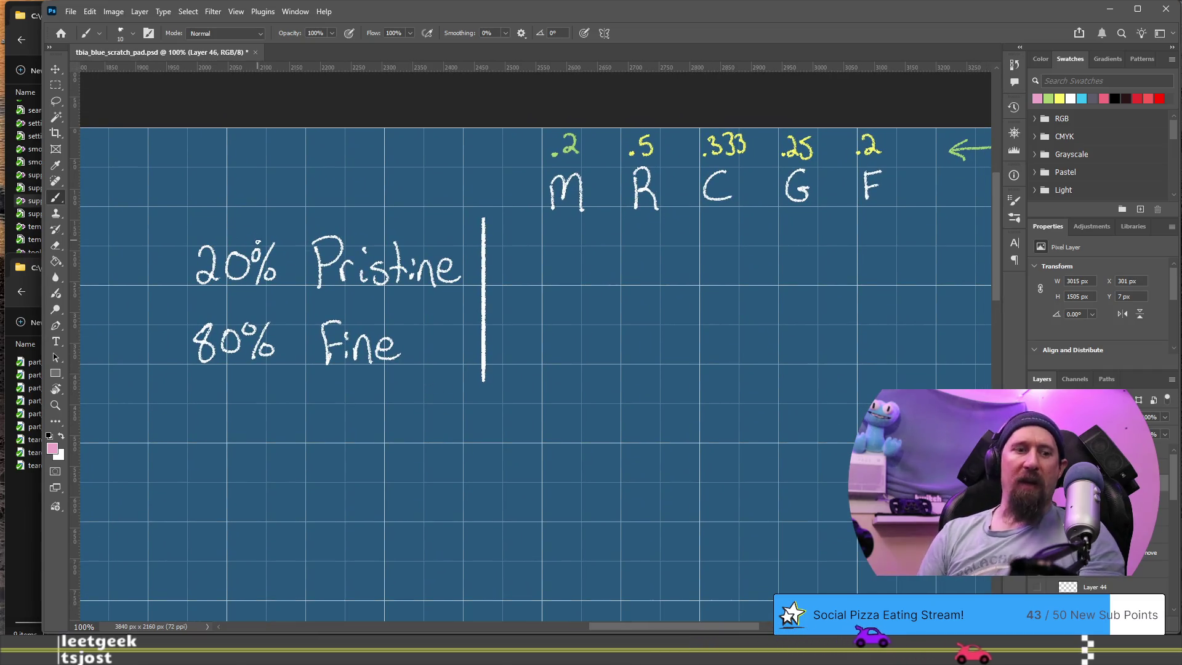
{"action": "key", "text": "e"}
{"action": "left_click_drag", "start_coordinate": [237, 259], "coordinate": [243, 263]}
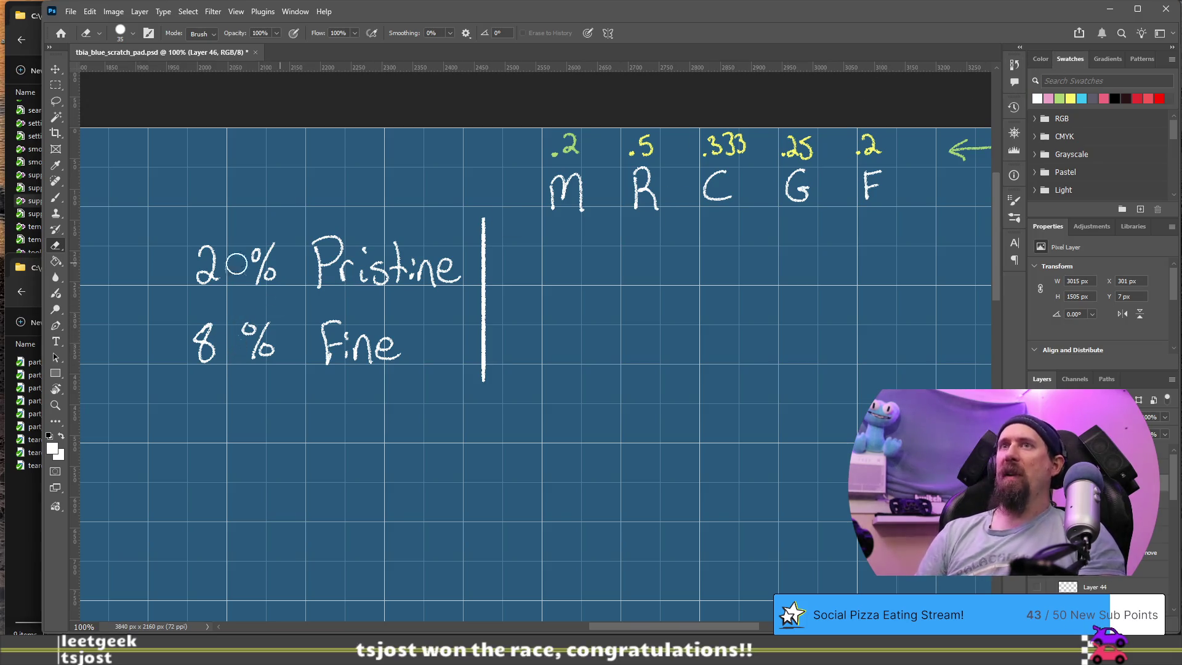
{"action": "key", "text": "b"}
{"action": "left_click_drag", "start_coordinate": [226, 262], "coordinate": [225, 281]}
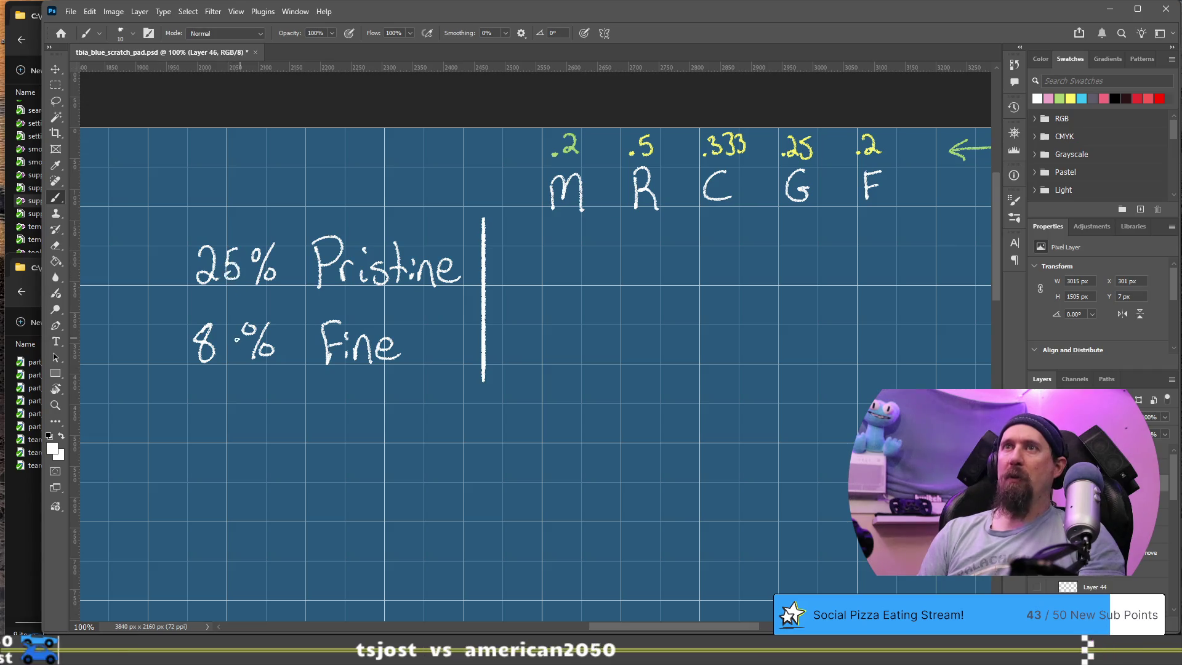
{"action": "key", "text": "e"}
{"action": "left_click_drag", "start_coordinate": [205, 325], "coordinate": [201, 338]}
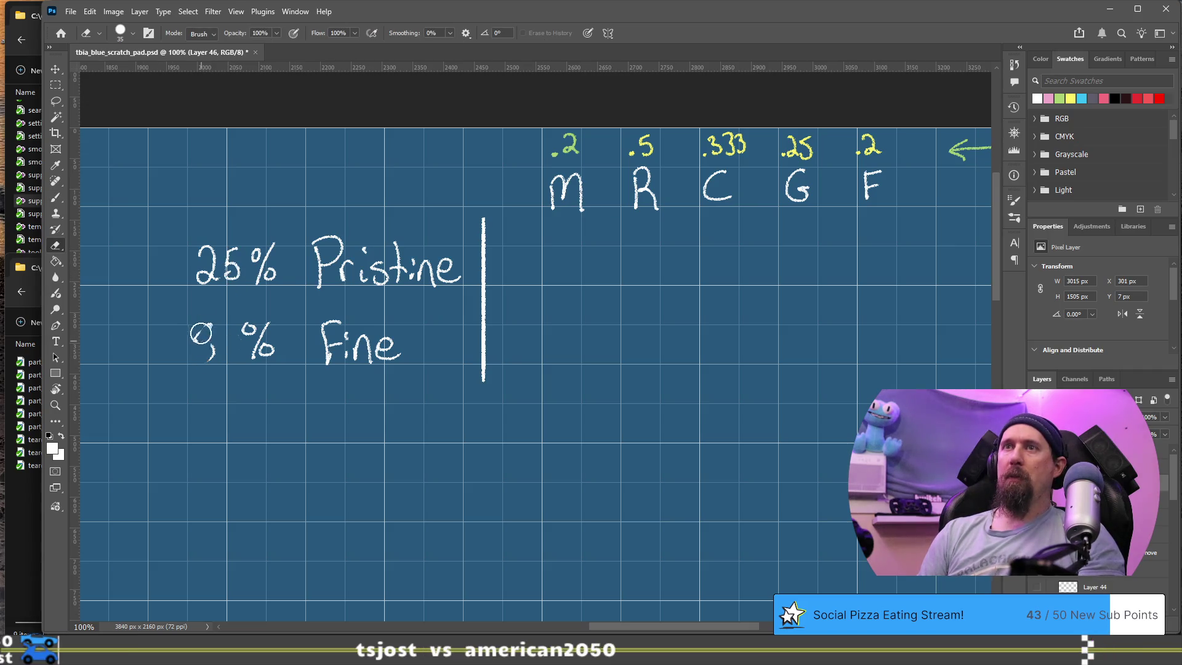
{"action": "key", "text": "b"}
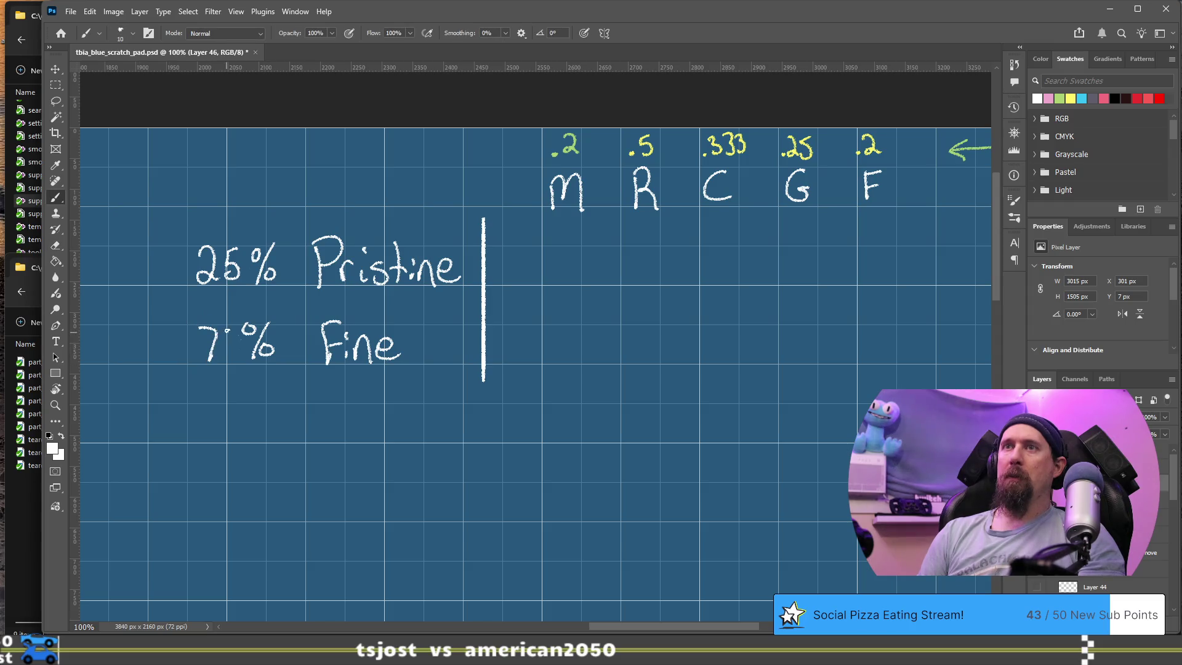
{"action": "left_click_drag", "start_coordinate": [219, 341], "coordinate": [216, 359]}
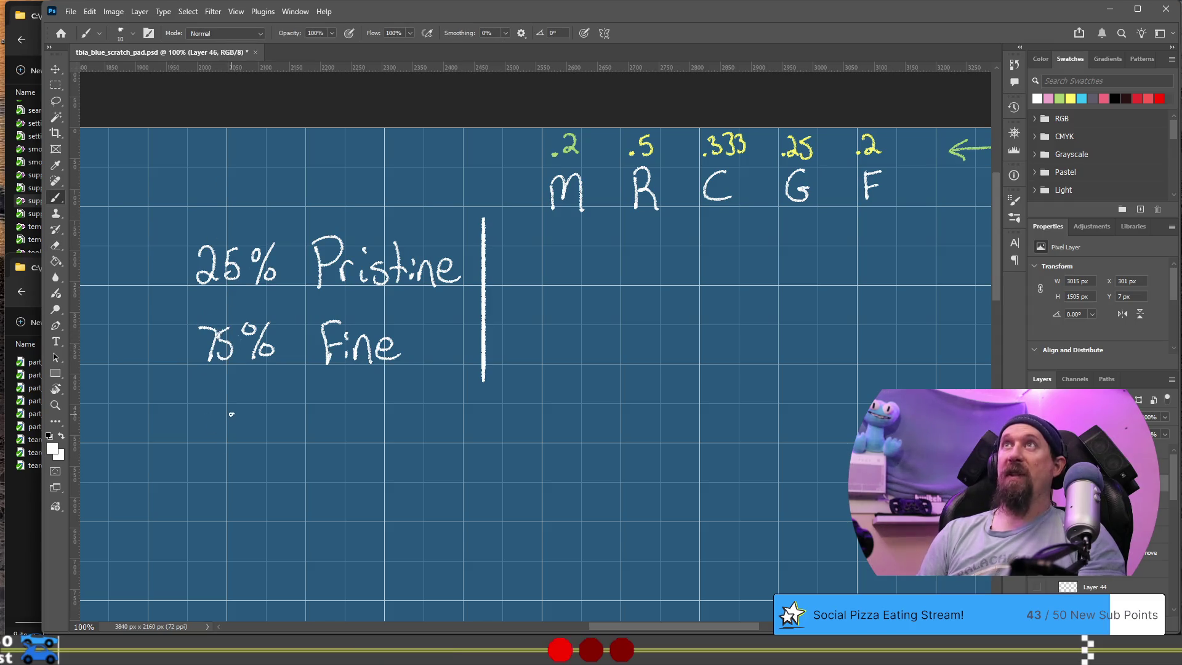
{"action": "mouse_move", "coordinate": [645, 376]}
{"action": "left_mouse_down"}
{"action": "mouse_move", "coordinate": [634, 388]}
{"action": "mouse_move", "coordinate": [659, 367]}
{"action": "left_mouse_up"}
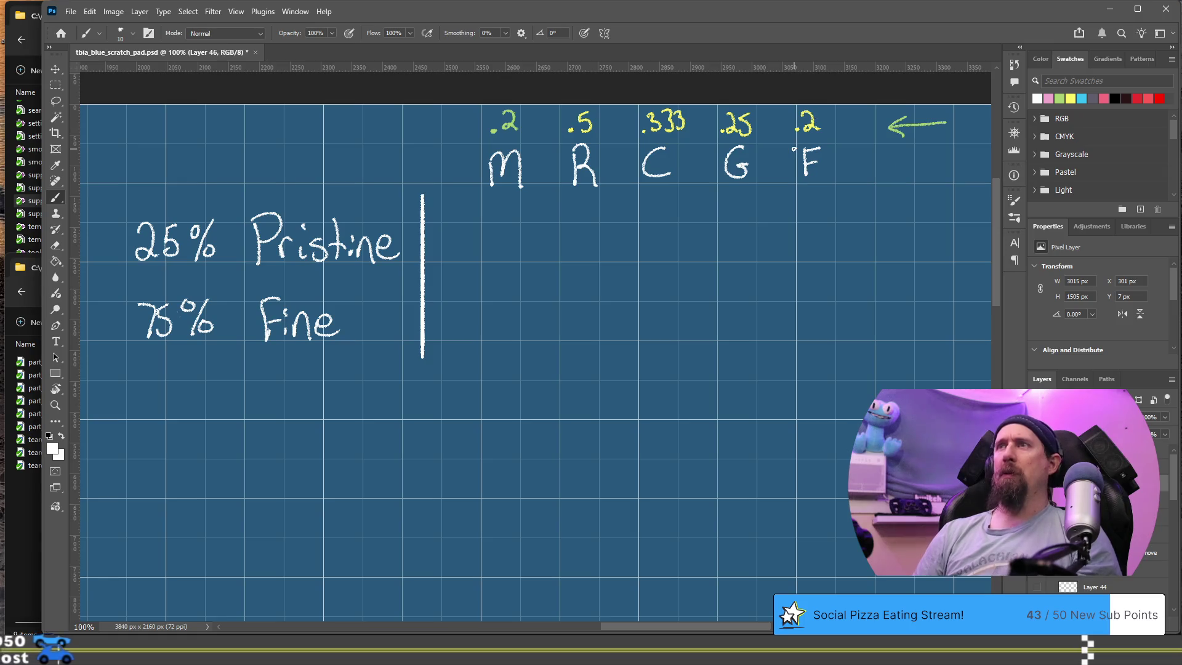
Calculate .25*.2 in Google and write the 0.05 result under the F column.
{"action": "key", "text": "alt+Tab"}
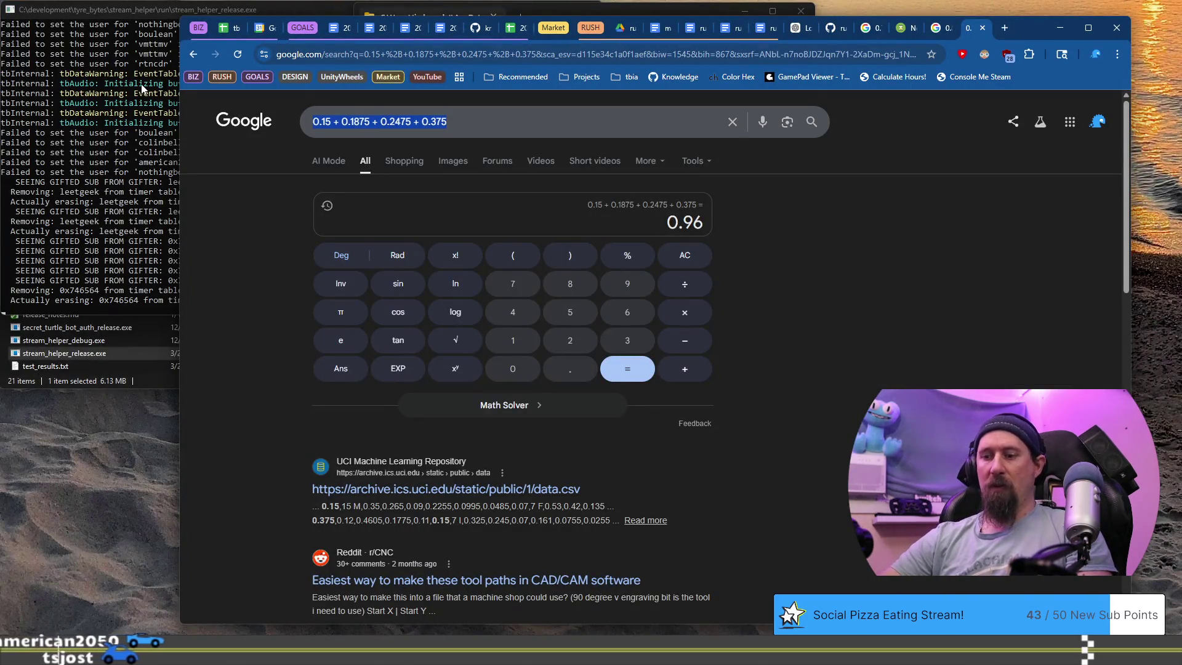
{"action": "type", "text": ".25*.2"}
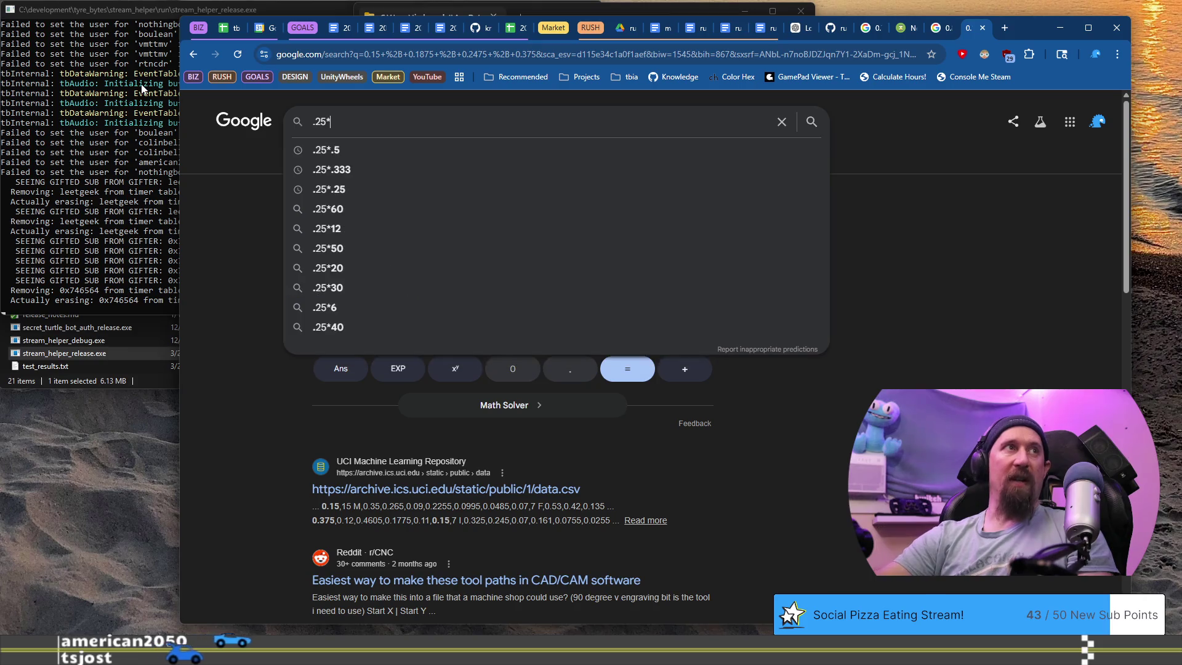
{"action": "key", "text": "Return"}
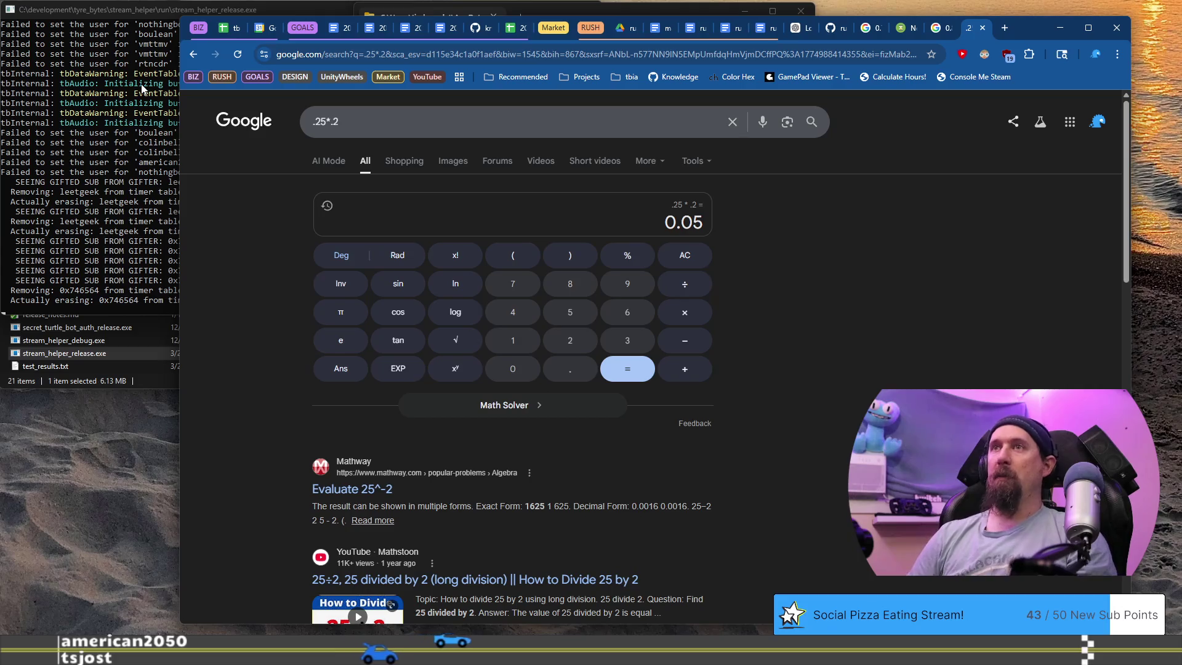
{"action": "key", "text": "alt+Tab"}
{"action": "left_click", "coordinate": [800, 245]}
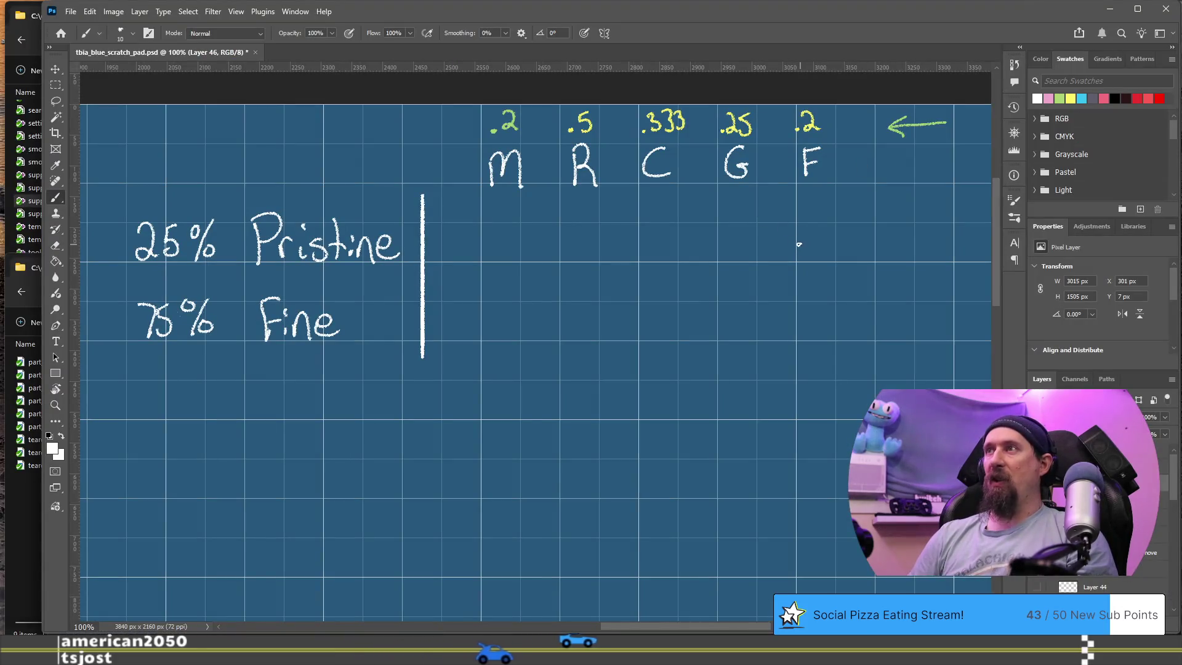
{"action": "left_click_drag", "start_coordinate": [823, 229], "coordinate": [834, 245]}
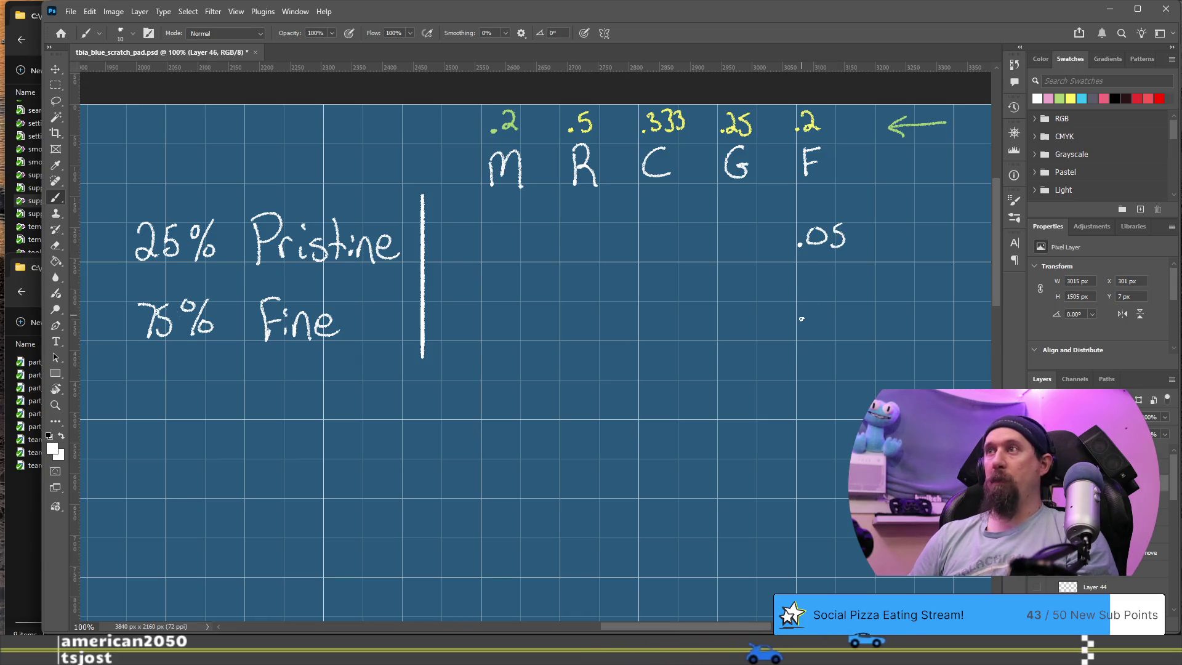
Recalculate as .75*.2, correcting a mistyped 55, to get 0.15.
{"action": "key", "text": "alt+Tab"}
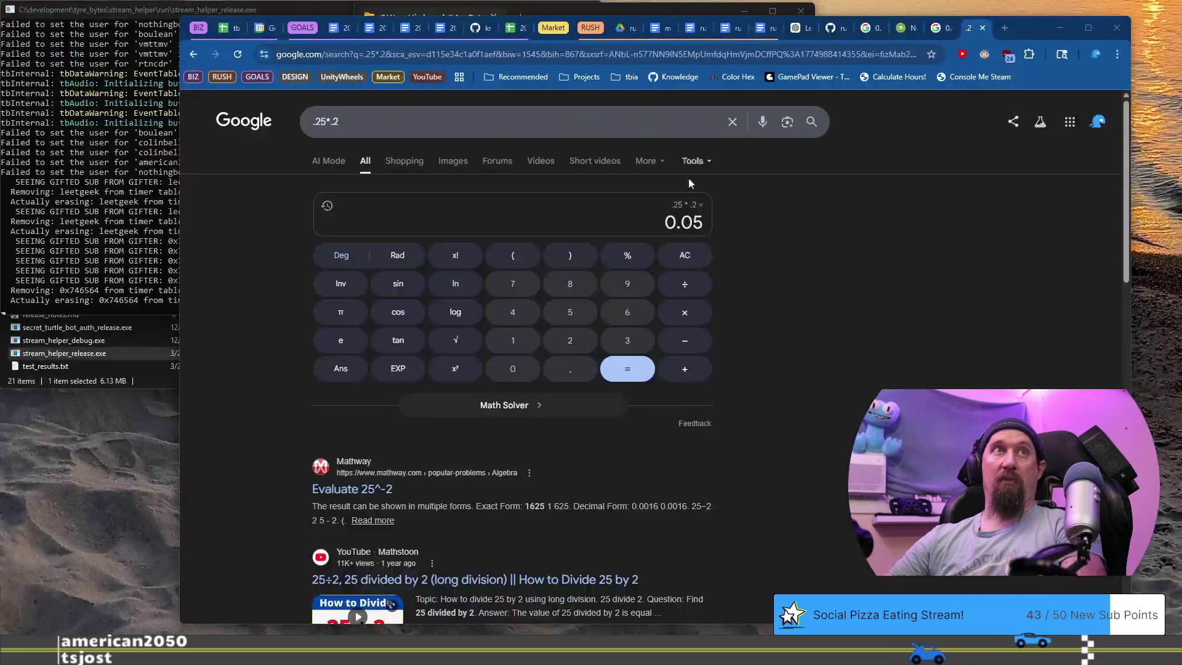
{"action": "left_click", "coordinate": [610, 126]}
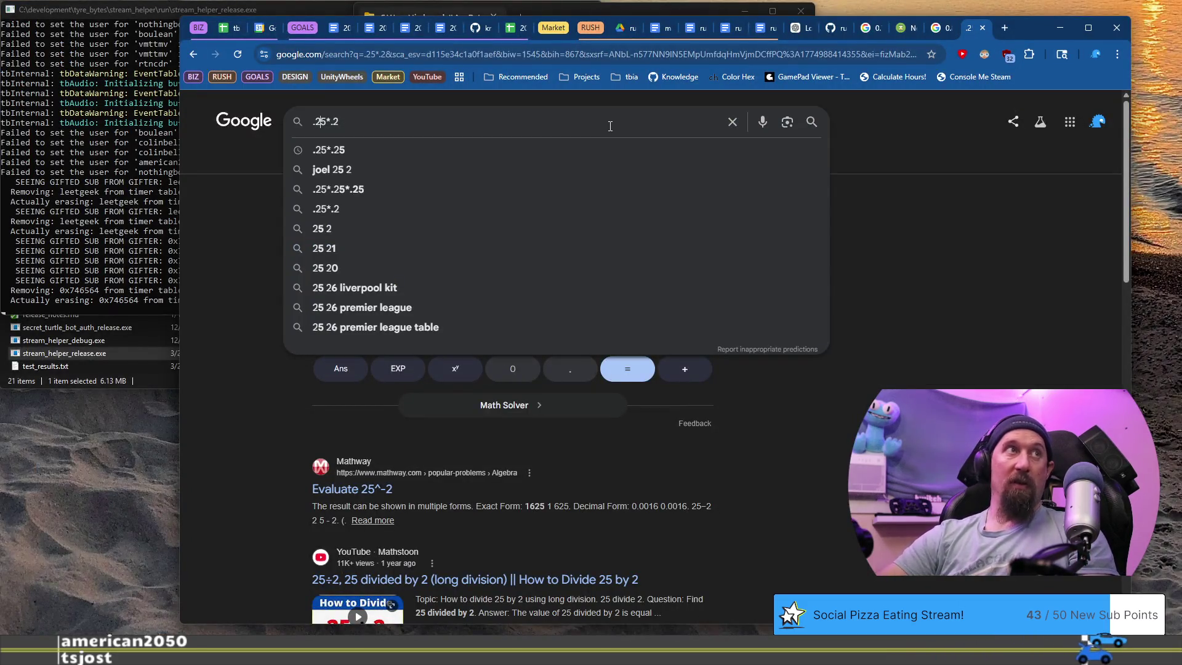
{"action": "key", "text": "BackSpace"}
{"action": "key", "text": "BackSpace"}
{"action": "type", "text": "55"}
{"action": "key", "text": "Return"}
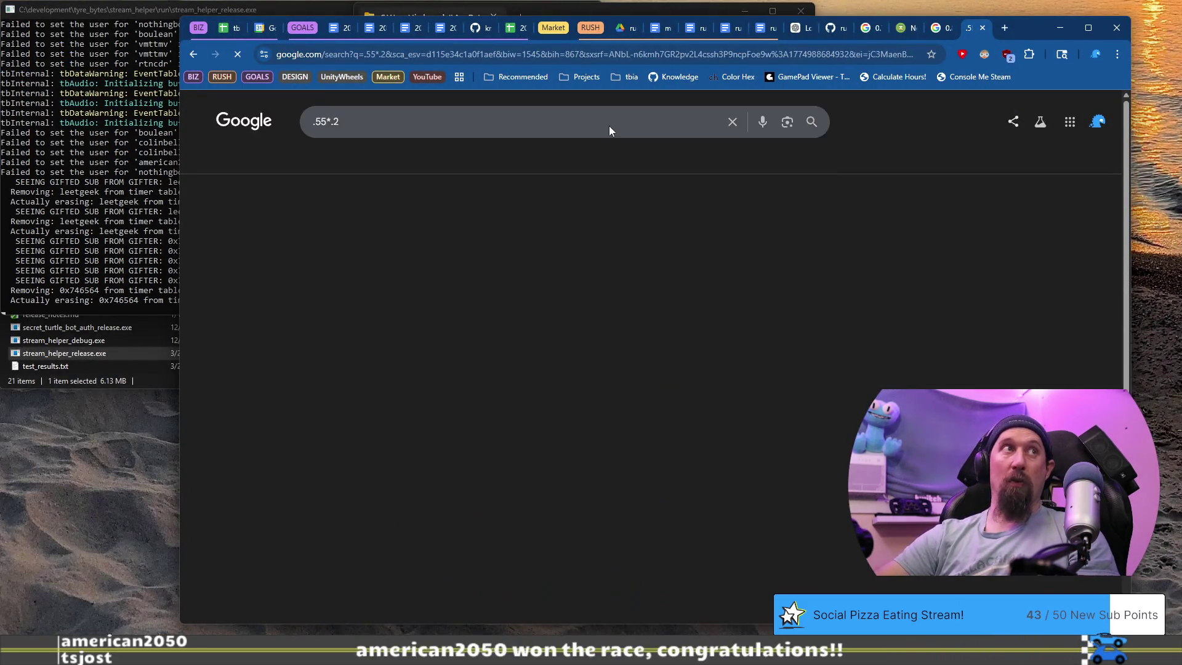
{"action": "left_click", "coordinate": [609, 126]}
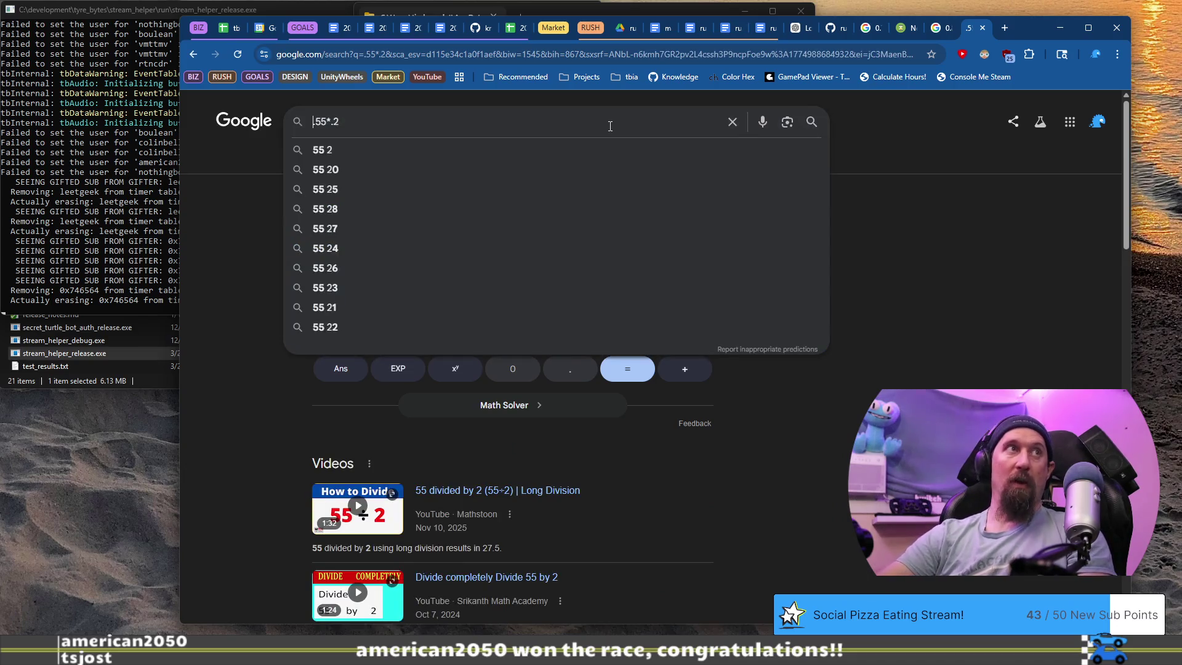
{"action": "key", "text": "BackSpace"}
{"action": "key", "text": "BackSpace"}
{"action": "type", "text": "75"}
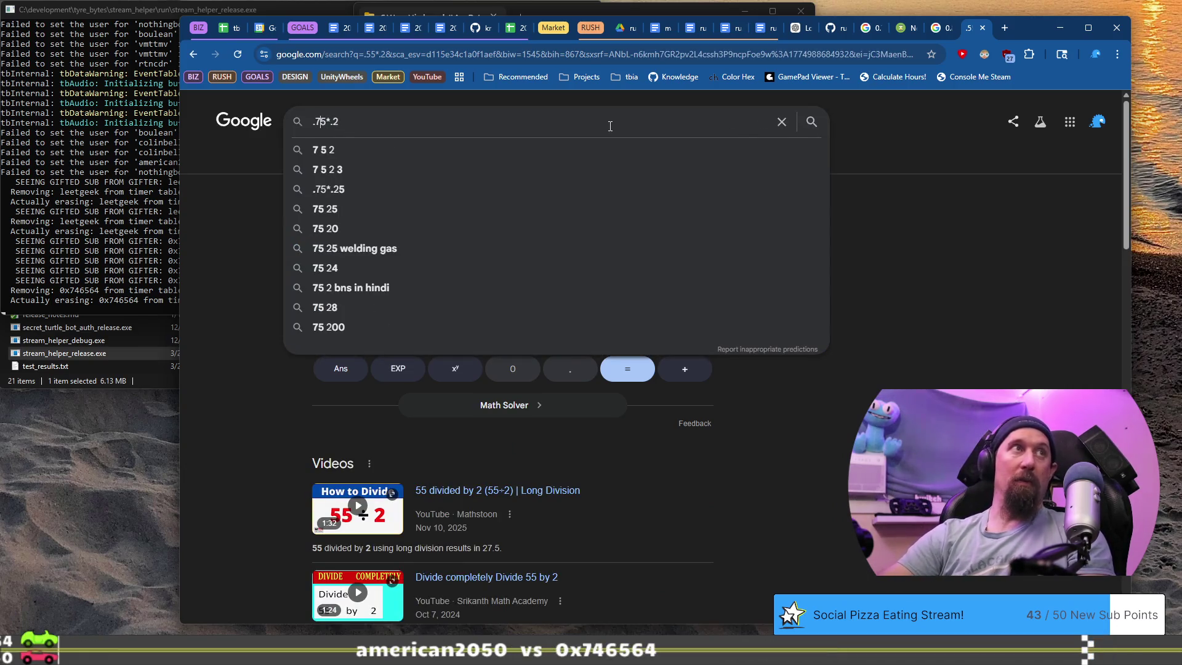
{"action": "key", "text": "Return"}
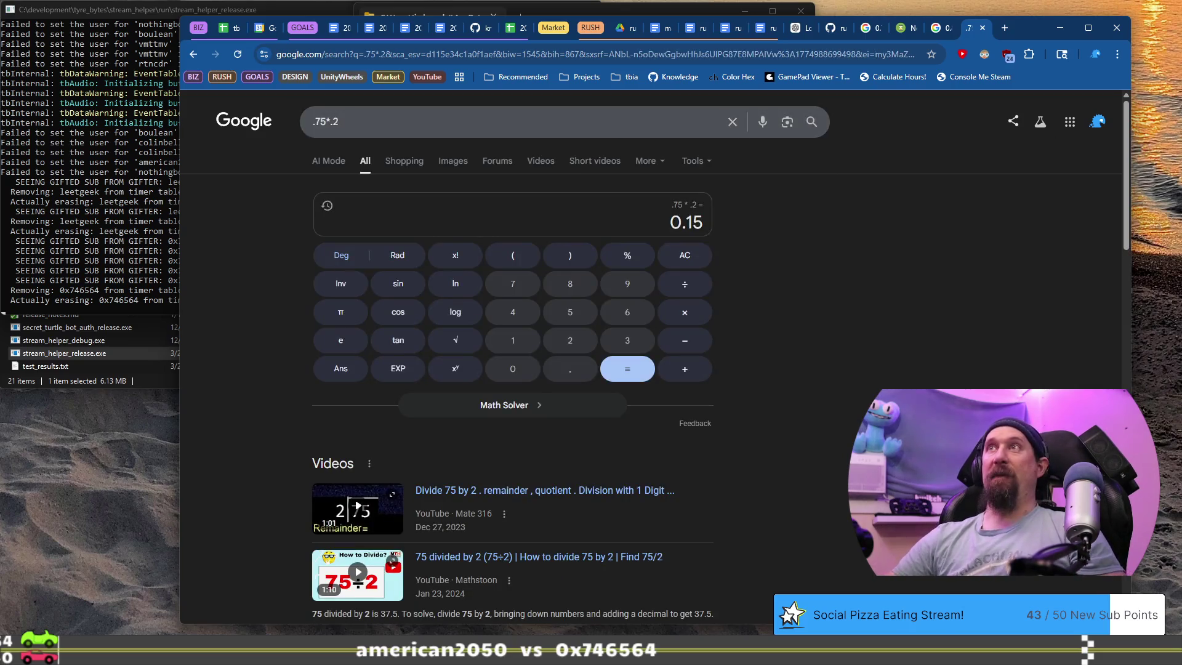
{"action": "key", "text": "alt+Tab"}
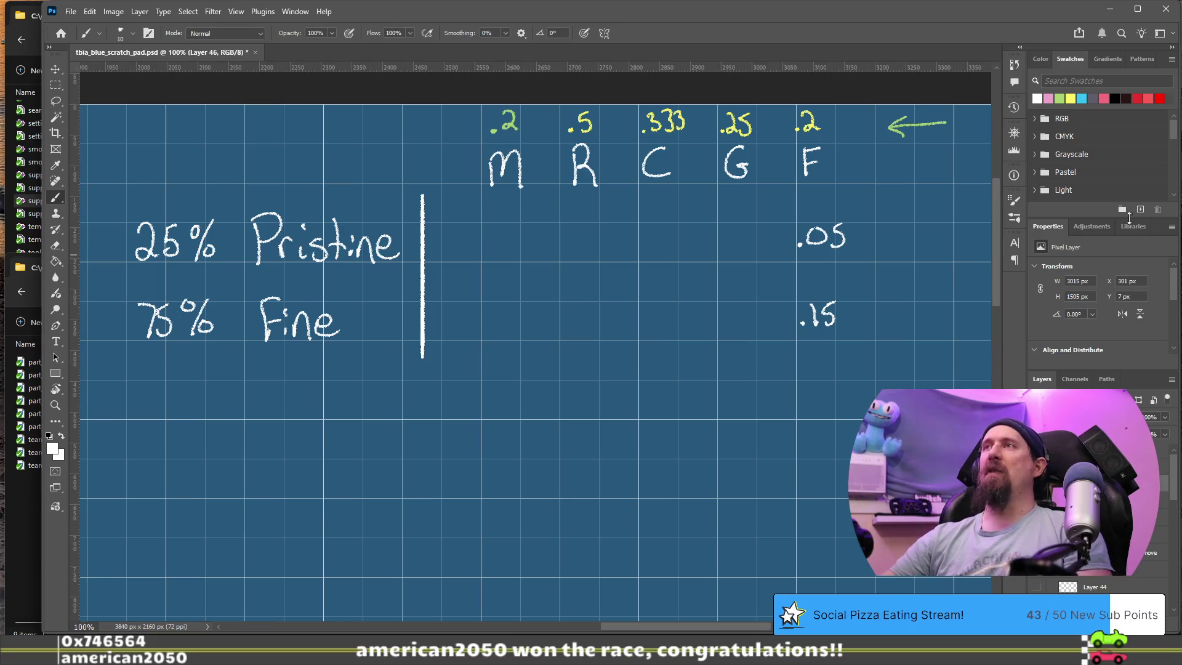
{"action": "key", "text": "alt+Tab"}
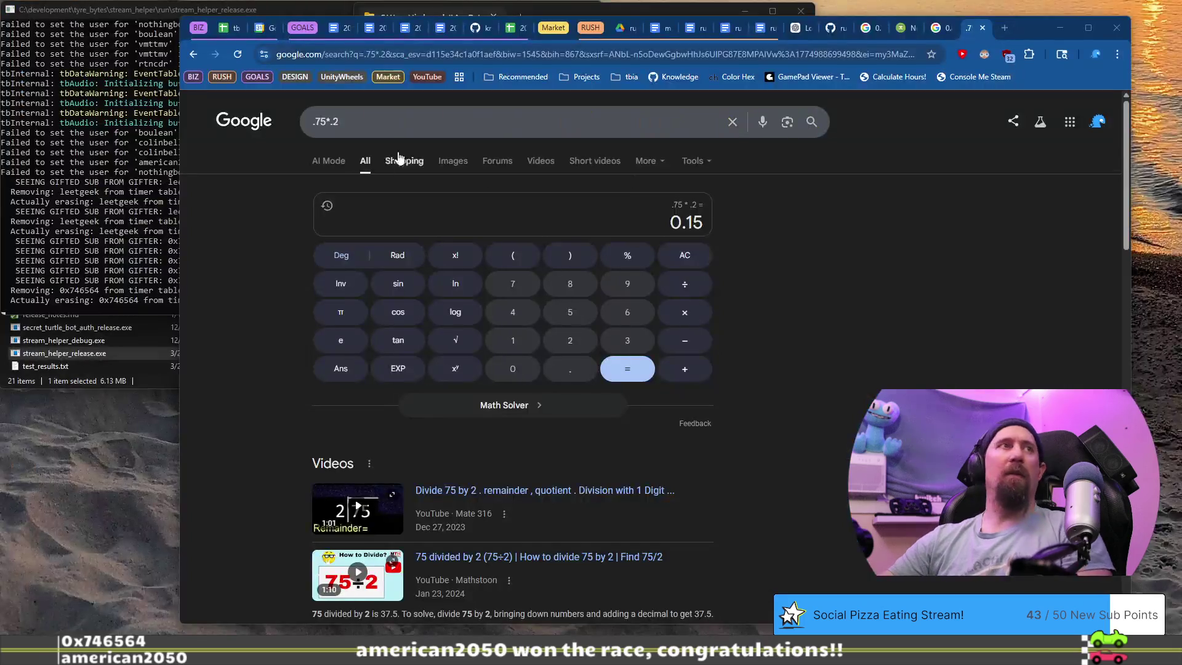
Sum .2 + .25 + .333 + .5 in Chrome's address bar to read 1.283, then return to Photoshop.
{"action": "left_click", "coordinate": [937, 29]}
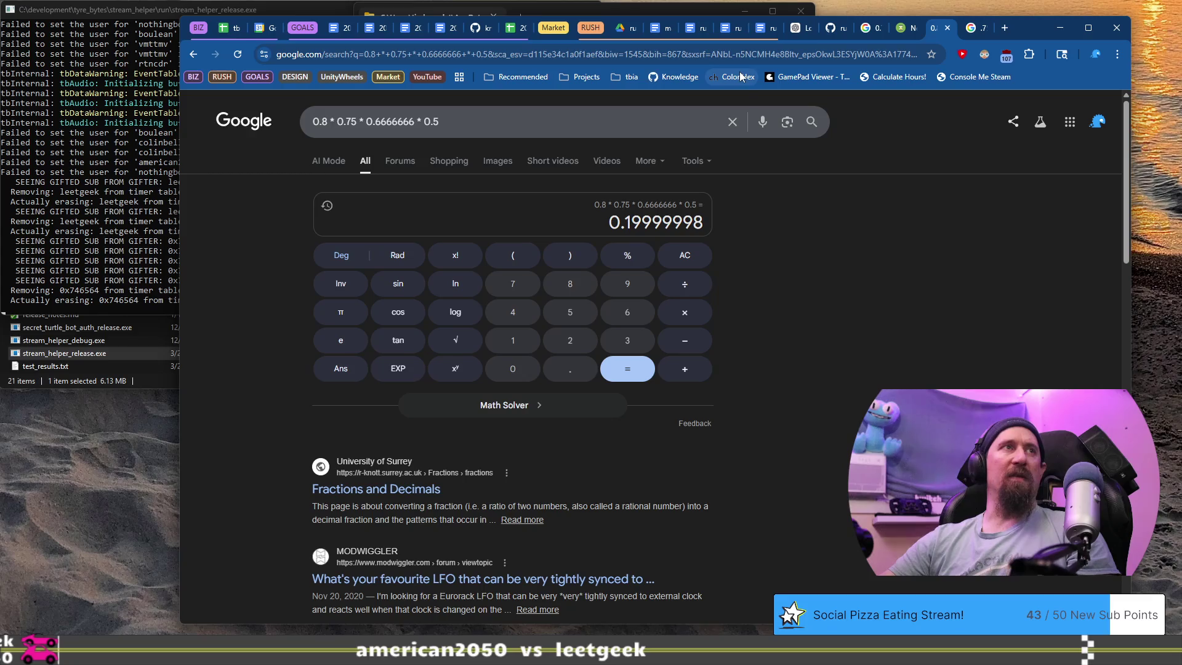
{"action": "left_click", "coordinate": [899, 33]}
{"action": "key", "text": "ctrl+Tab"}
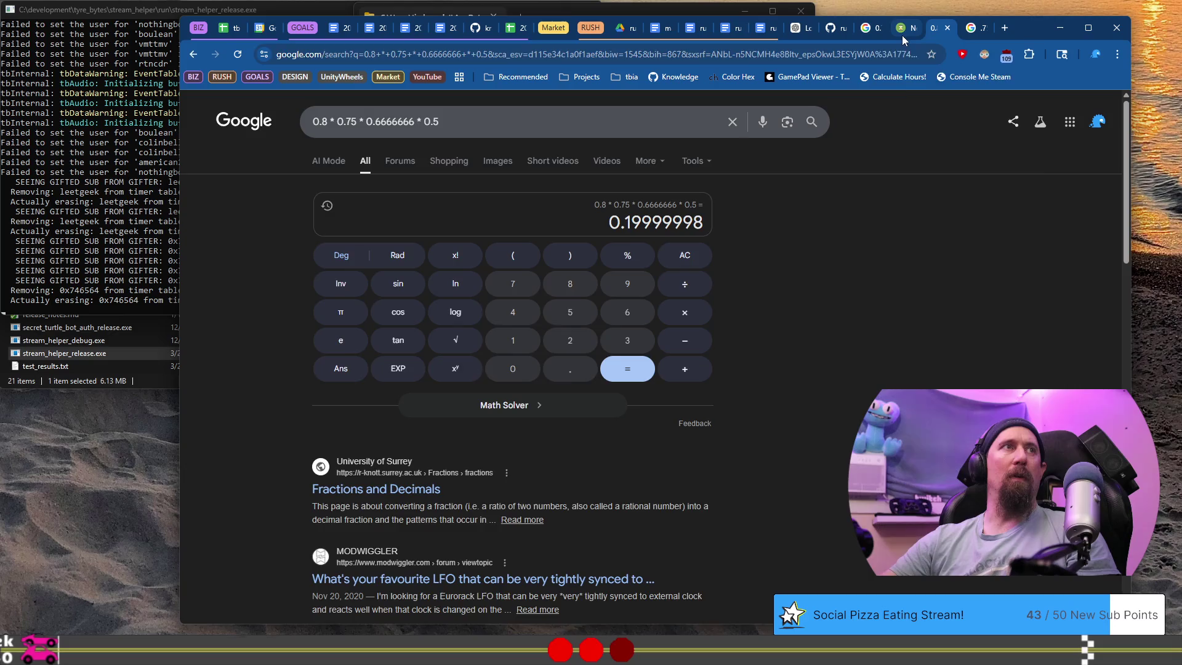
{"action": "left_click", "coordinate": [903, 35]}
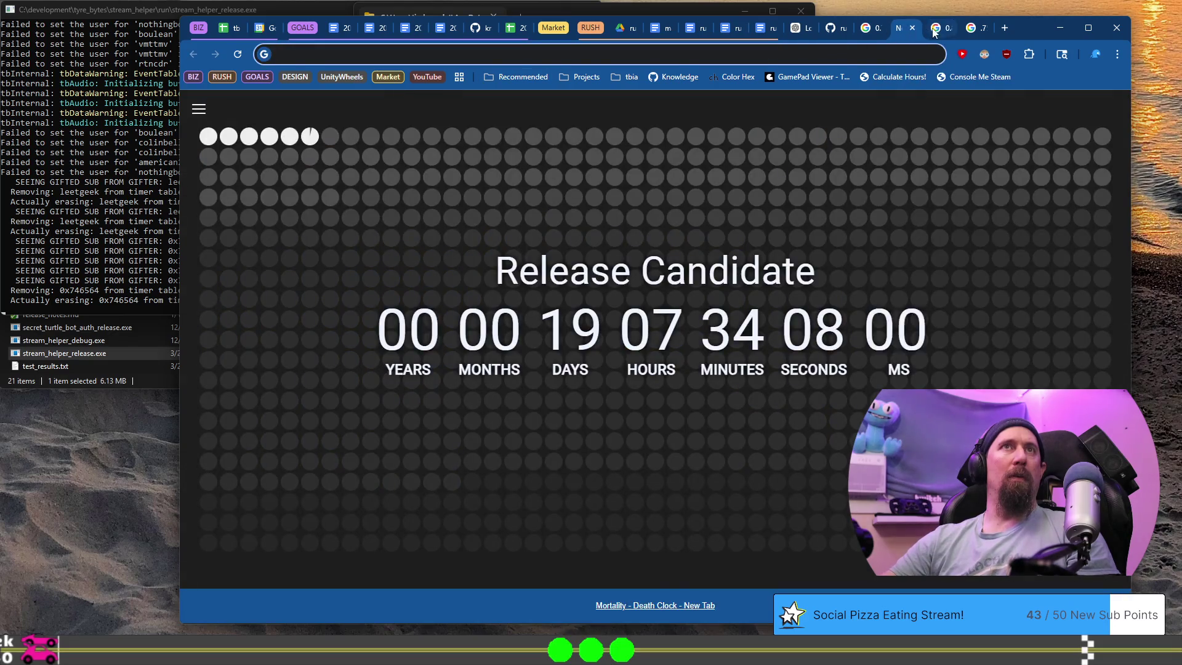
{"action": "left_click", "coordinate": [933, 31]}
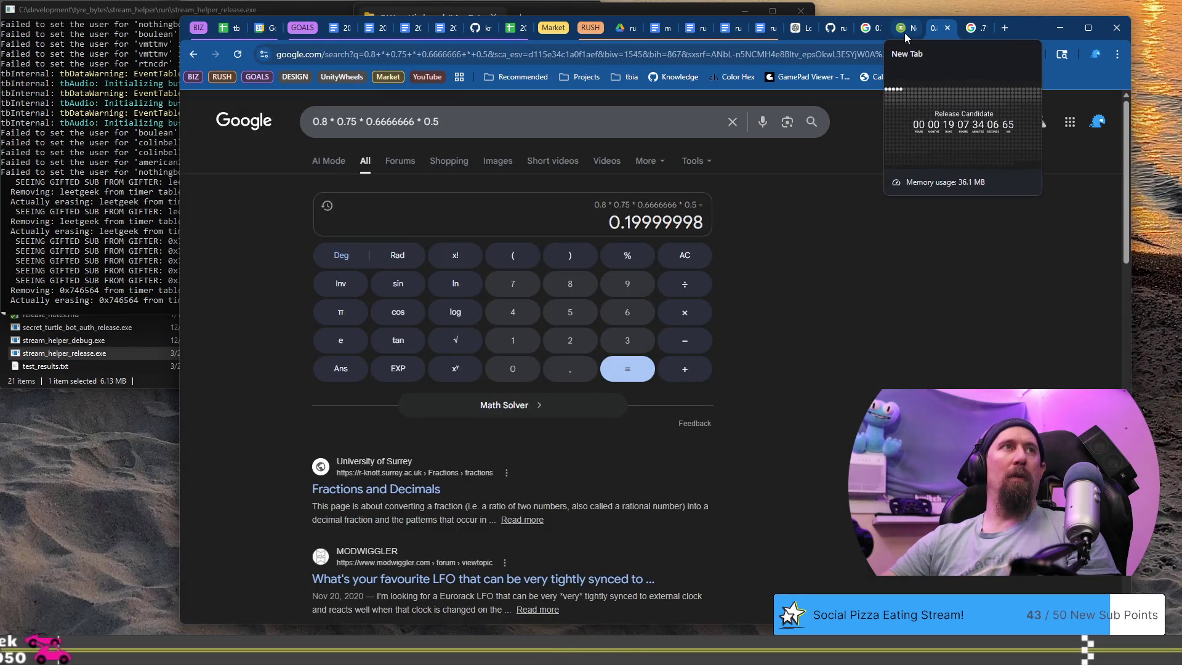
{"action": "left_click", "coordinate": [904, 32]}
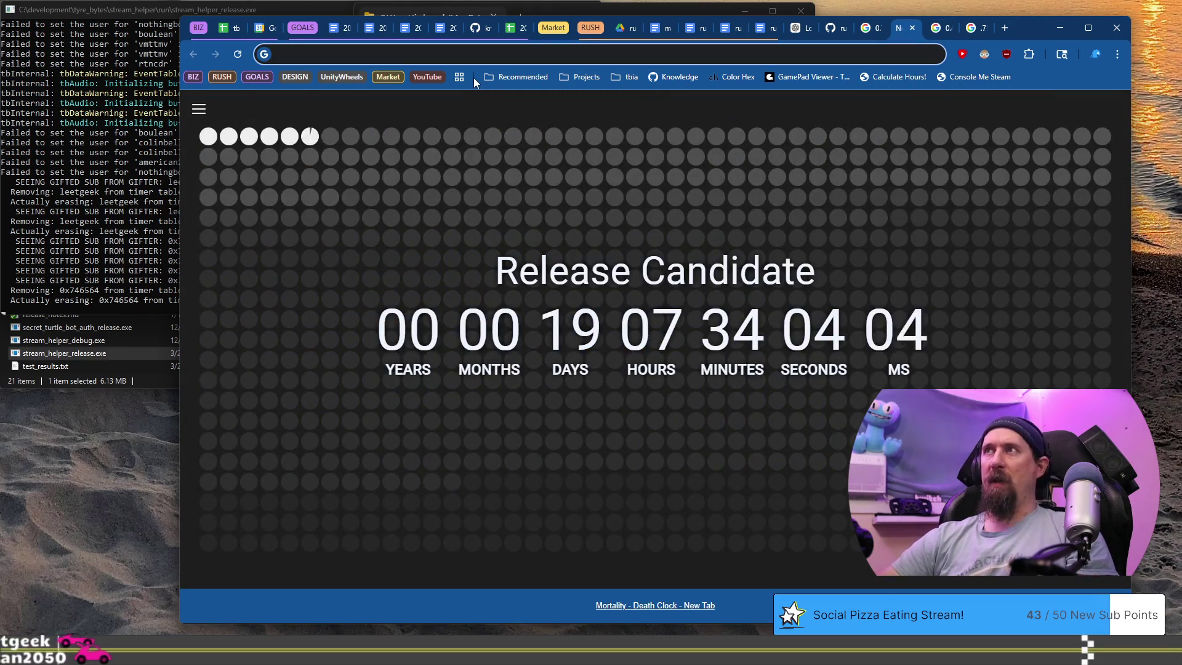
{"action": "key", "text": "ctrl+l"}
{"action": "type", "text": ".2 + "}
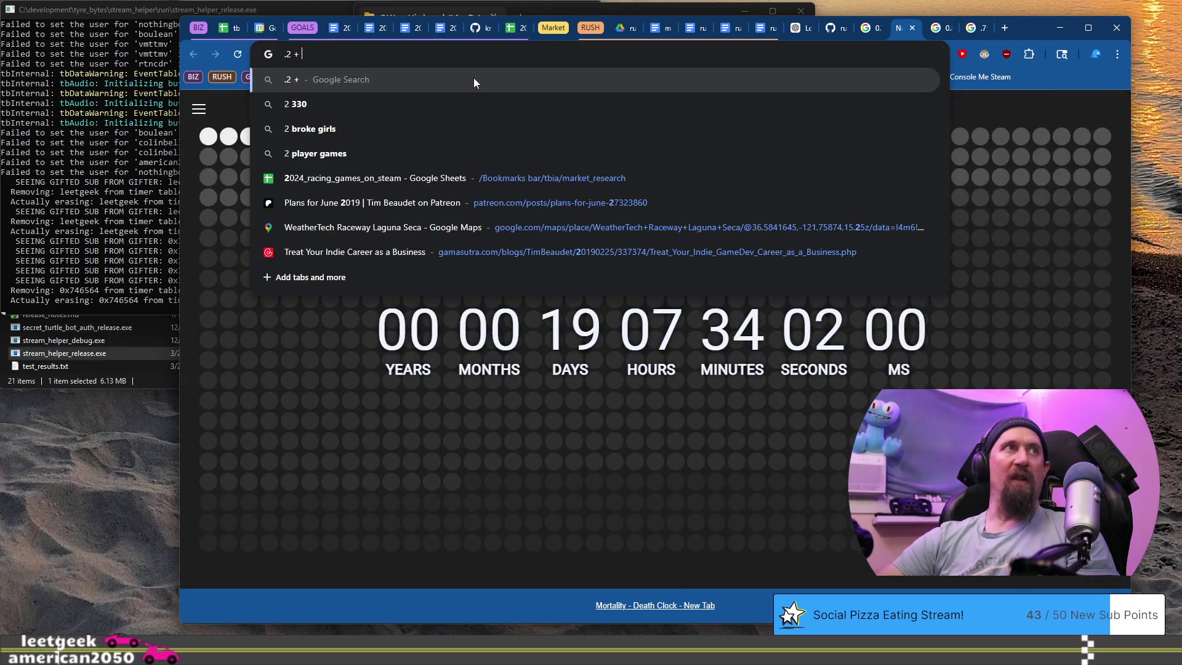
{"action": "type", "text": ".25 + .333 + "}
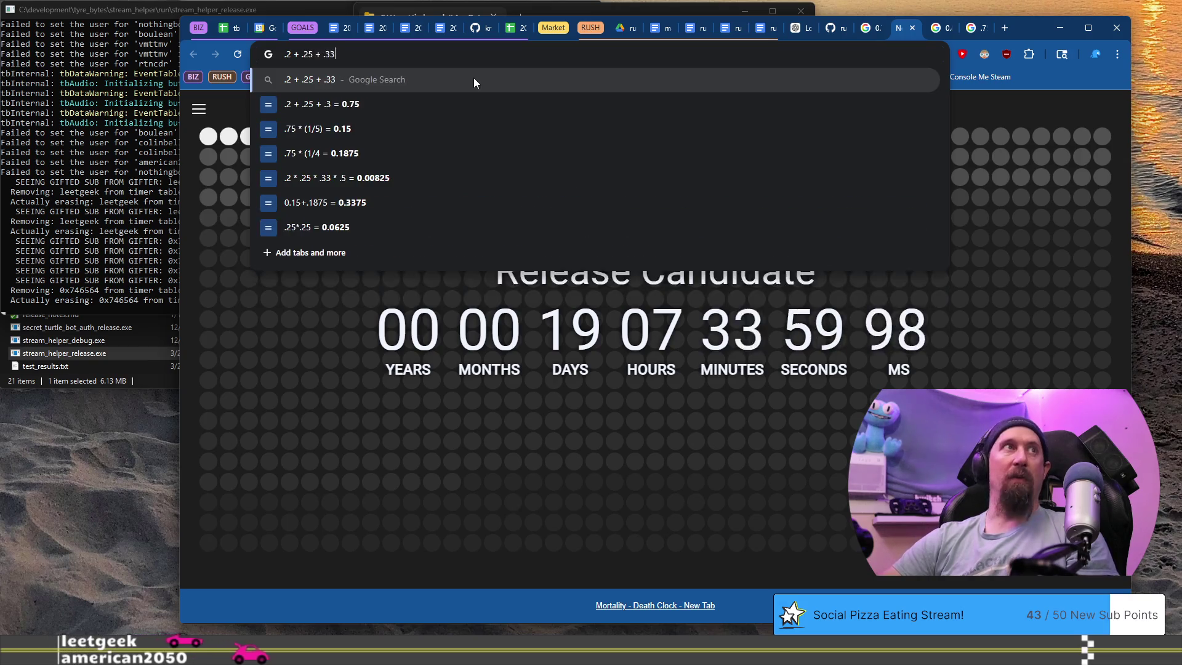
{"action": "type", "text": ".5"}
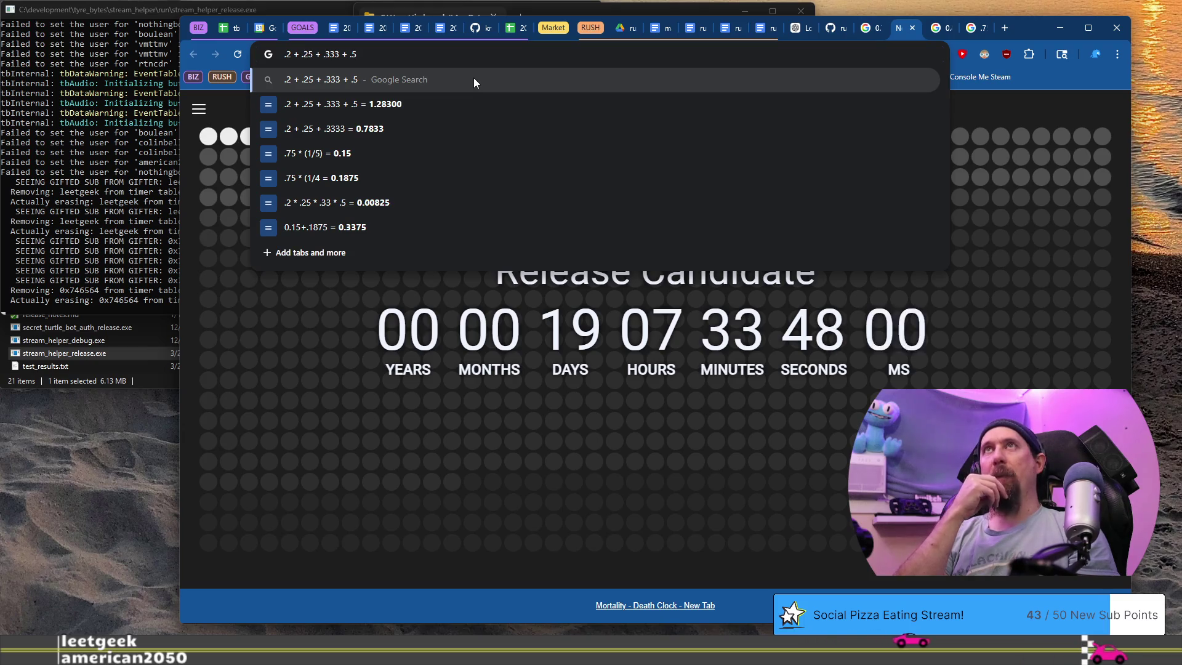
{"action": "key", "text": "alt+Tab"}
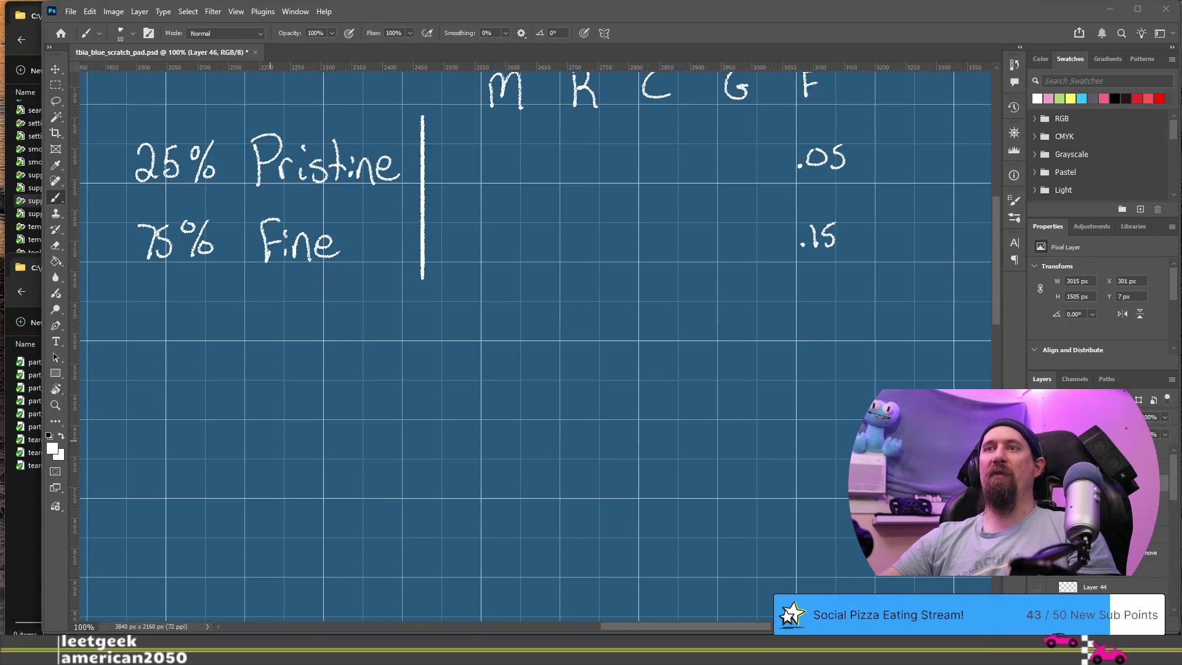
Draw a vertical line just left of .05 and .15, undoing the misplaced strokes first.
{"action": "left_click_drag", "start_coordinate": [617, 625], "coordinate": [431, 608]}
{"action": "scroll", "coordinate": [464, 516], "scroll_direction": "down", "scroll_amount": 2}
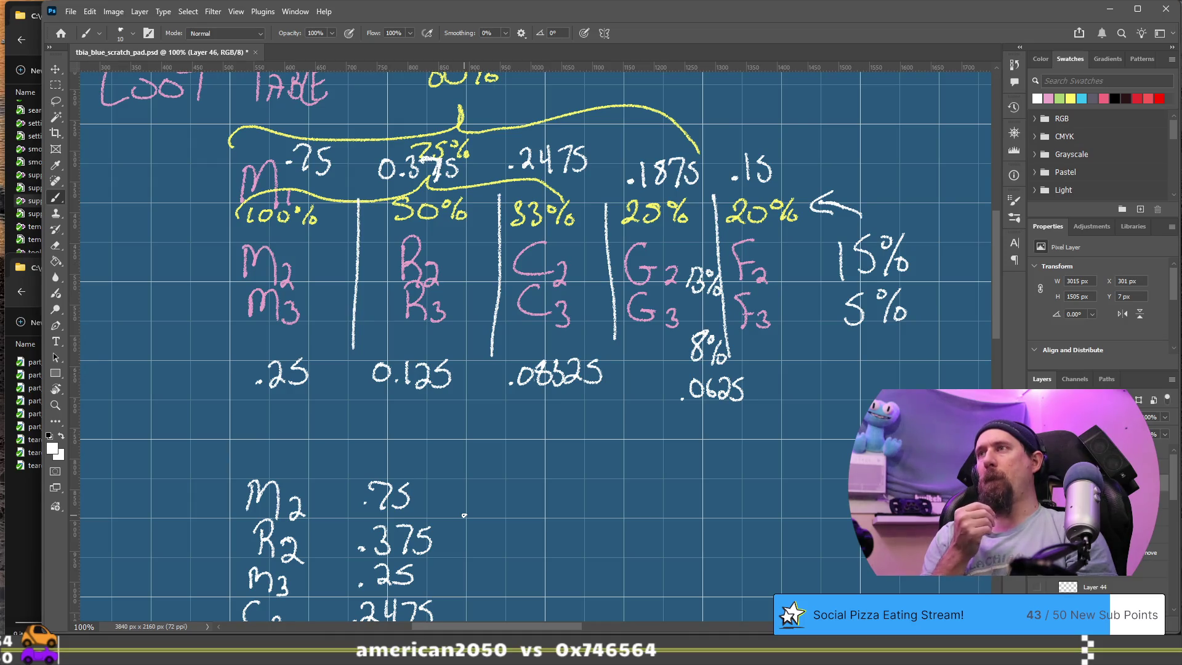
{"action": "left_click_drag", "start_coordinate": [540, 628], "coordinate": [745, 627]}
{"action": "scroll", "coordinate": [665, 483], "scroll_direction": "up", "scroll_amount": 3}
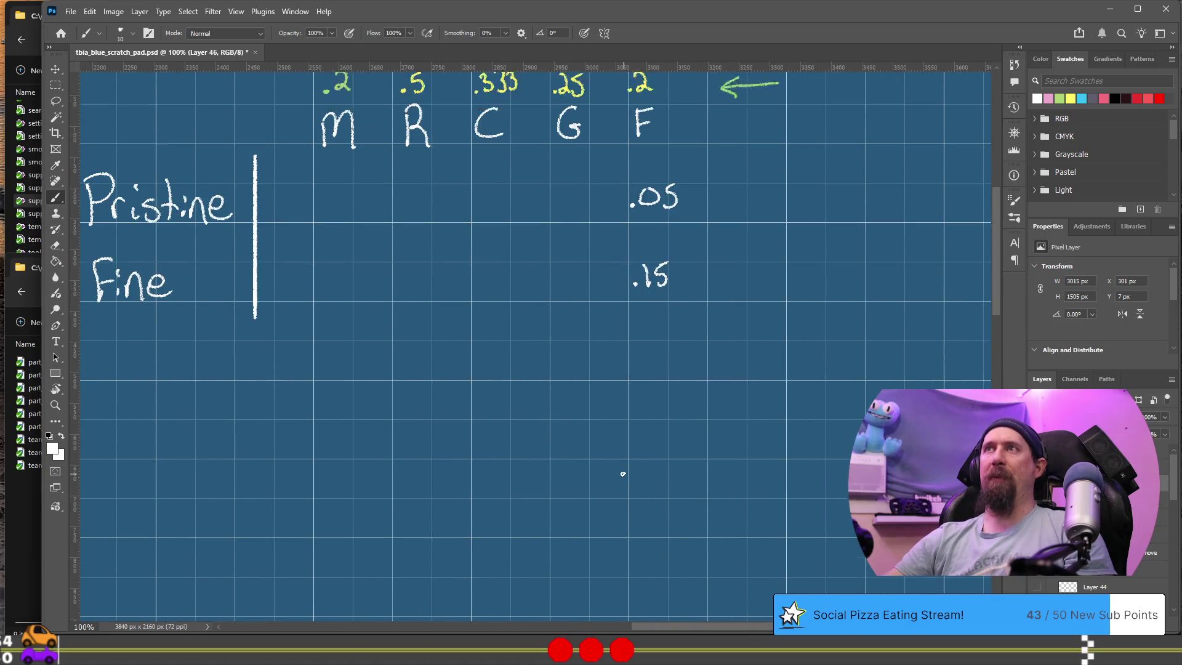
{"action": "scroll", "coordinate": [623, 474], "scroll_direction": "up", "scroll_amount": 2}
{"action": "left_click_drag", "start_coordinate": [664, 628], "coordinate": [635, 628]}
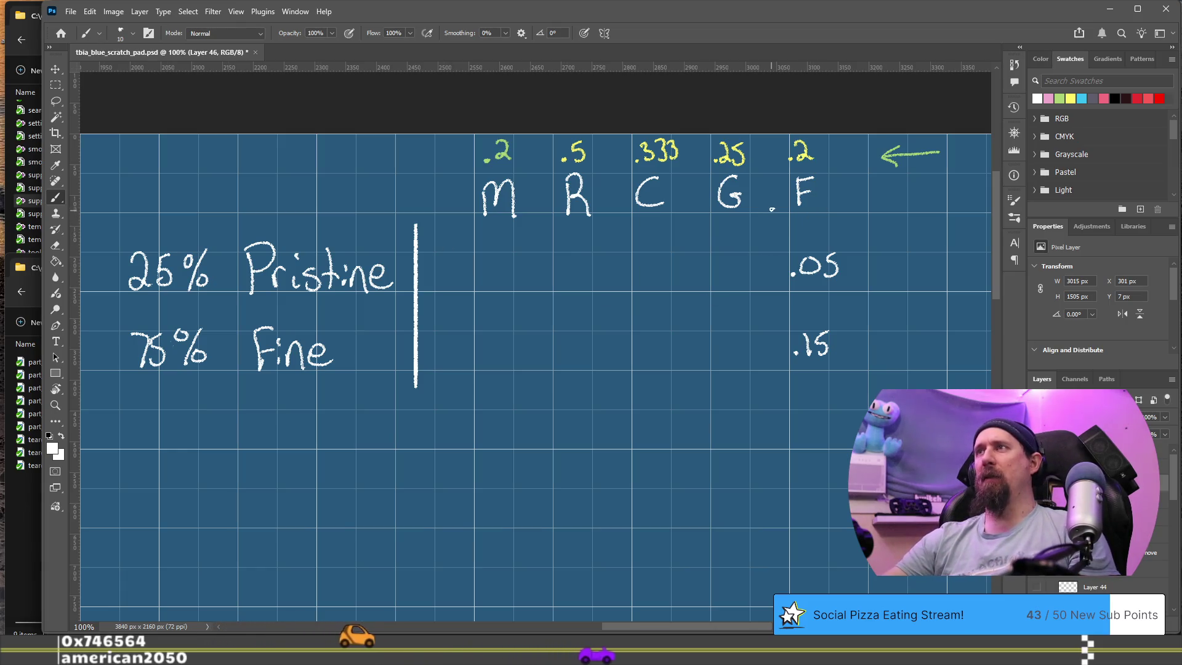
{"action": "left_click_drag", "start_coordinate": [779, 194], "coordinate": [828, 329]}
{"action": "left_click_drag", "start_coordinate": [778, 194], "coordinate": [778, 308]}
{"action": "key", "text": "ctrl+z"}
{"action": "key", "text": "ctrl+z"}
{"action": "left_click_drag", "start_coordinate": [780, 198], "coordinate": [782, 368]}
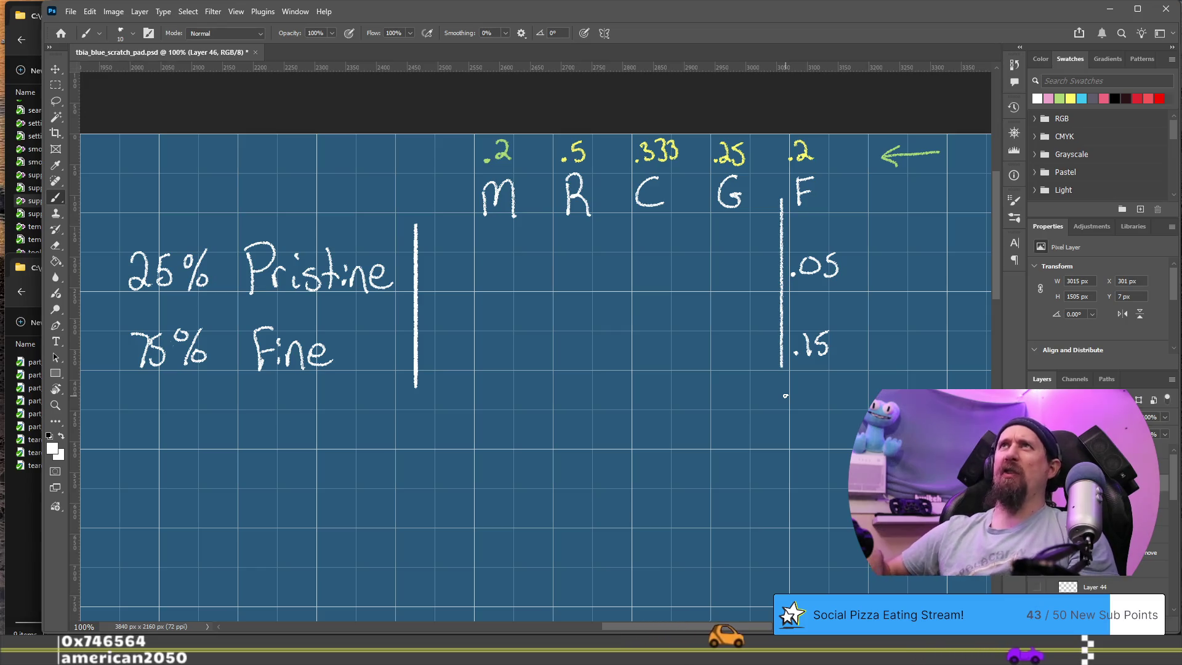
{"action": "key", "text": "alt+Tab"}
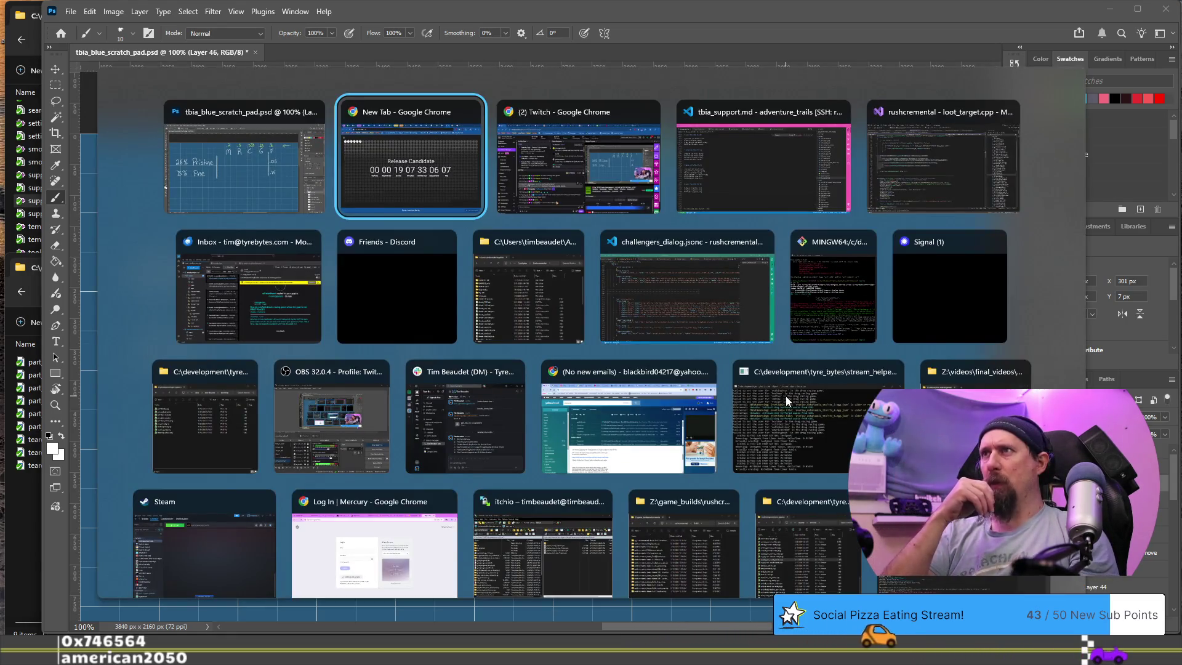
Search loot_target.cpp for 'chance' to reach mChanceStat, then start a solution-wide Find in Files.
{"action": "key", "text": "alt+Tab"}
{"action": "key", "text": "alt+Tab"}
{"action": "key", "text": "alt+Tab"}
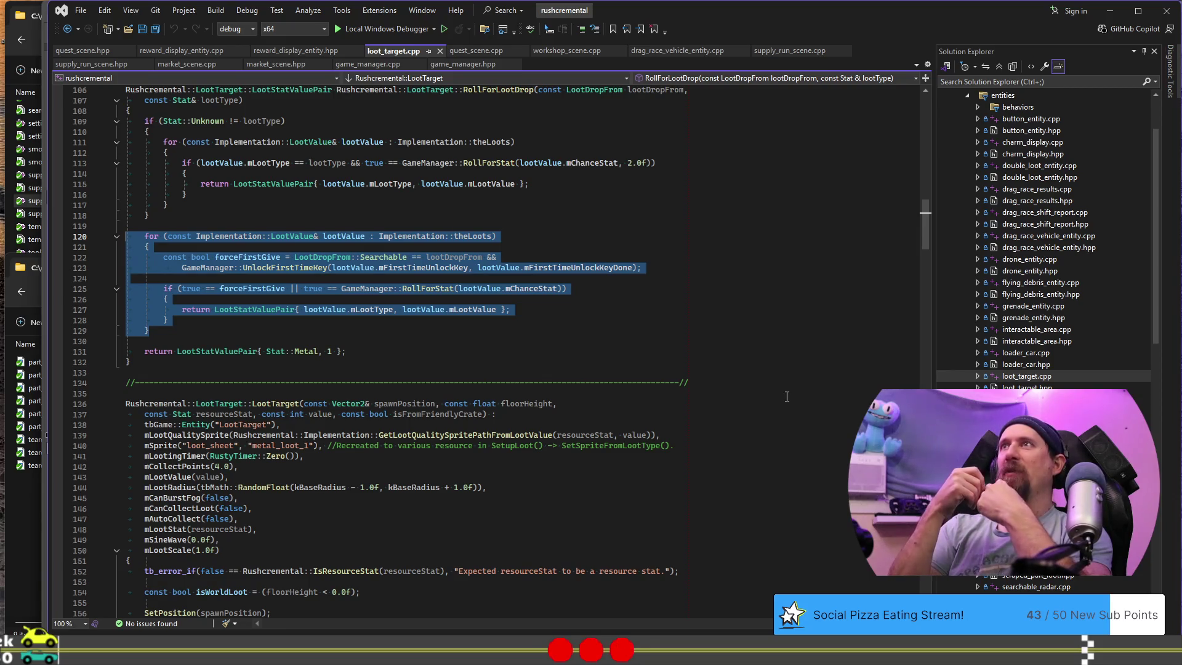
{"action": "scroll", "coordinate": [787, 397], "scroll_direction": "down", "scroll_amount": 18}
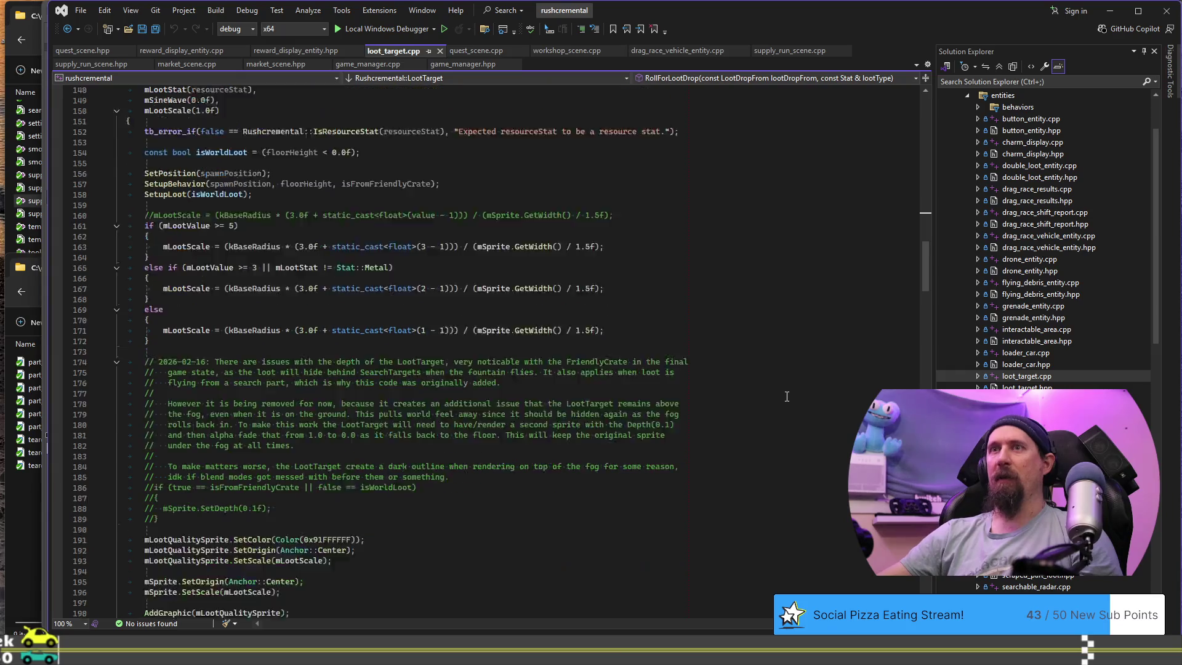
{"action": "left_click", "coordinate": [703, 342]}
{"action": "key", "text": "ctrl+f"}
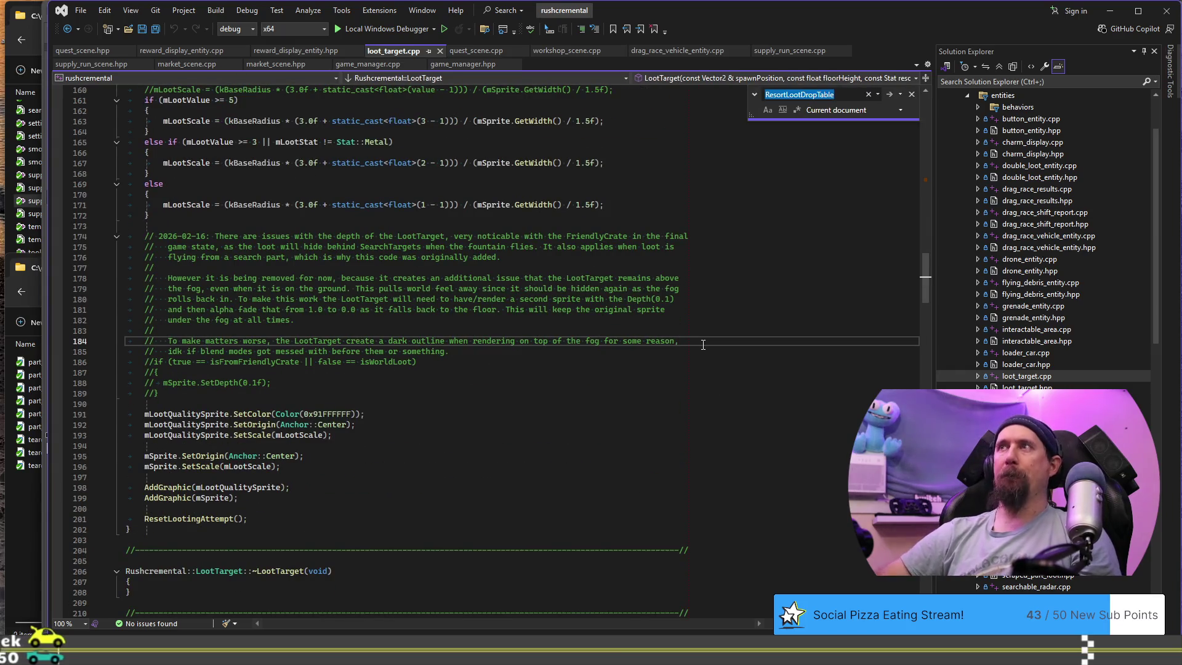
{"action": "type", "text": "chance"}
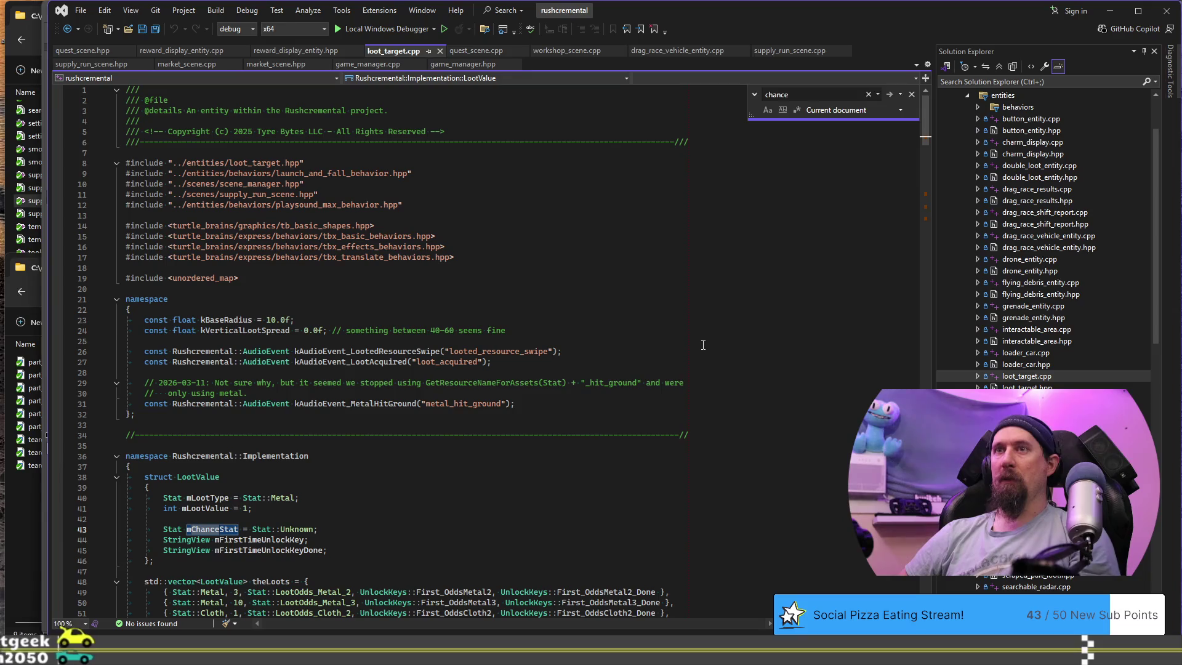
{"action": "key", "text": "Escape"}
{"action": "key", "text": "ctrl+shift+f"}
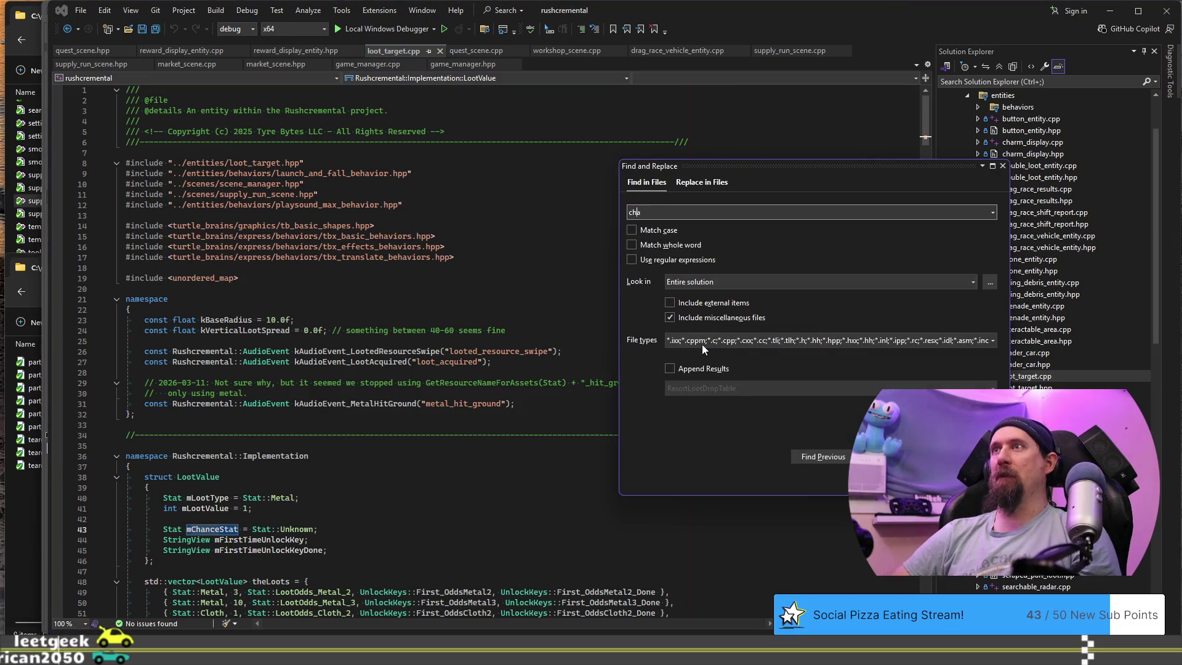
Run the solution-wide search and open the matching loot-odds comment in supply_run_scene.cpp.
{"action": "key", "text": "Escape"}
{"action": "key", "text": "ctrl+shift+f"}
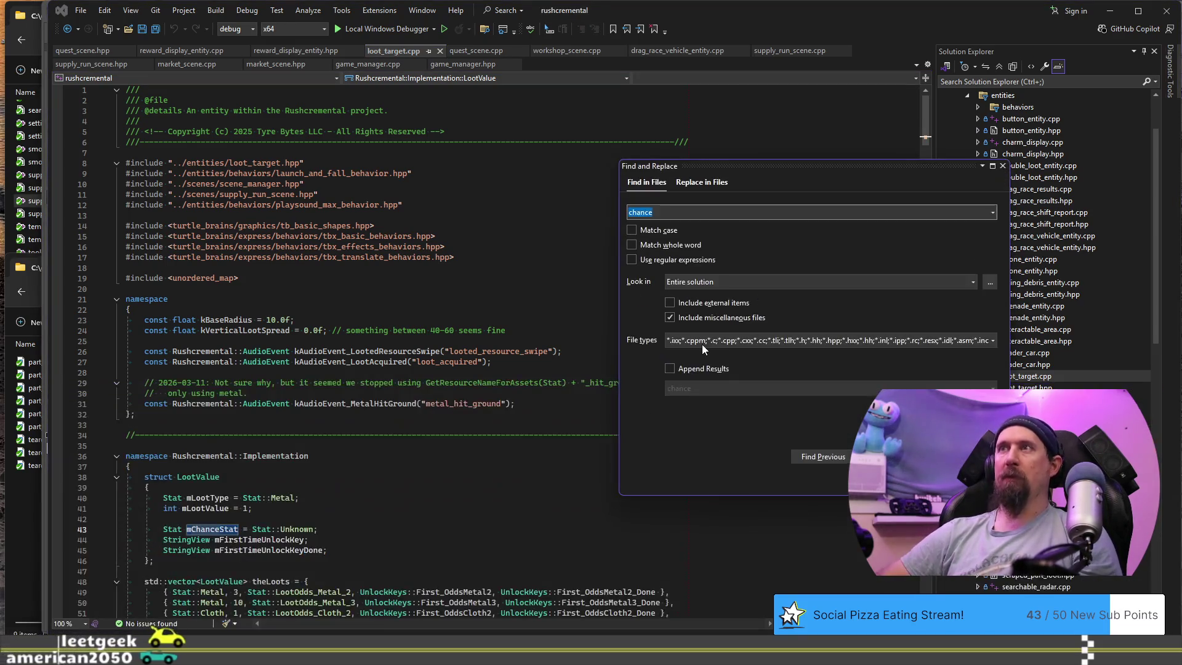
{"action": "key", "text": "Escape"}
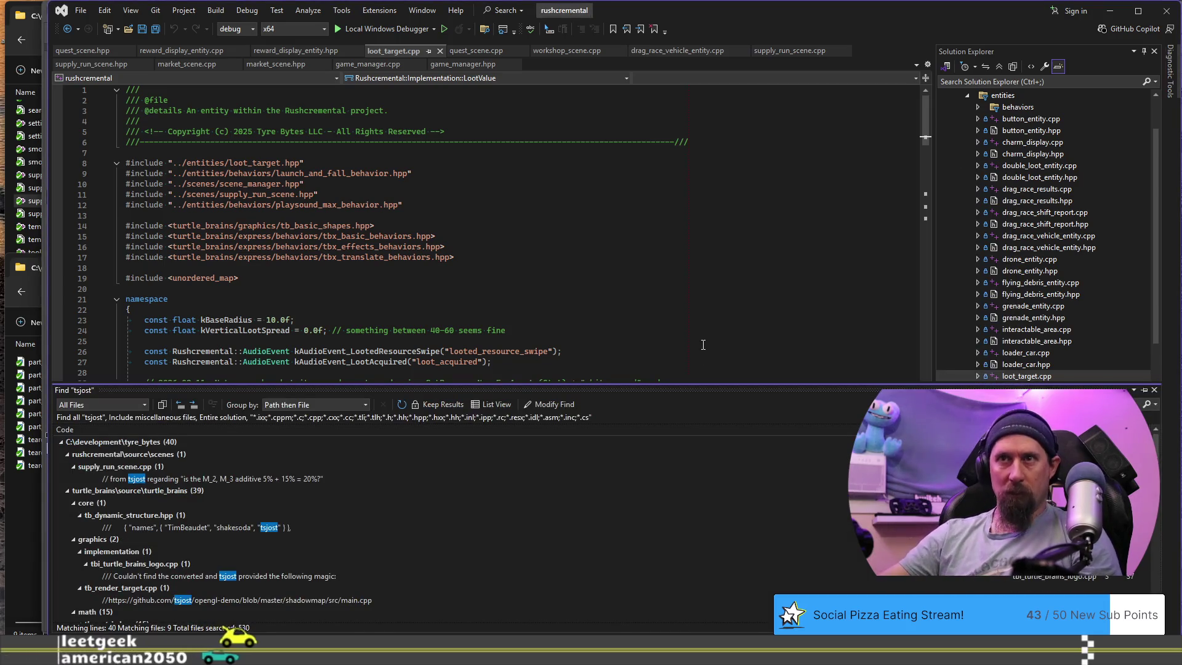
{"action": "double_click", "coordinate": [327, 478]}
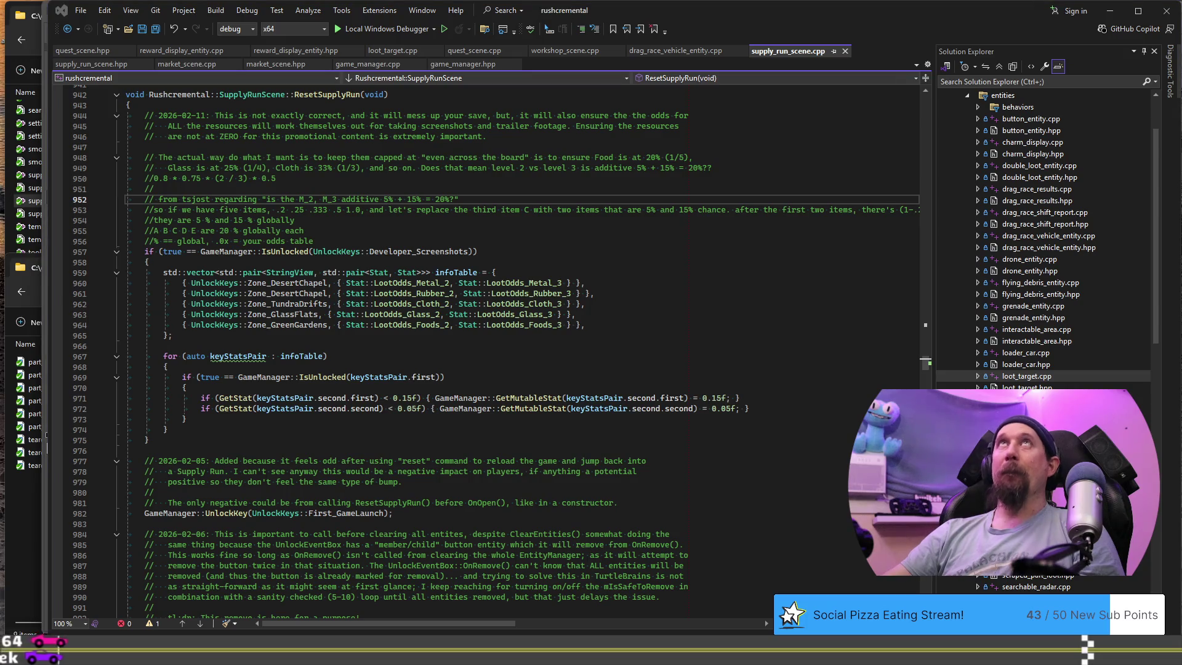
Bring the Chrome Pastebin odds table into view over Visual Studio.
{"action": "mouse_move", "coordinate": [284, 18]}
{"action": "left_mouse_down"}
{"action": "mouse_move", "coordinate": [285, 177]}
{"action": "mouse_move", "coordinate": [287, 75]}
{"action": "left_mouse_up"}
{"action": "scroll", "coordinate": [503, 261], "scroll_direction": "down", "scroll_amount": 1}
{"action": "scroll", "coordinate": [503, 261], "scroll_direction": "up", "scroll_amount": 1}
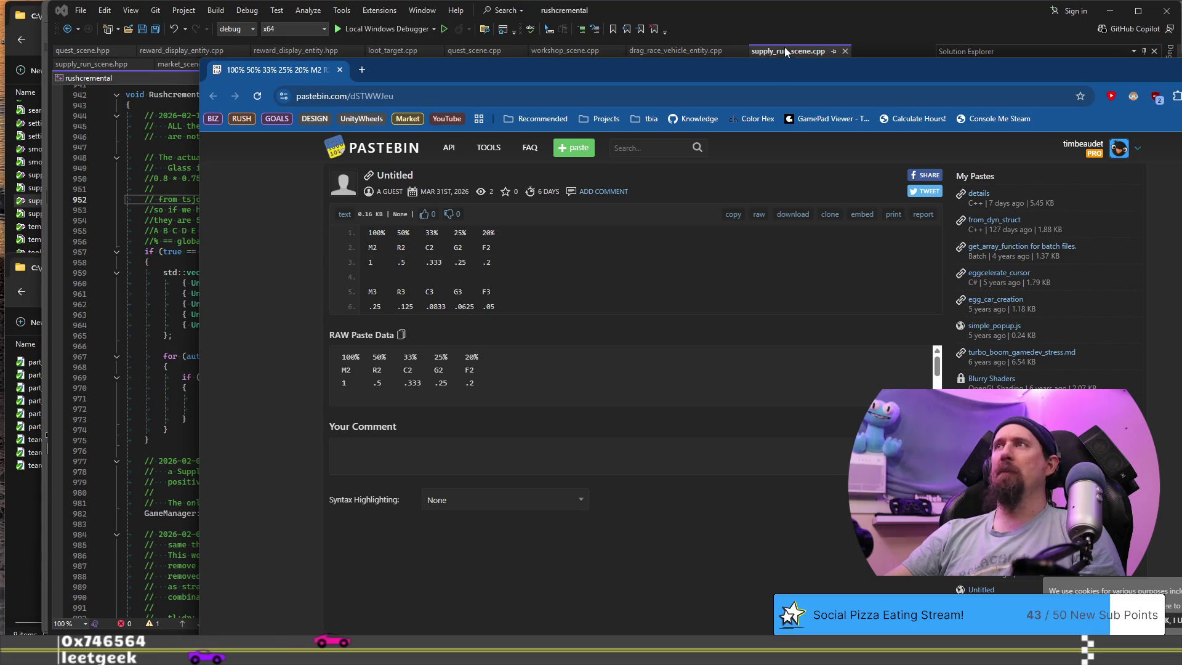
Read the Pastebin M3–F3 odds row, then place the caret at the start of the five-items comment.
{"action": "mouse_move", "coordinate": [774, 71]}
{"action": "left_mouse_down"}
{"action": "mouse_move", "coordinate": [558, 3]}
{"action": "mouse_move", "coordinate": [626, 51]}
{"action": "left_mouse_up"}
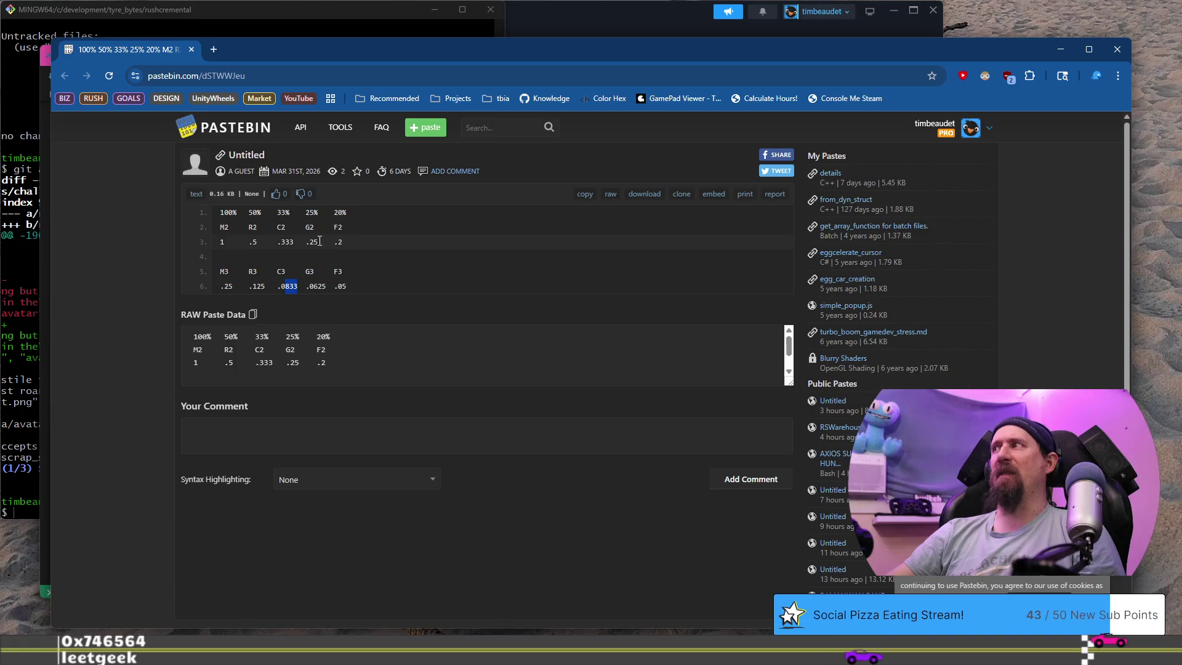
{"action": "key", "text": "alt+Tab"}
{"action": "left_click", "coordinate": [214, 209]}
{"action": "left_click", "coordinate": [159, 210]}
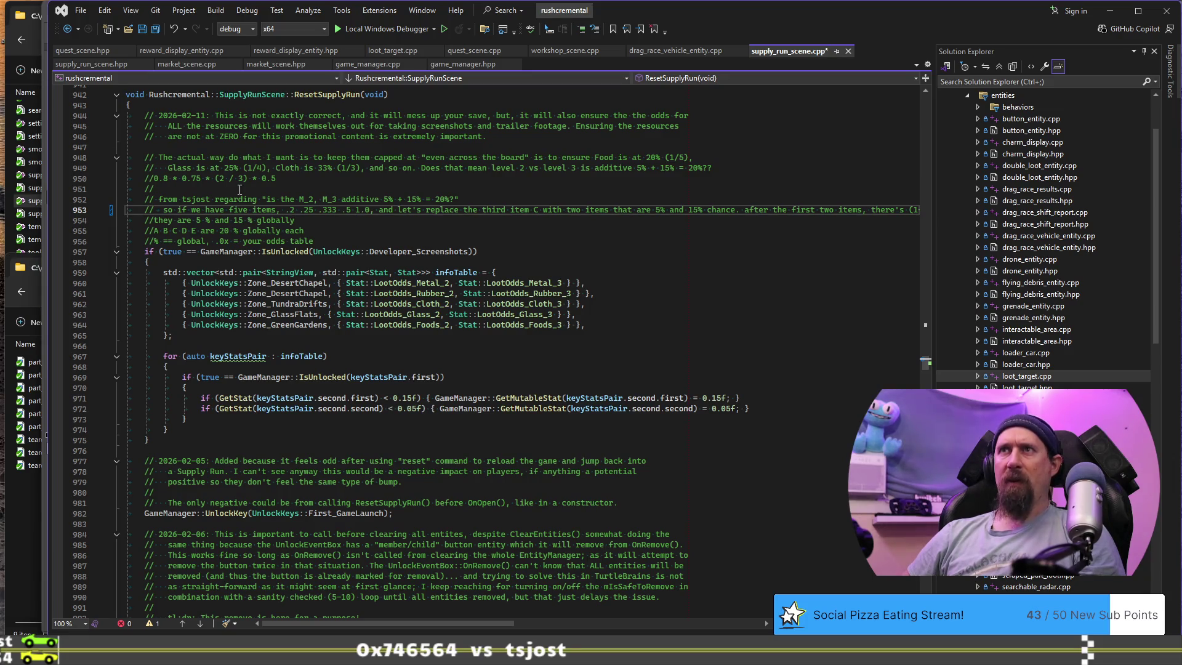
Wrap the comment before the 5% and 15% chance text, add a period after 'chance', and save.
{"action": "key", "text": "Right"}
{"action": "key", "text": "Right"}
{"action": "key", "text": "Right"}
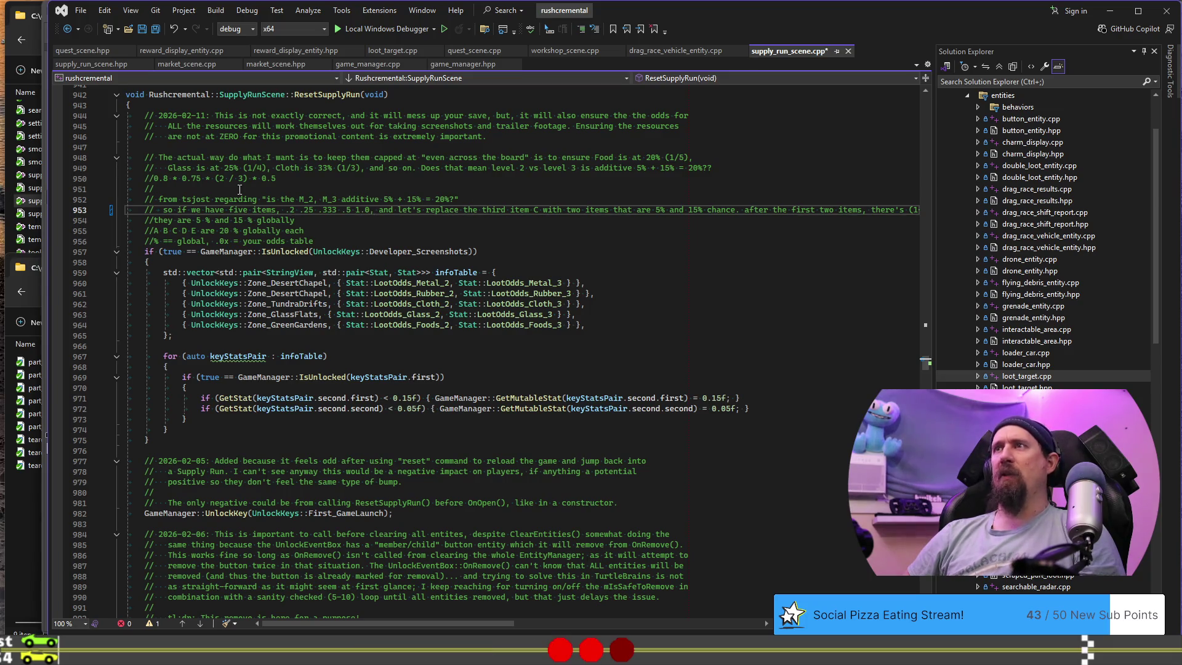
{"action": "key", "text": "Left"}
{"action": "key", "text": "Left"}
{"action": "key", "text": "Left"}
{"action": "key", "text": "Return"}
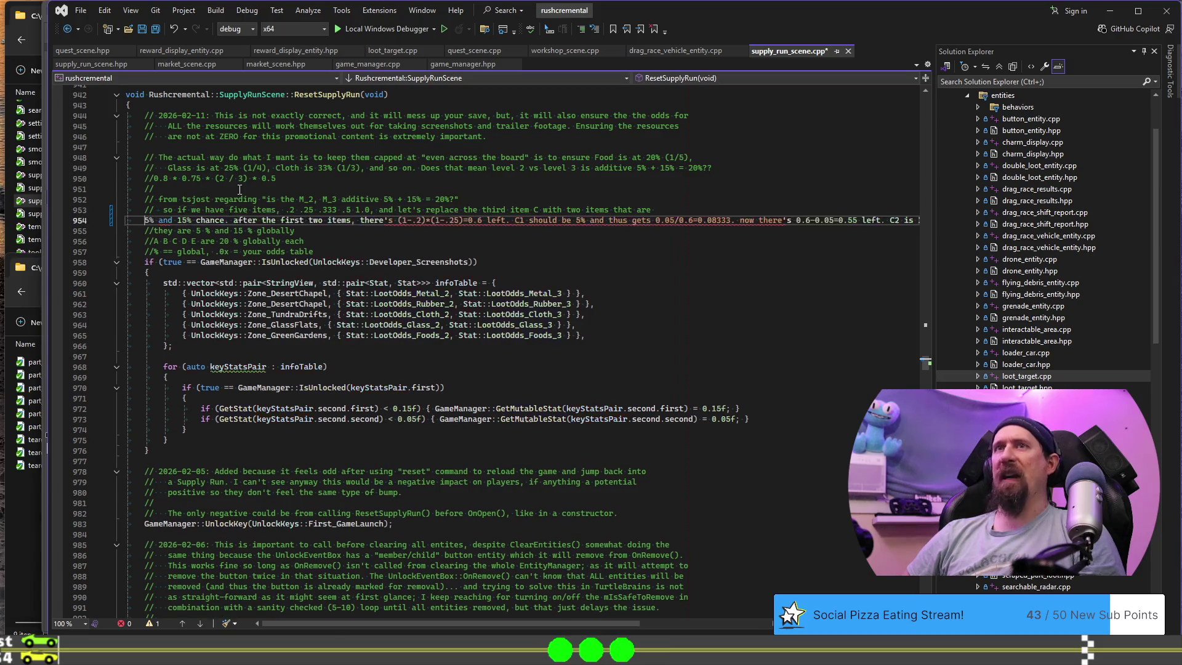
{"action": "key", "text": "ctrl+Right"}
{"action": "key", "text": "ctrl+Right"}
{"action": "key", "text": "ctrl+Right"}
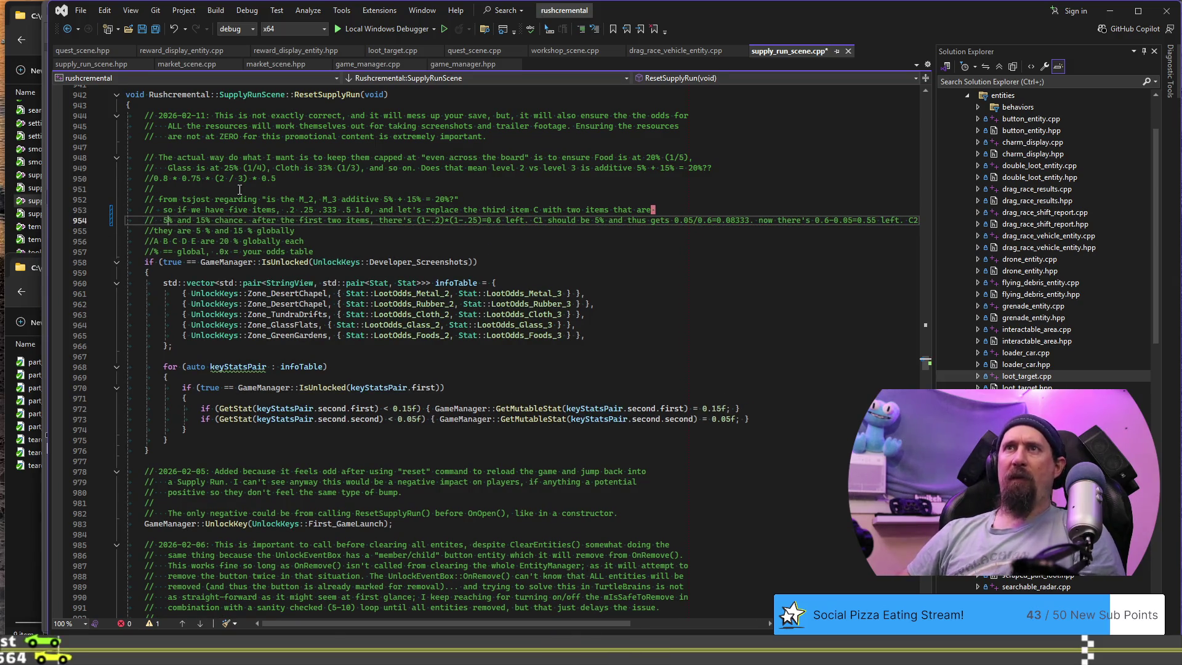
{"action": "type", "text": "."}
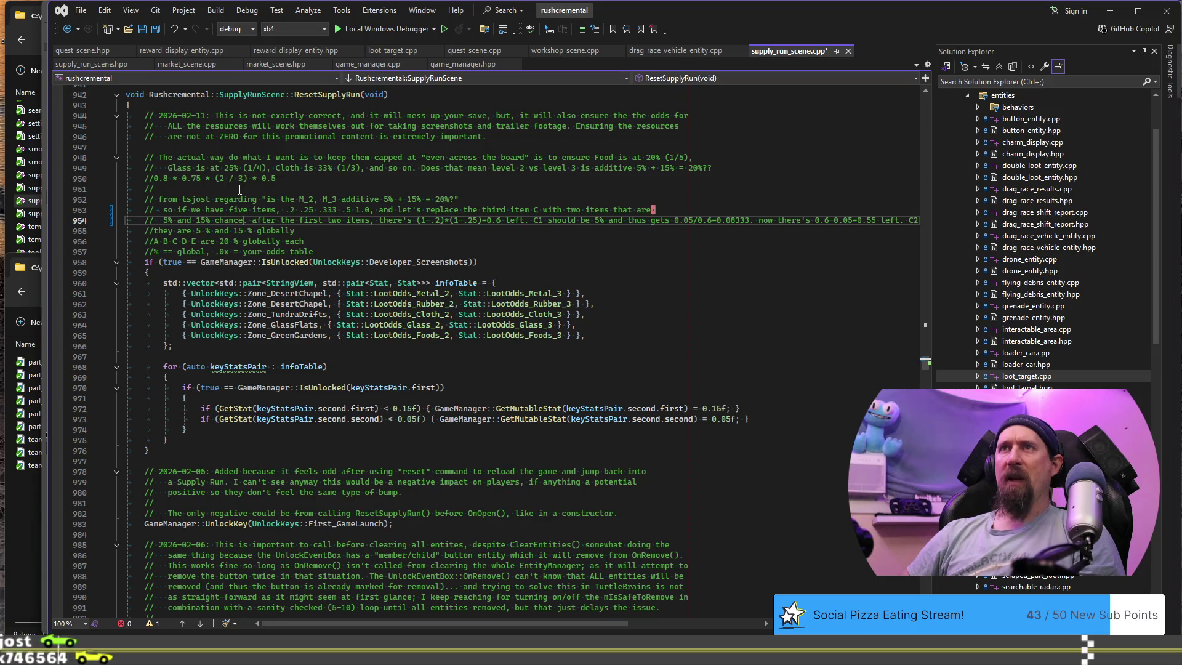
{"action": "key", "text": "ctrl+s"}
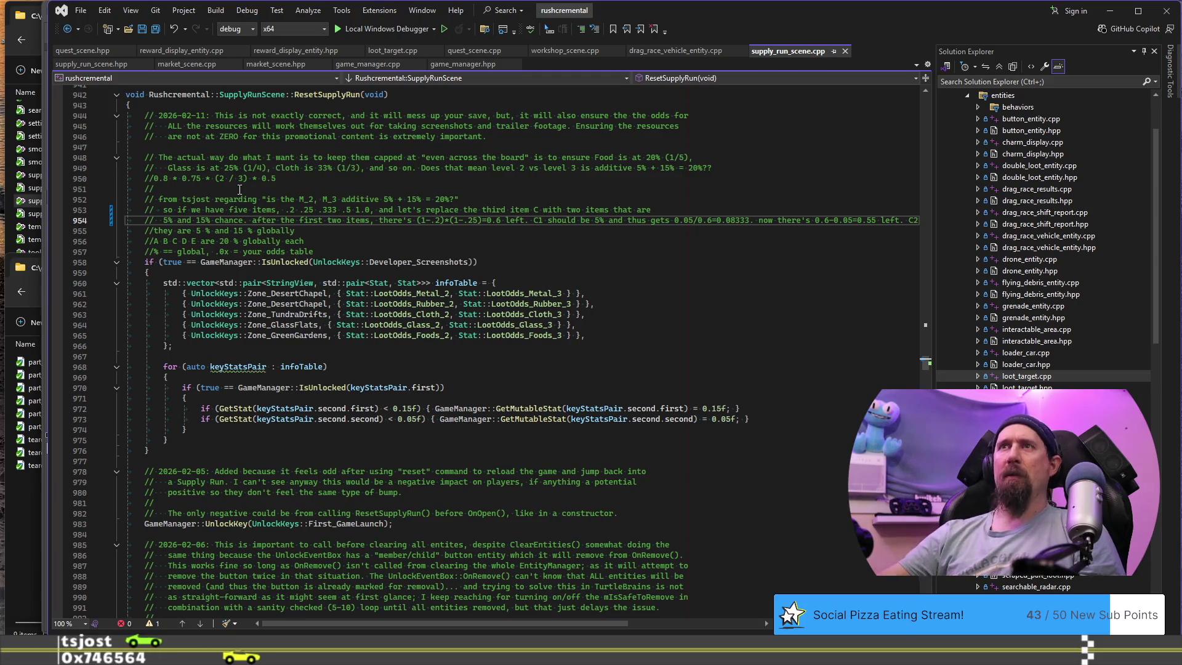
After checking the .333 value, start a new '//' comment line at C1.
{"action": "double_click", "coordinate": [338, 210]}
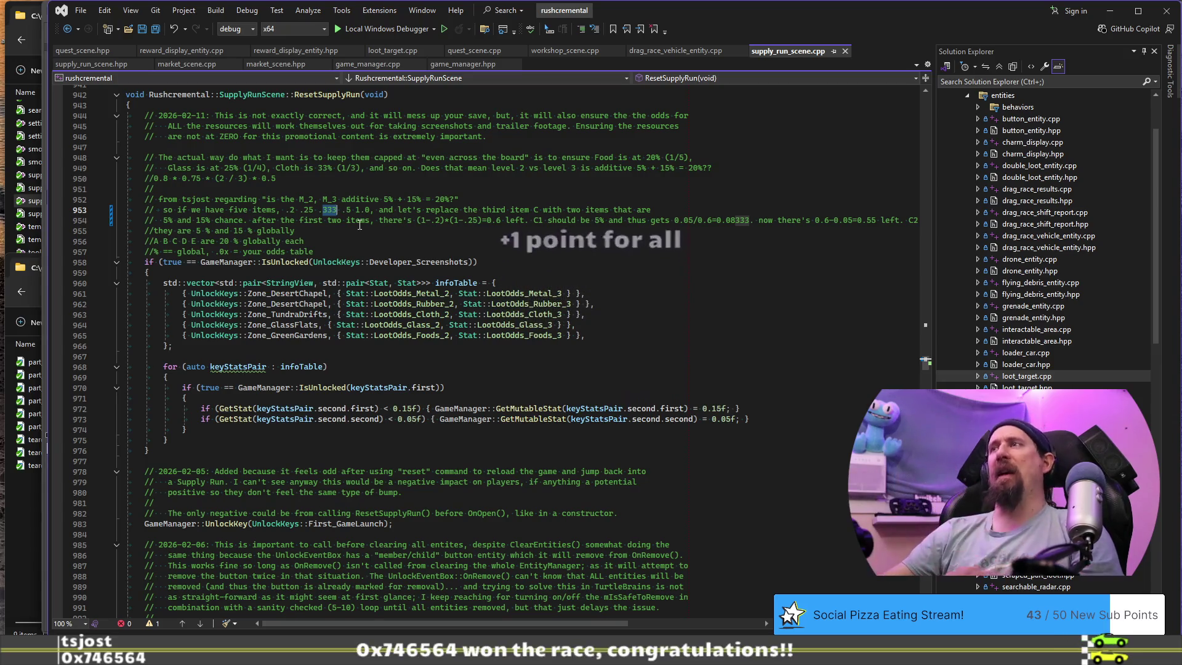
{"action": "left_click", "coordinate": [533, 221]}
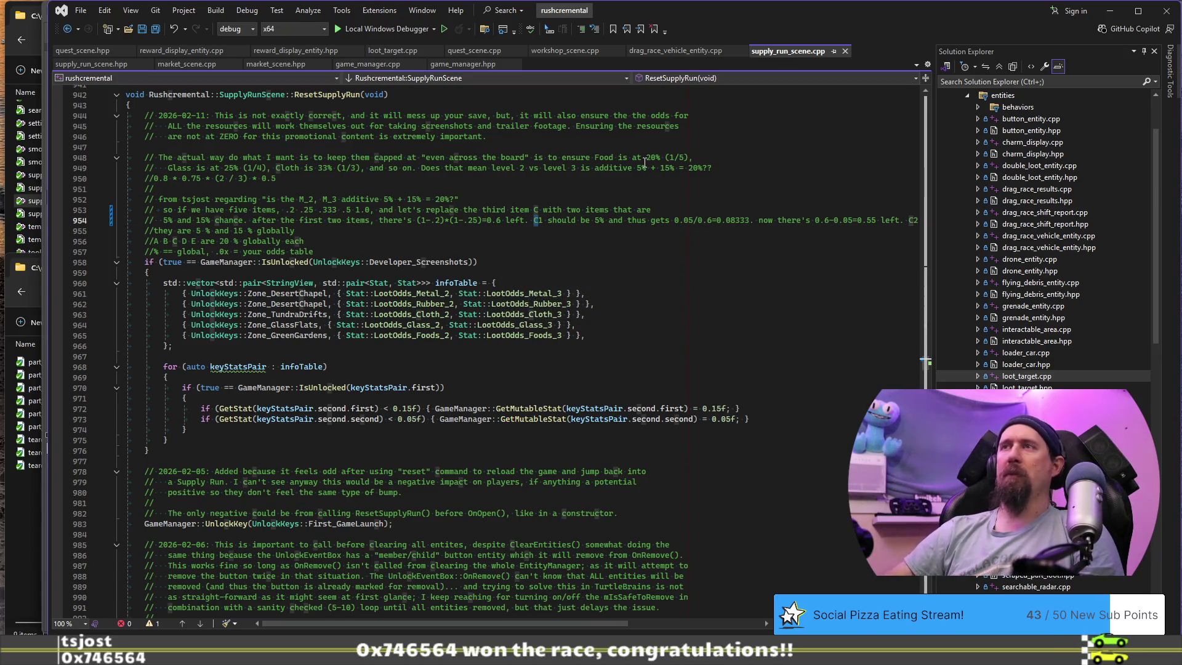
{"action": "key", "text": "Return"}
{"action": "type", "text": "//"}
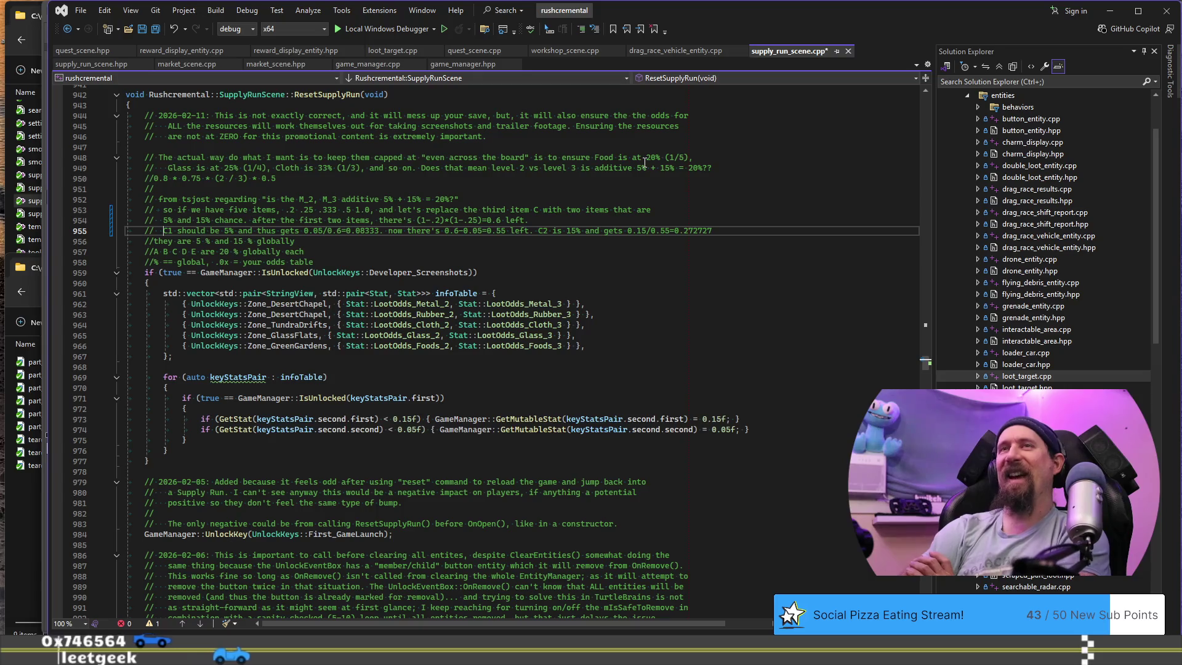
Indent the 'they are 5 % and 15 % globally' comment line below the A B C D E note.
{"action": "key", "text": "Down"}
{"action": "key", "text": "Down"}
{"action": "key", "text": "Down"}
{"action": "key", "text": "Home"}
{"action": "key", "text": "shift+End"}
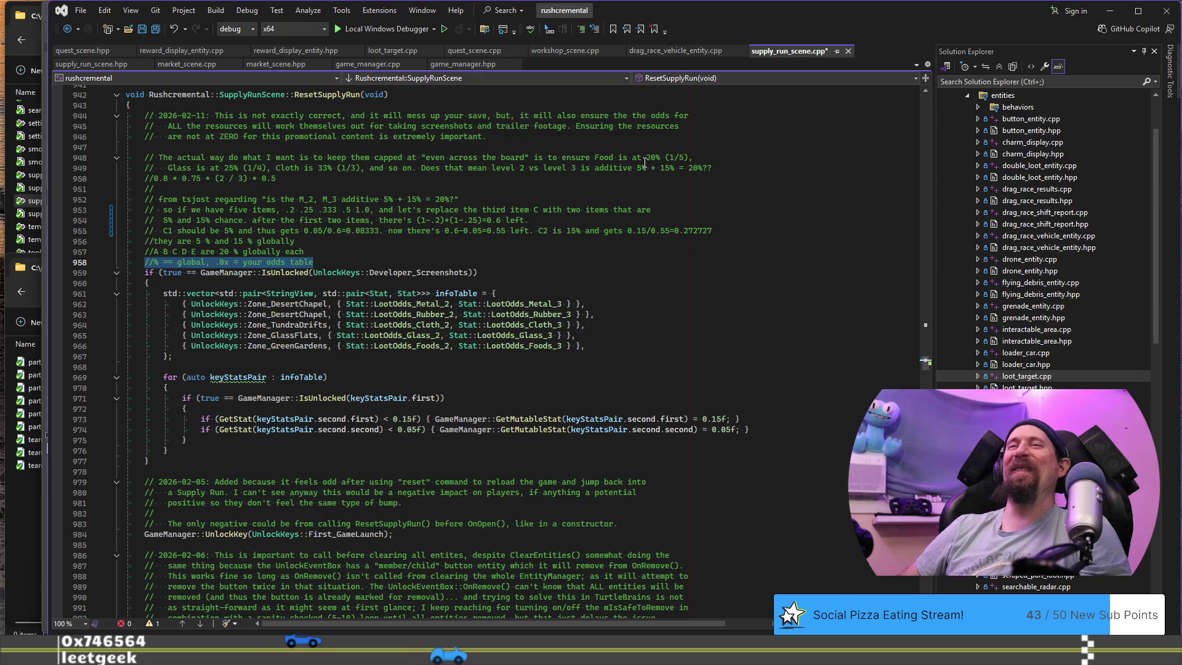
{"action": "key", "text": "shift+Up"}
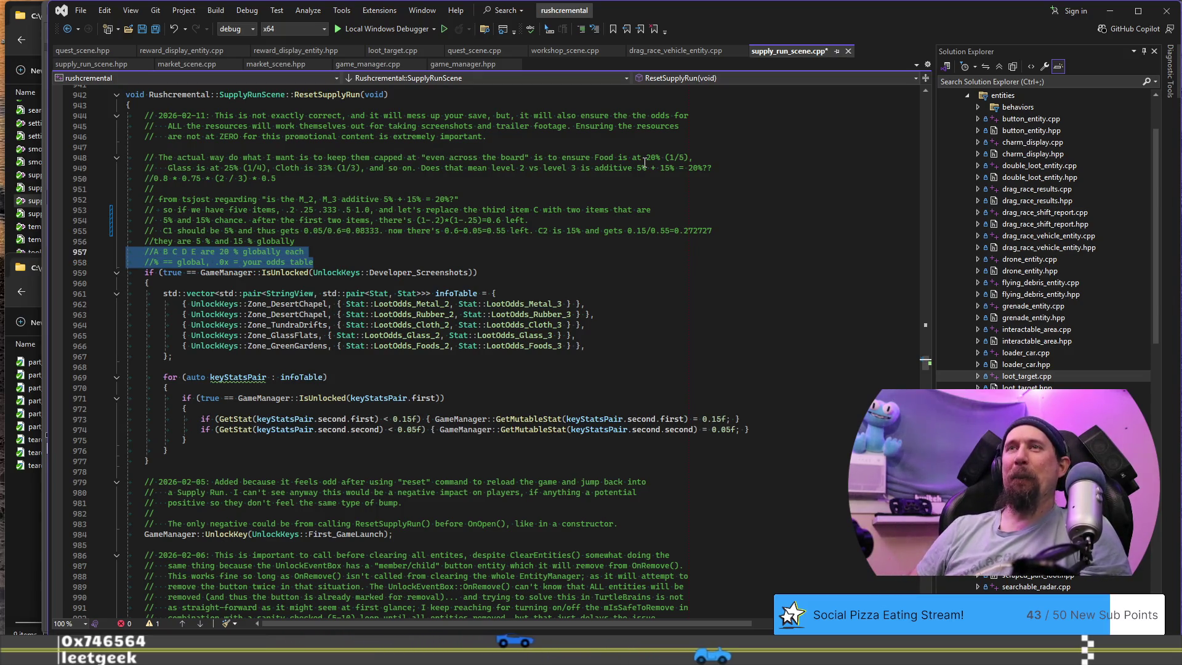
{"action": "key", "text": "Up"}
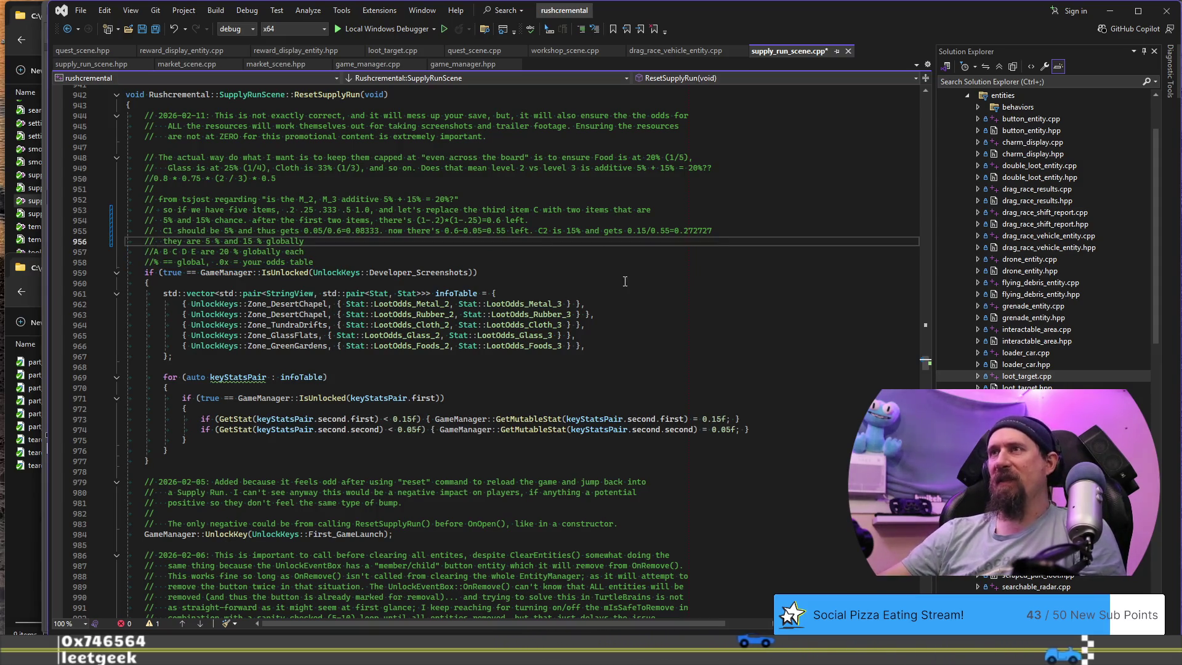
Move the C2 calculation after '0.55 left.' onto its own line and align the C1 line with it.
{"action": "left_click", "coordinate": [533, 231]}
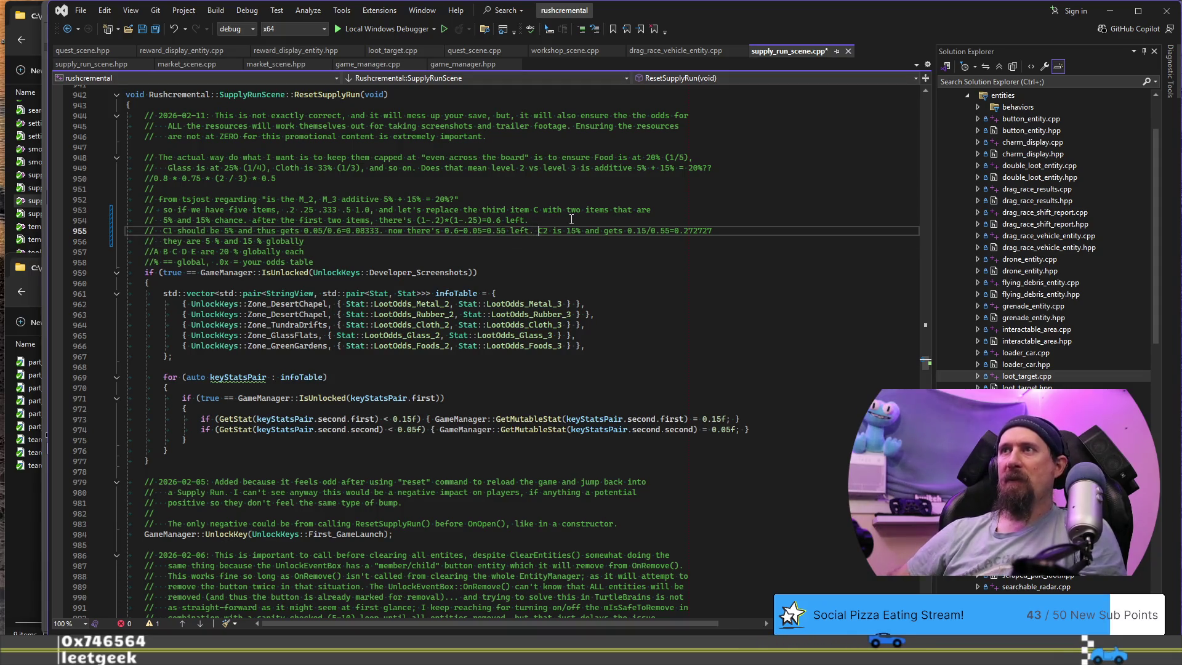
{"action": "key", "text": "Return"}
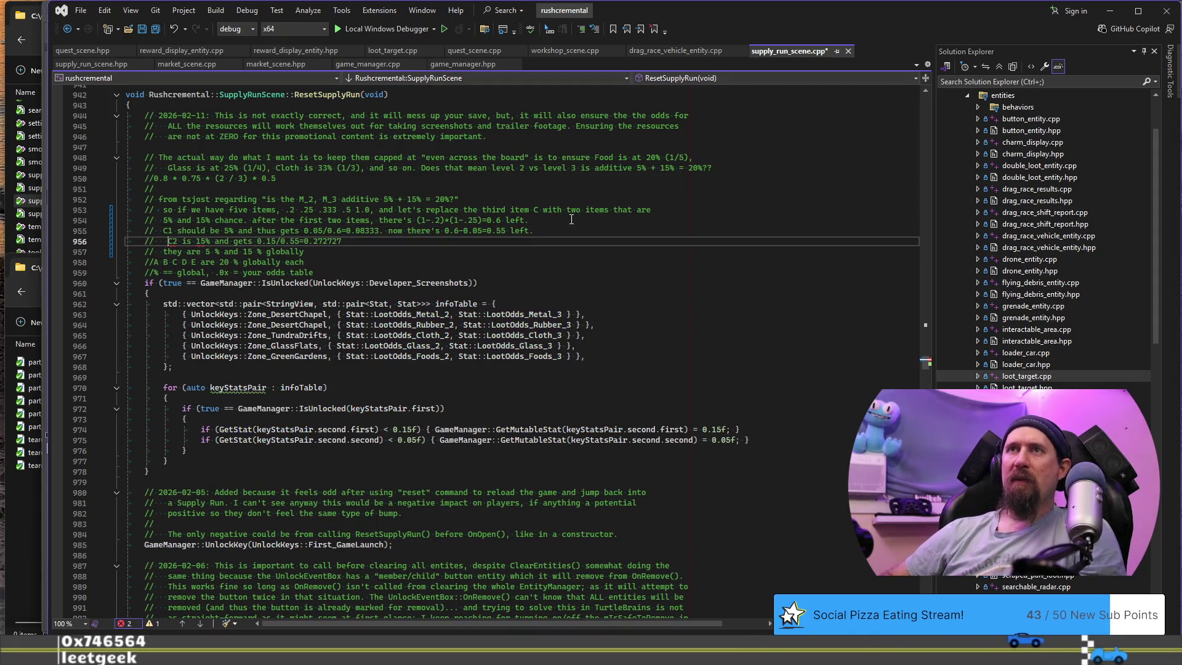
{"action": "key", "text": "Up"}
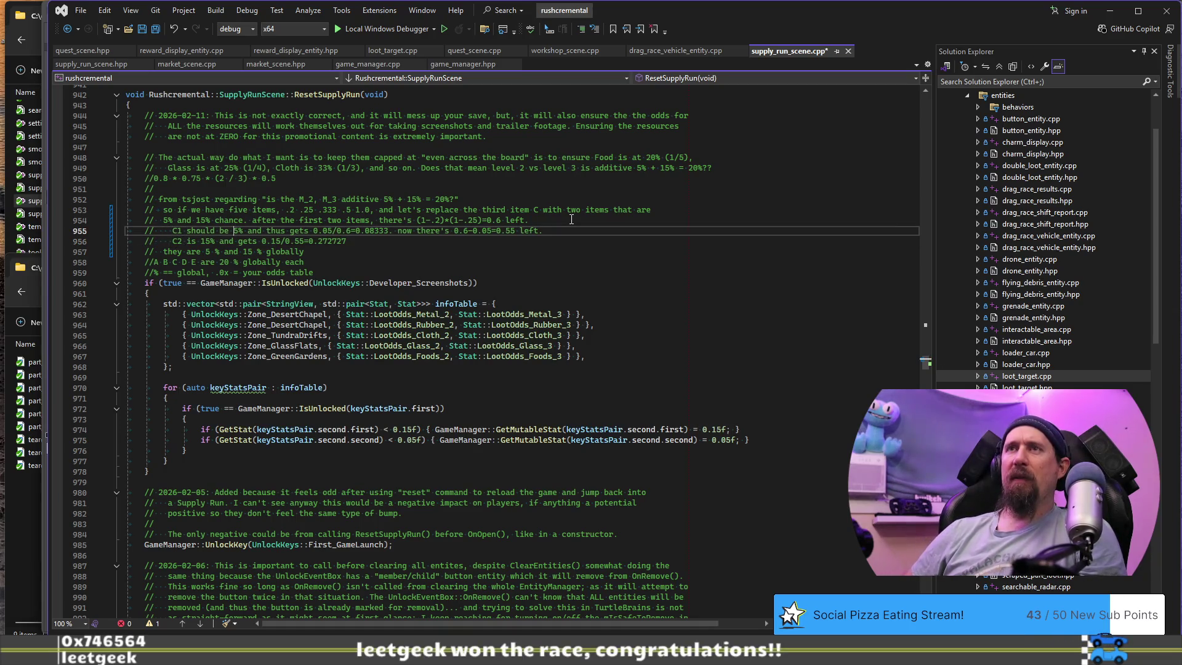
{"action": "key", "text": "ctrl+Right"}
{"action": "key", "text": "ctrl+Right"}
{"action": "key", "text": "ctrl+Right"}
{"action": "key", "text": "ctrl+shift+Right"}
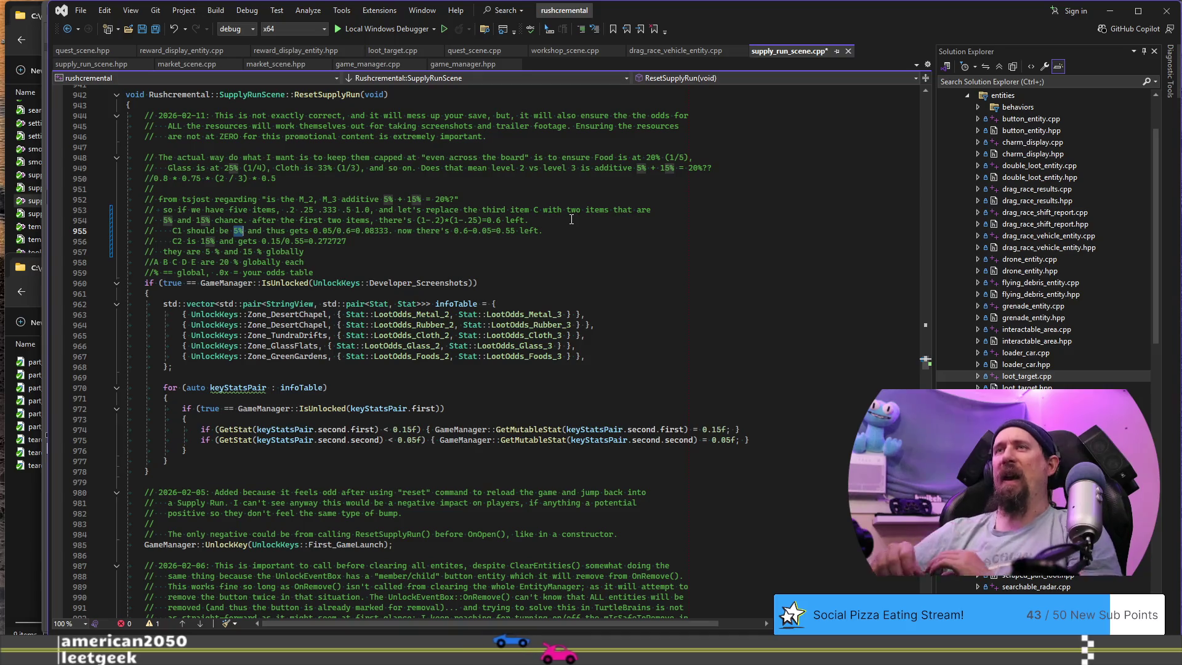
{"action": "key", "text": "Escape"}
{"action": "key", "text": "ctrl+Left"}
{"action": "key", "text": "ctrl+Left"}
{"action": "key", "text": "ctrl+Left"}
{"action": "key", "text": "Left"}
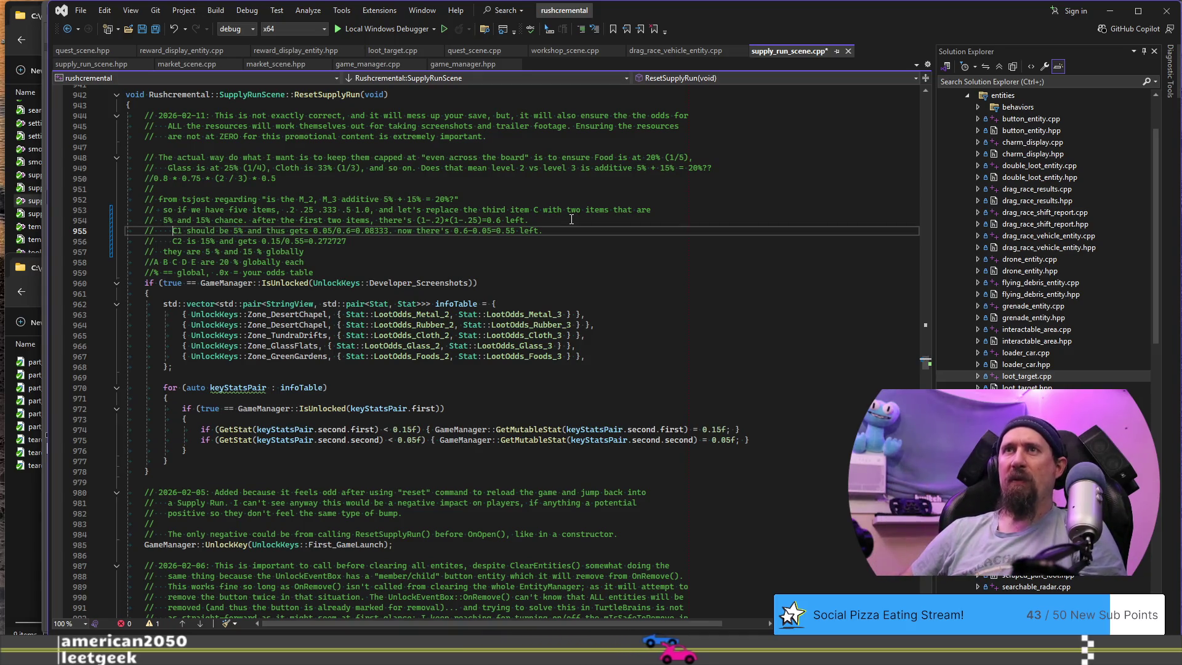
{"action": "key", "text": "BackSpace"}
{"action": "type", "text": "2"}
{"action": "key", "text": "Down"}
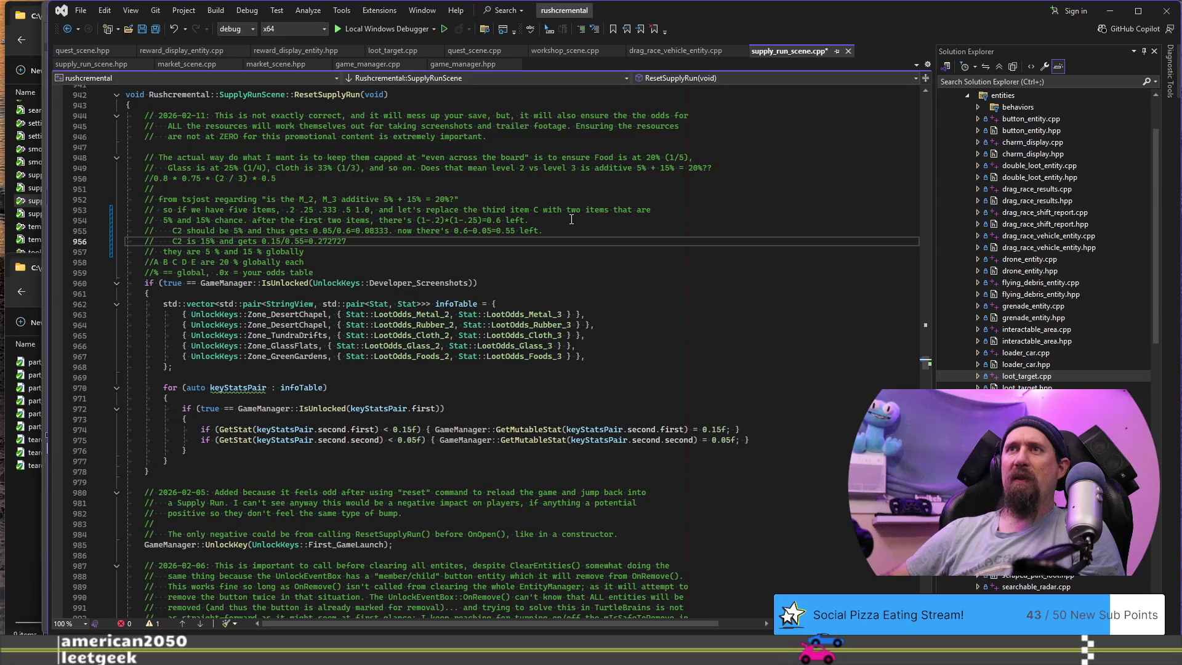
{"action": "key", "text": "Up"}
{"action": "key", "text": "BackSpace"}
{"action": "type", "text": "3"}
{"action": "key", "text": "Down"}
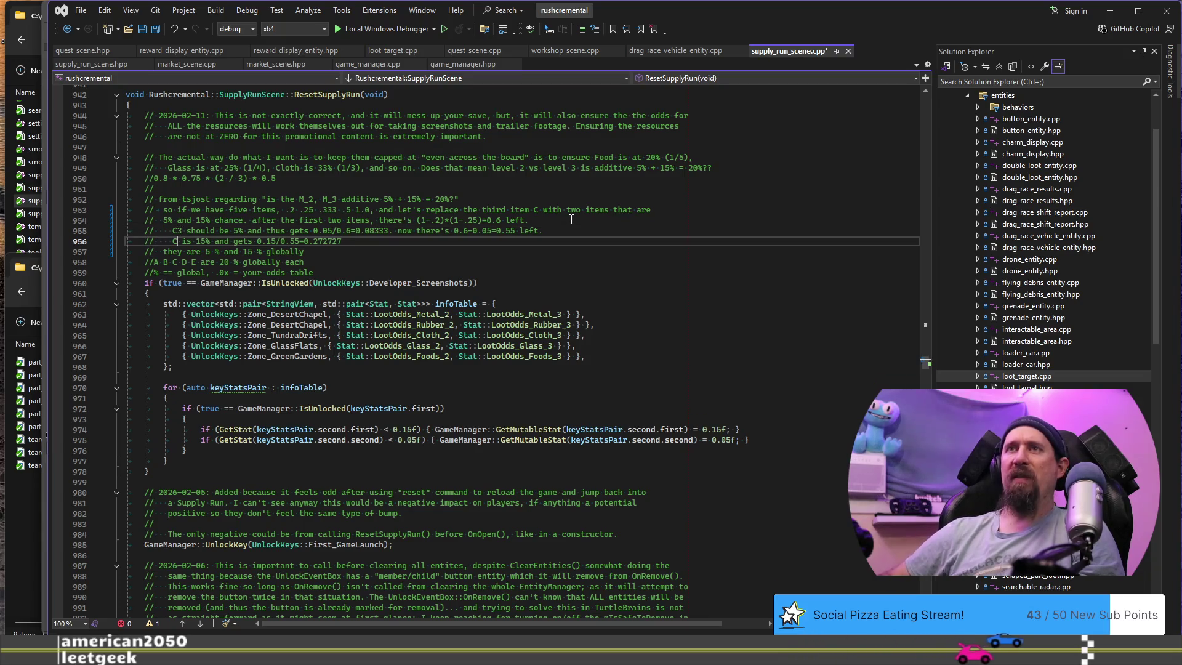
{"action": "key", "text": "ctrl+shift+l"}
{"action": "key", "text": "Up"}
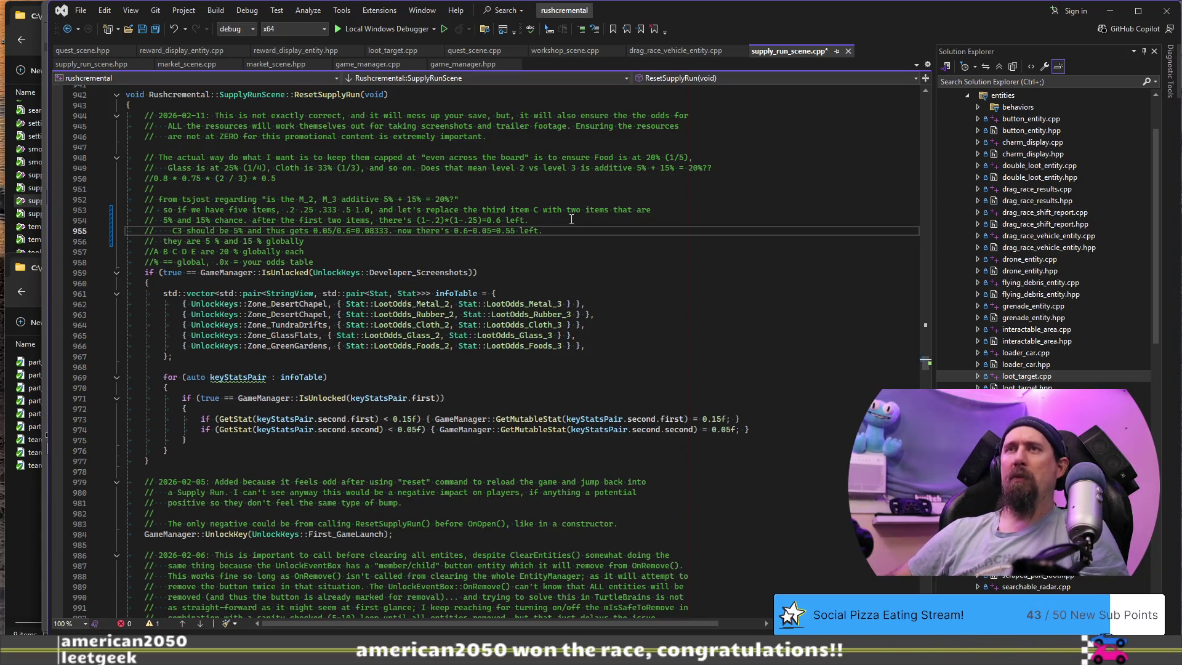
{"action": "key", "text": "ctrl+v"}
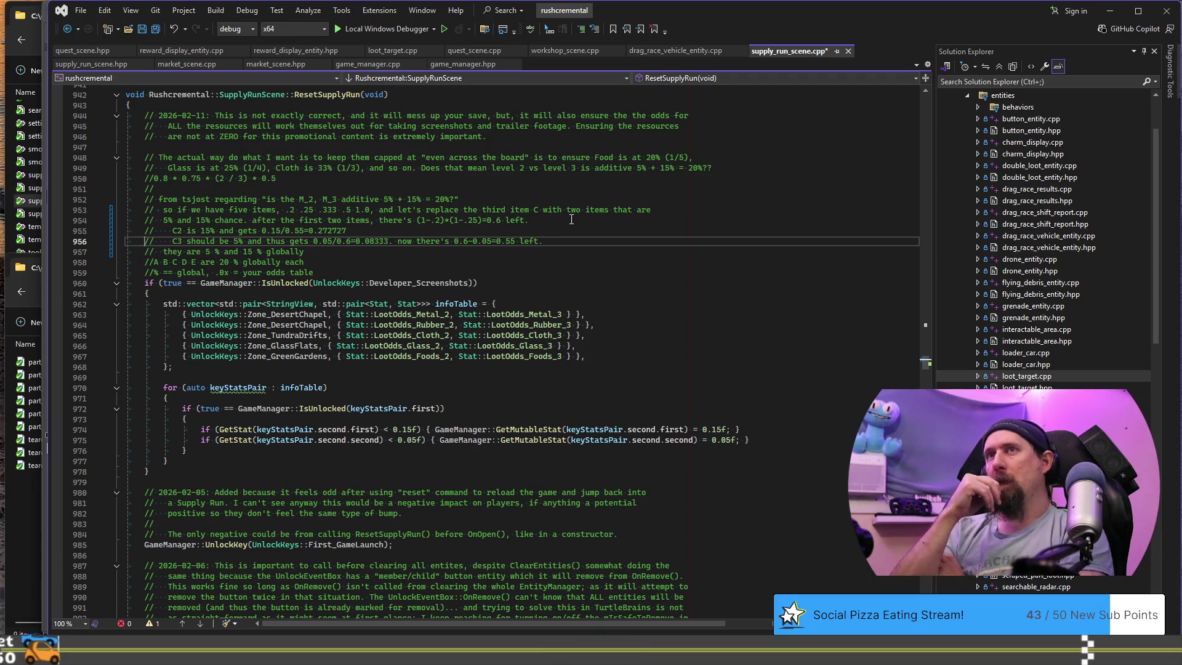
{"action": "key", "text": "alt+Up"}
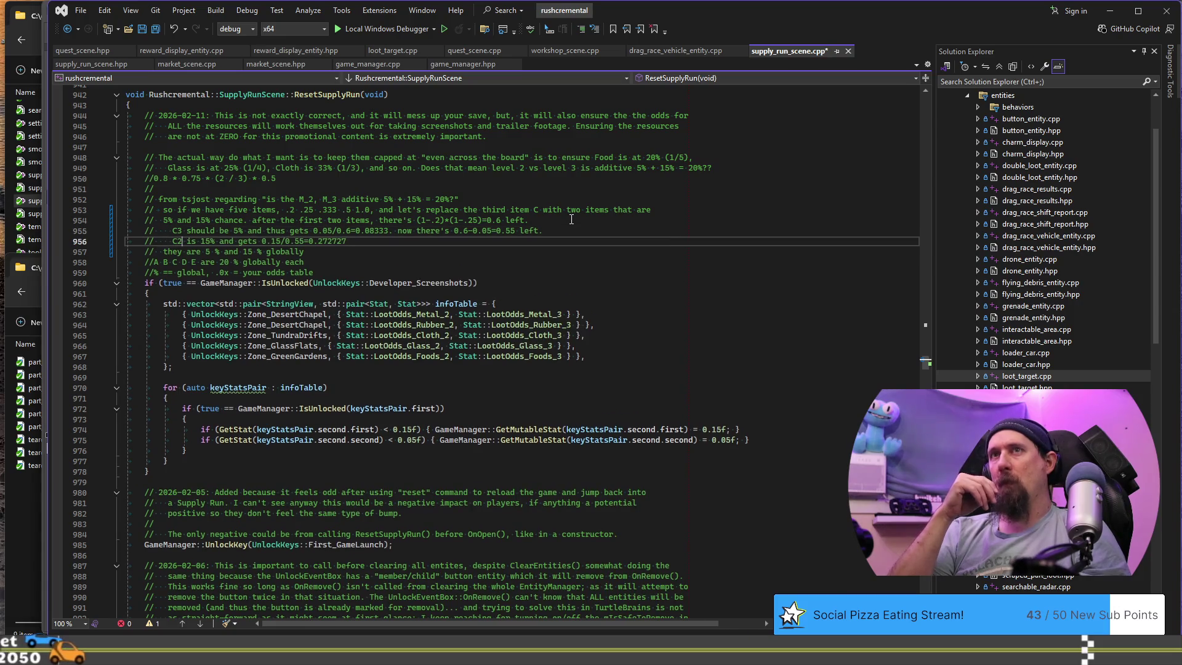
{"action": "type", "text": "1"}
{"action": "key", "text": "Down"}
{"action": "key", "text": "ctrl+k"}
{"action": "key", "text": "ctrl+u"}
{"action": "key", "text": "ctrl+z"}
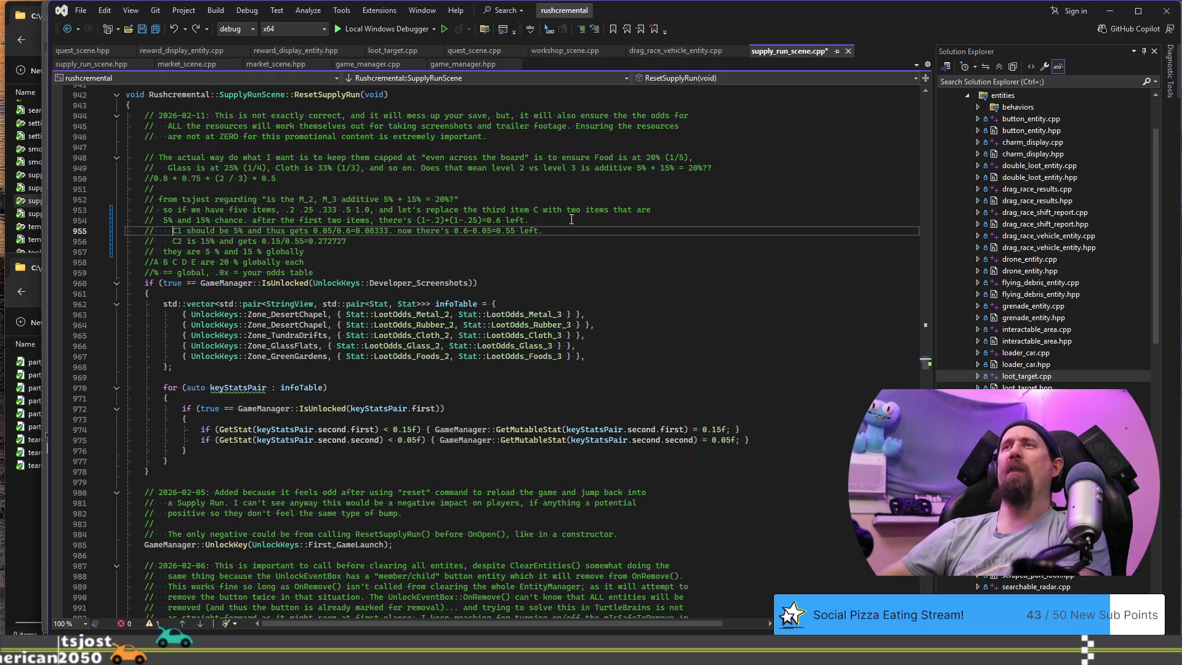
{"action": "left_click_drag", "start_coordinate": [319, 230], "coordinate": [338, 240]}
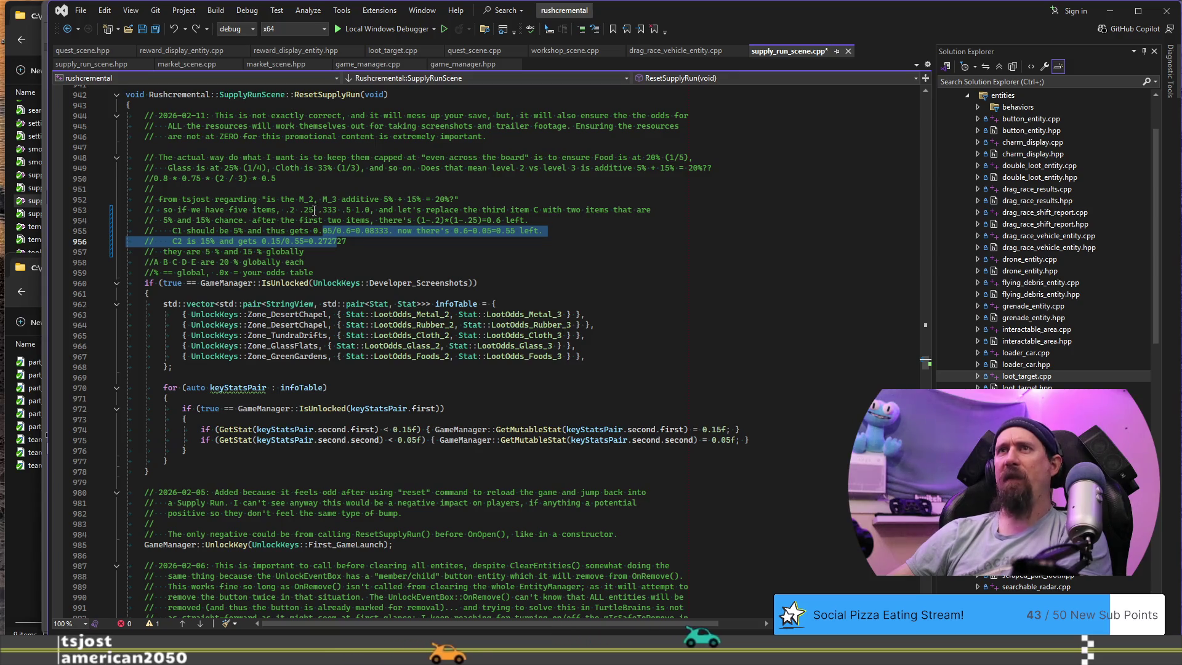
{"action": "left_click_drag", "start_coordinate": [252, 221], "coordinate": [420, 220]}
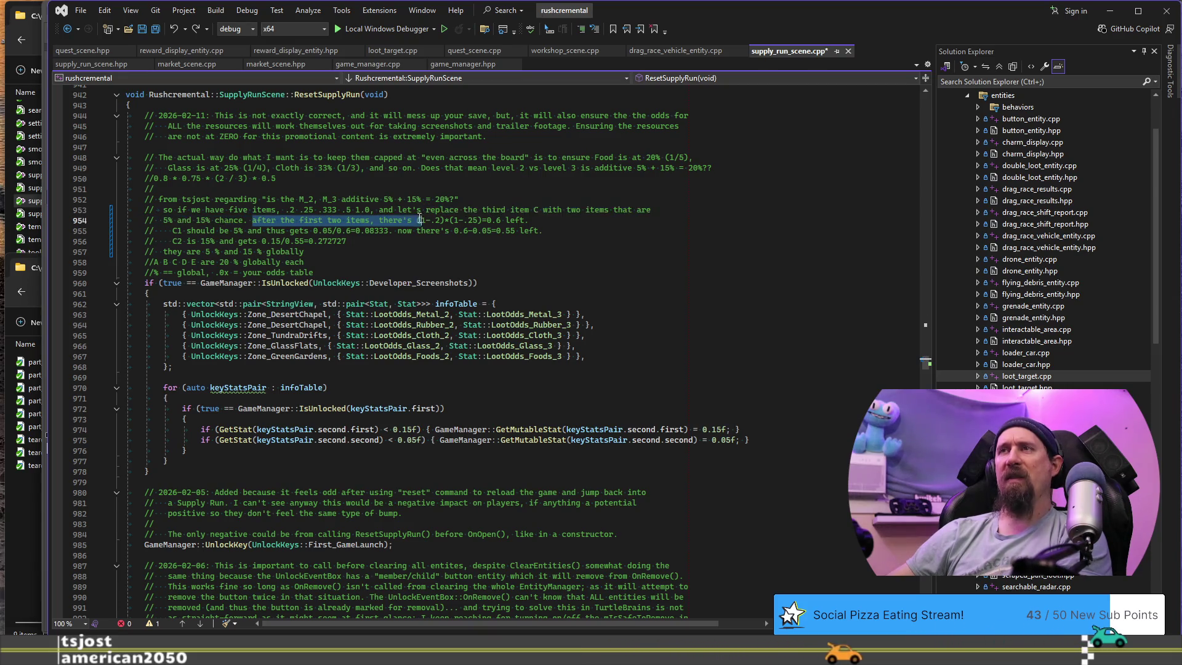